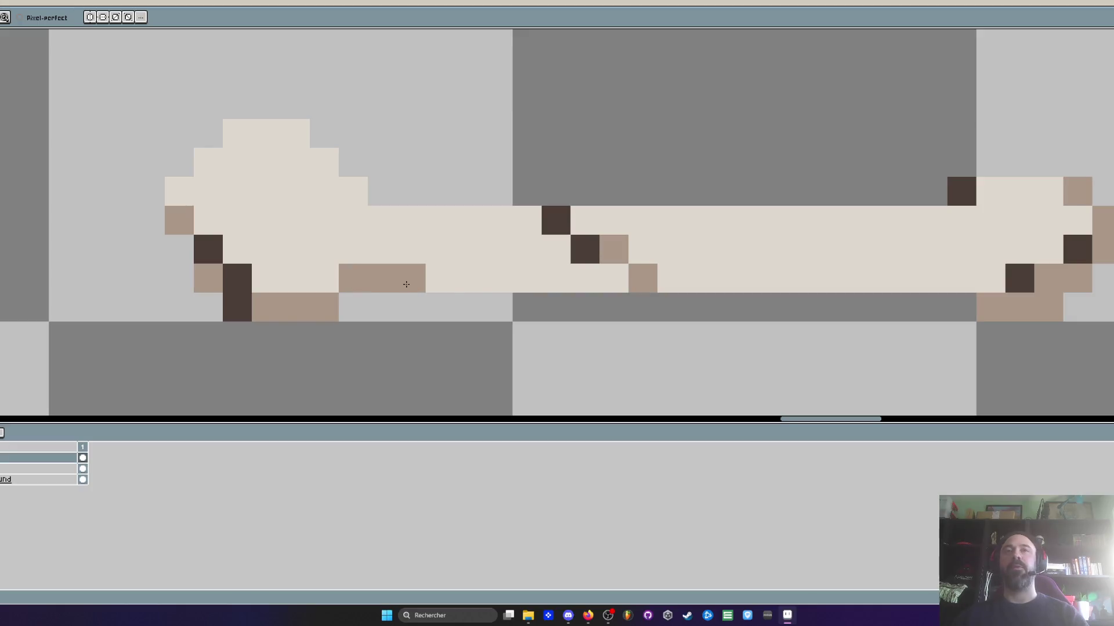
Shade the long bone's lower edge with tan pixels
shift+click(526, 278)
drag(729, 278, 983, 282)
scroll(983, 283, down, 5)
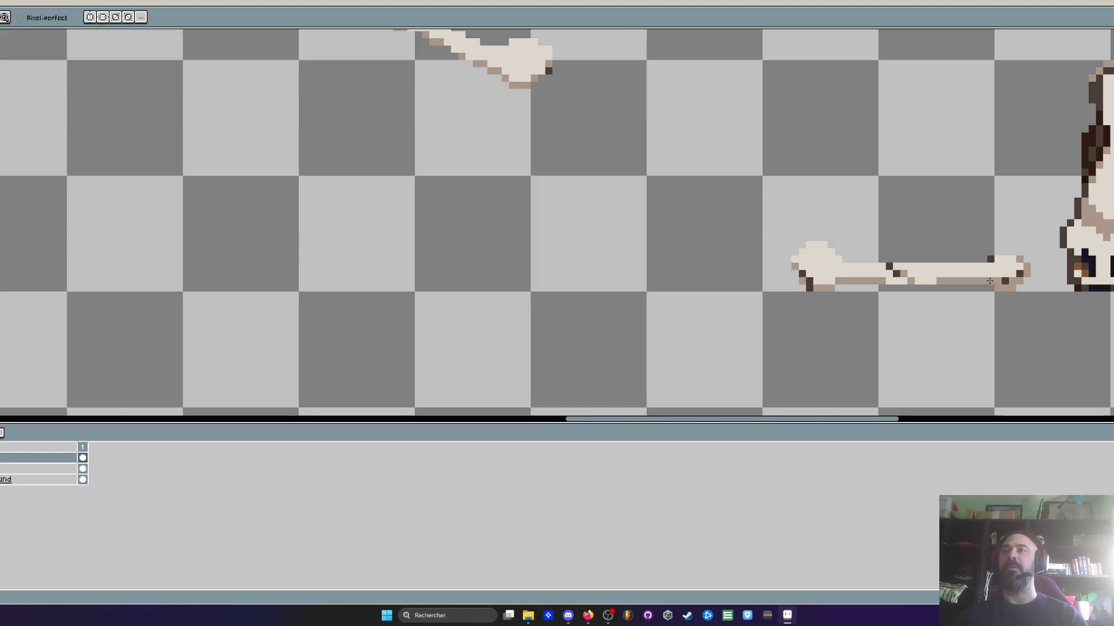
scroll(986, 290, up, 4)
scroll(992, 310, down, 4)
scroll(991, 310, up, 4)
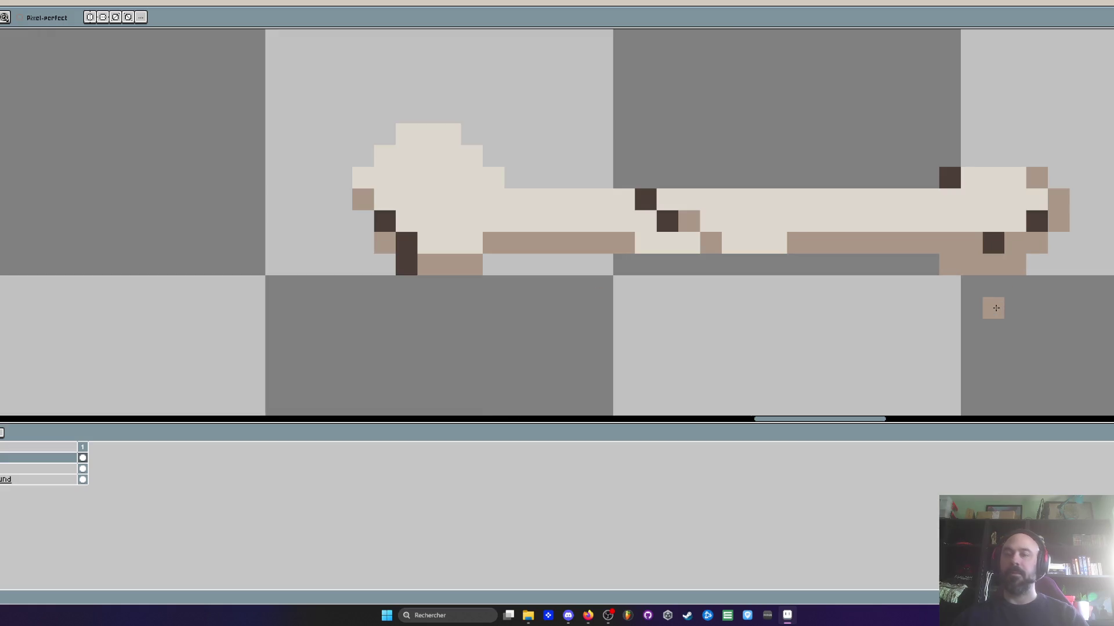
scroll(977, 239, down, 4)
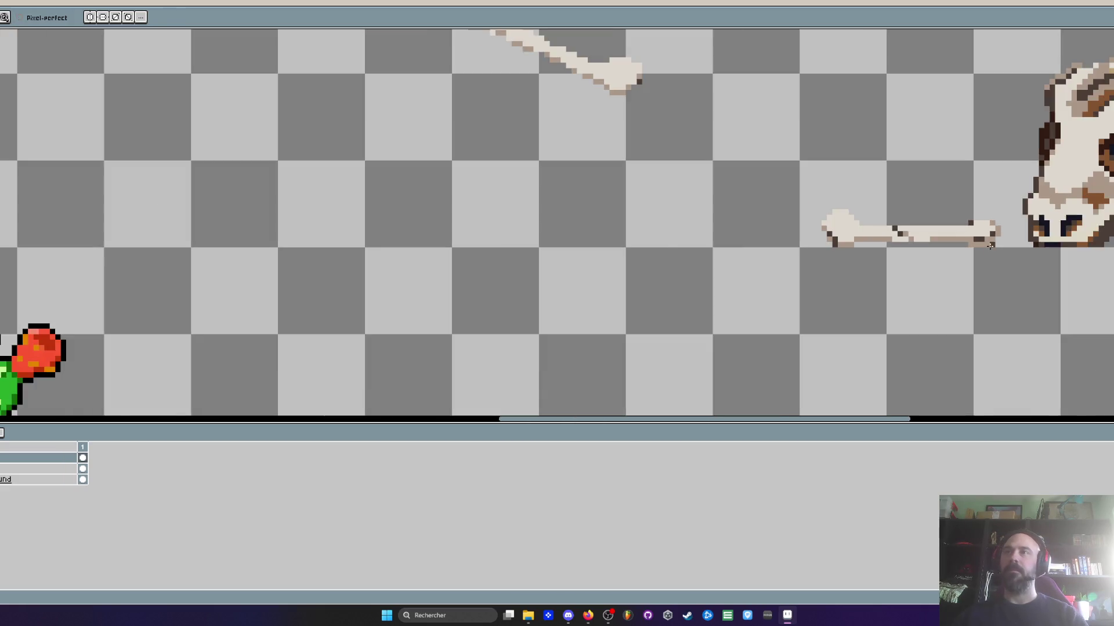
Select the horizontal bone and place a copy of it further left
drag(977, 258, 976, 278)
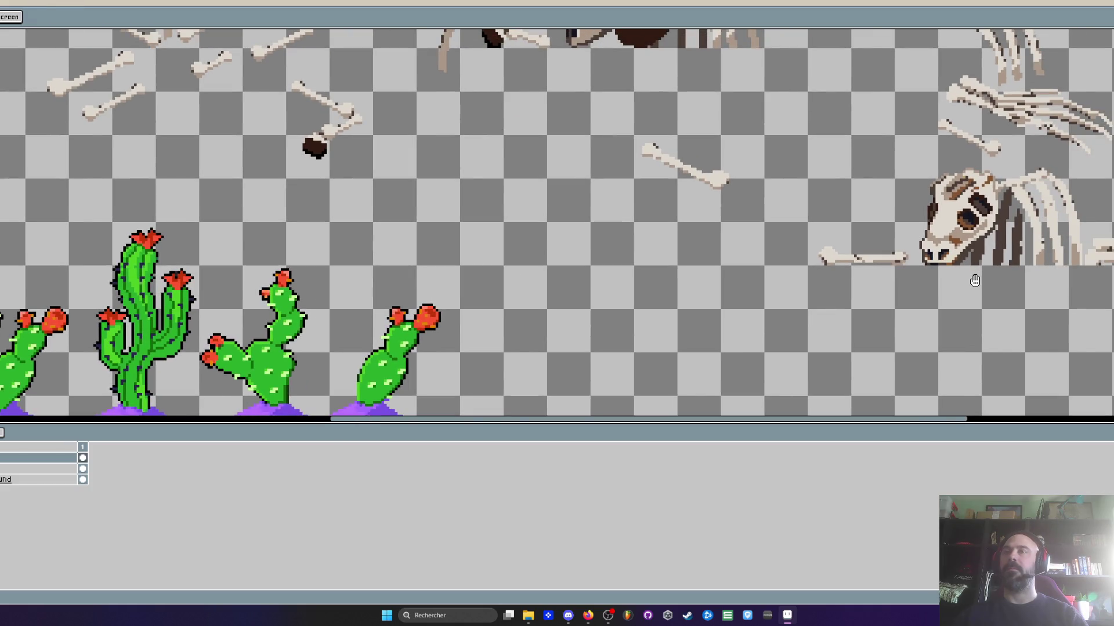
scroll(974, 281, up, 2)
key(m)
mouse_move(609, 187)
mouse_down()
mouse_move(979, 311)
mouse_move(957, 335)
mouse_up()
drag(872, 268, 609, 266)
key(ctrl+d)
Shift the right-hand bone slightly right and move the left bone next to the rib cage
mouse_move(698, 226)
mouse_down()
mouse_move(986, 317)
mouse_move(952, 316)
mouse_move(963, 317)
mouse_up()
drag(882, 283, 897, 286)
drag(390, 192, 690, 348)
scroll(670, 321, down, 1)
mouse_move(643, 303)
mouse_down()
mouse_move(818, 313)
mouse_move(58, 316)
mouse_up()
scroll(818, 313, right, 5)
scroll(116, 313, left, 2)
key(ctrl+d)
Delete the selected left bones and place a copy of the remaining bone further left
drag(161, 294, 293, 348)
key(Delete)
drag(288, 256, 426, 340)
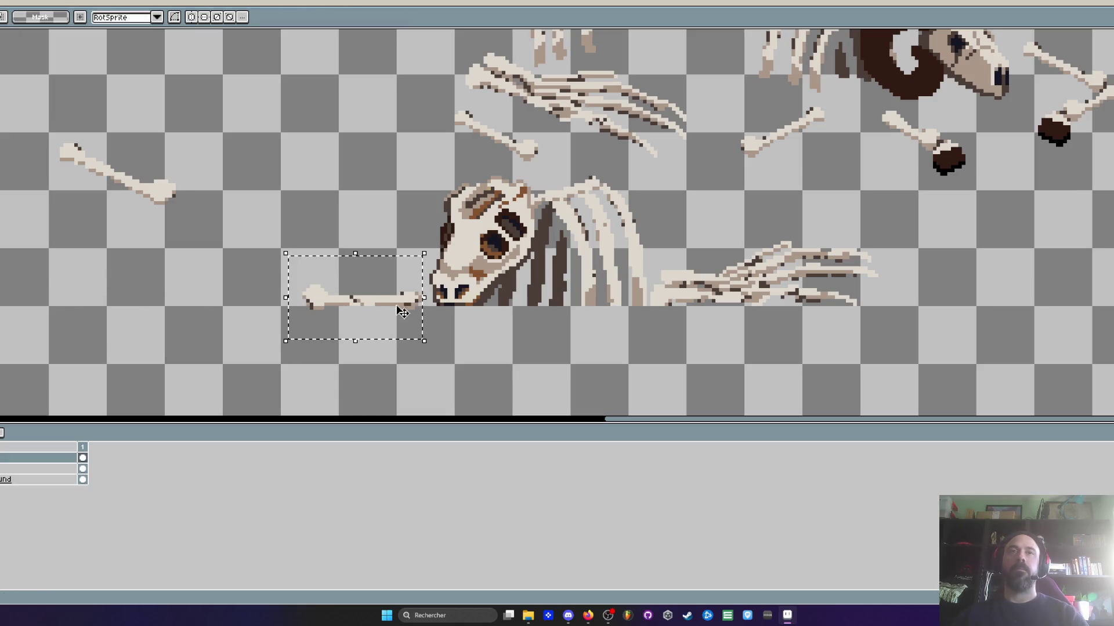
drag(358, 299, 199, 299)
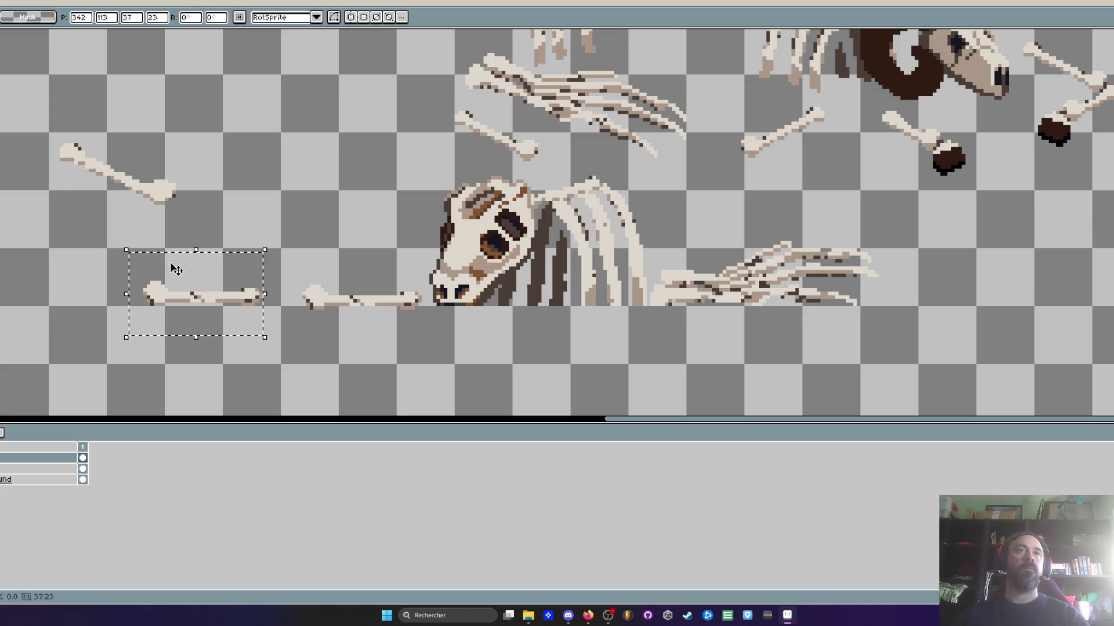
Look over the ram skeletons, then select the ribcage beside the ram skull
scroll(174, 265, down, 1)
drag(196, 159, 341, 211)
drag(318, 139, 445, 159)
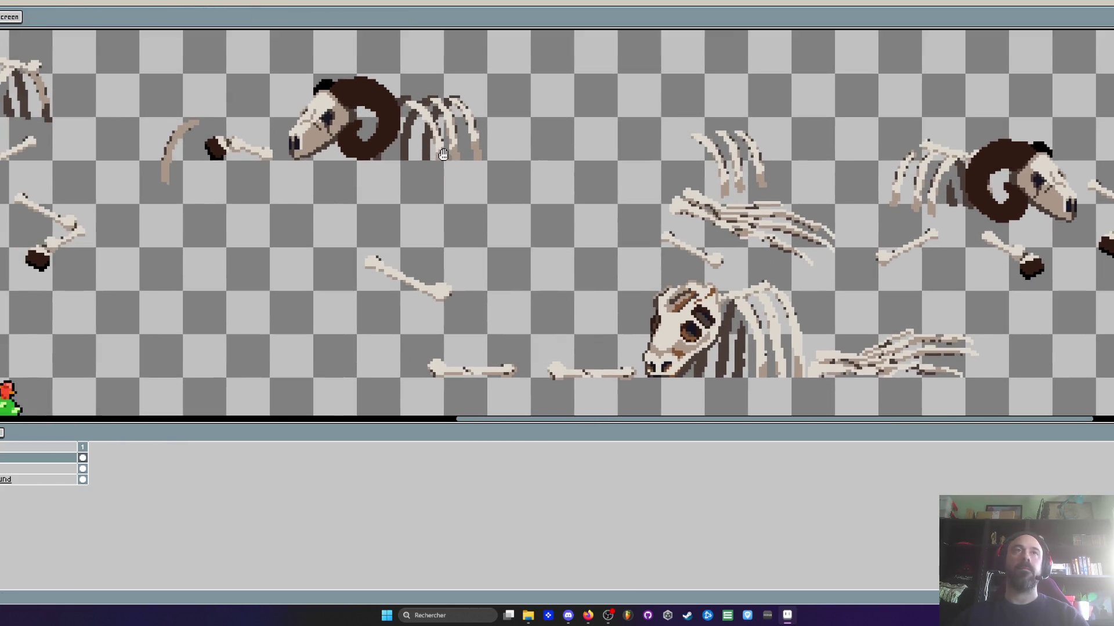
drag(174, 145, 475, 126)
drag(354, 131, 366, 189)
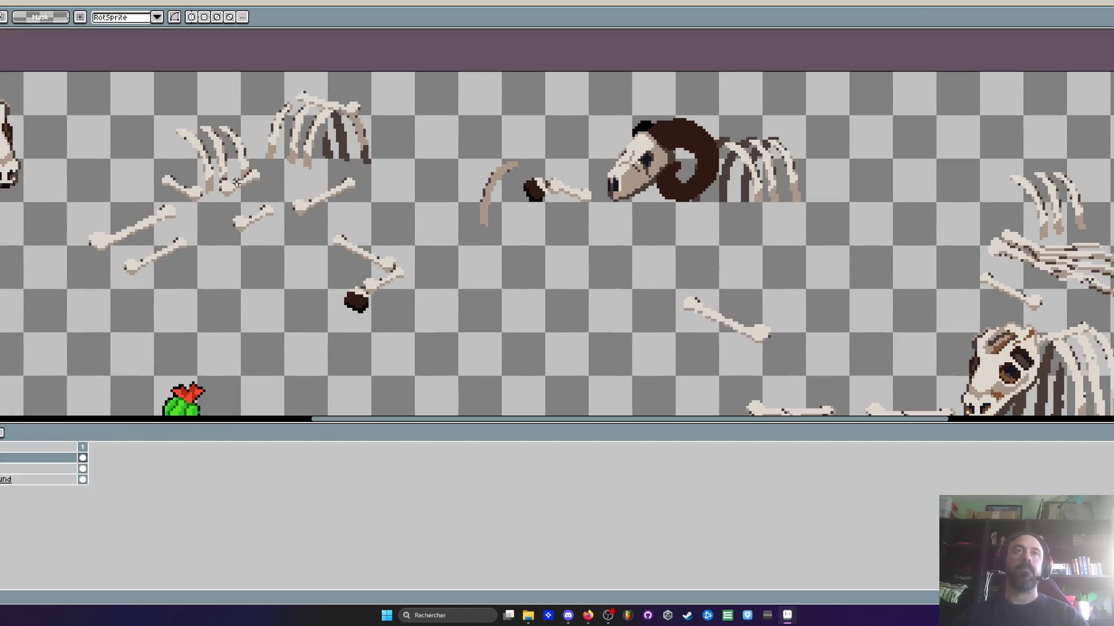
scroll(238, 183, up, 1)
drag(555, 157, 220, 156)
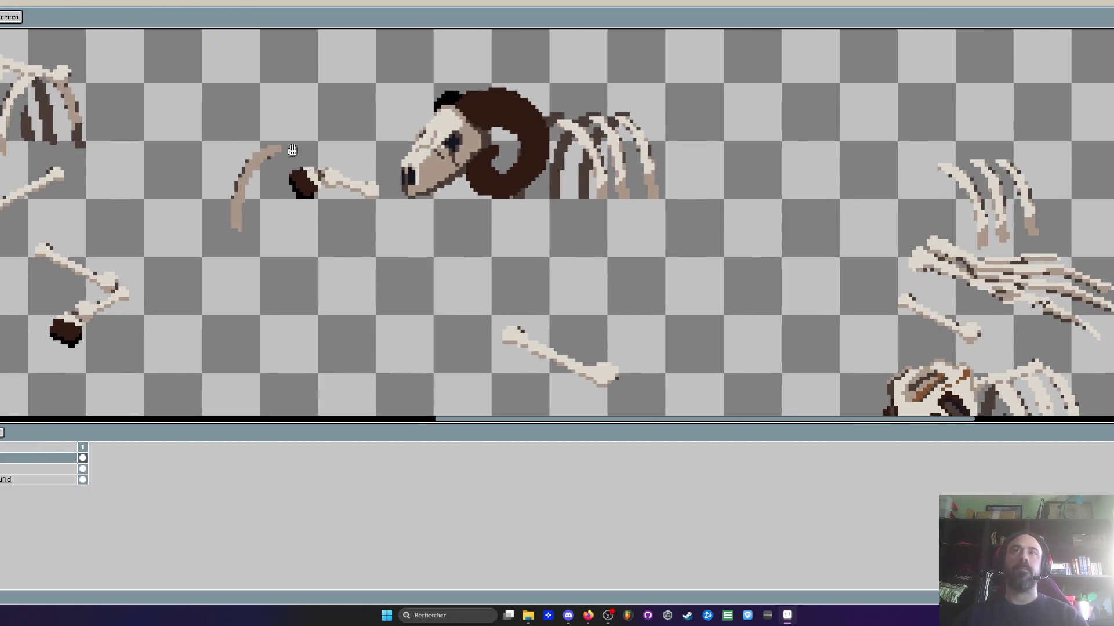
drag(612, 156, 529, 119)
scroll(530, 120, down, 2)
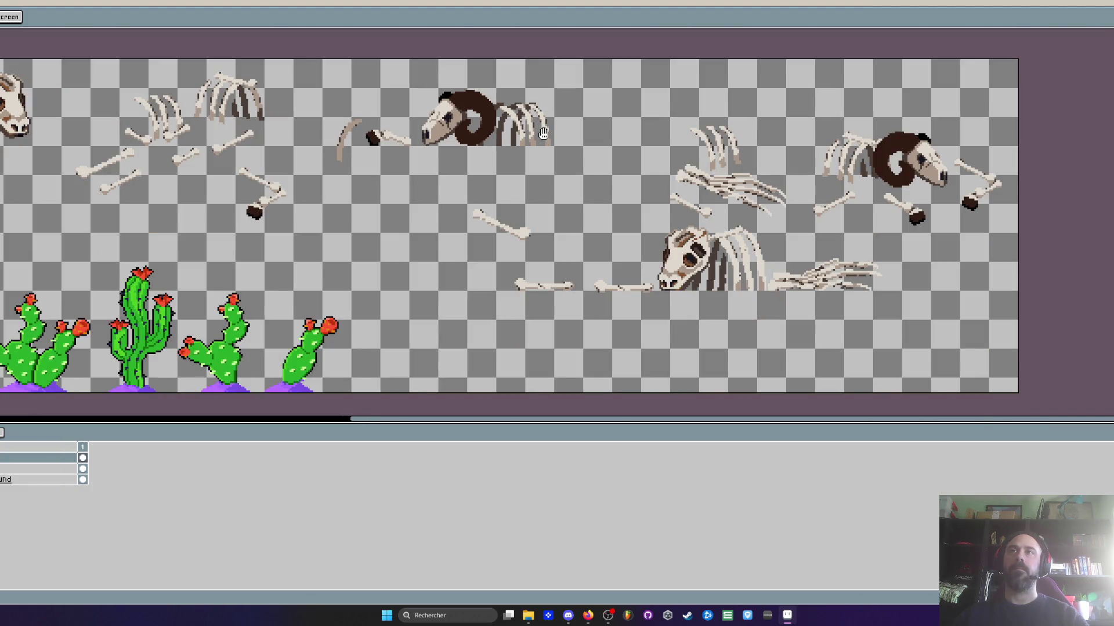
key(space)
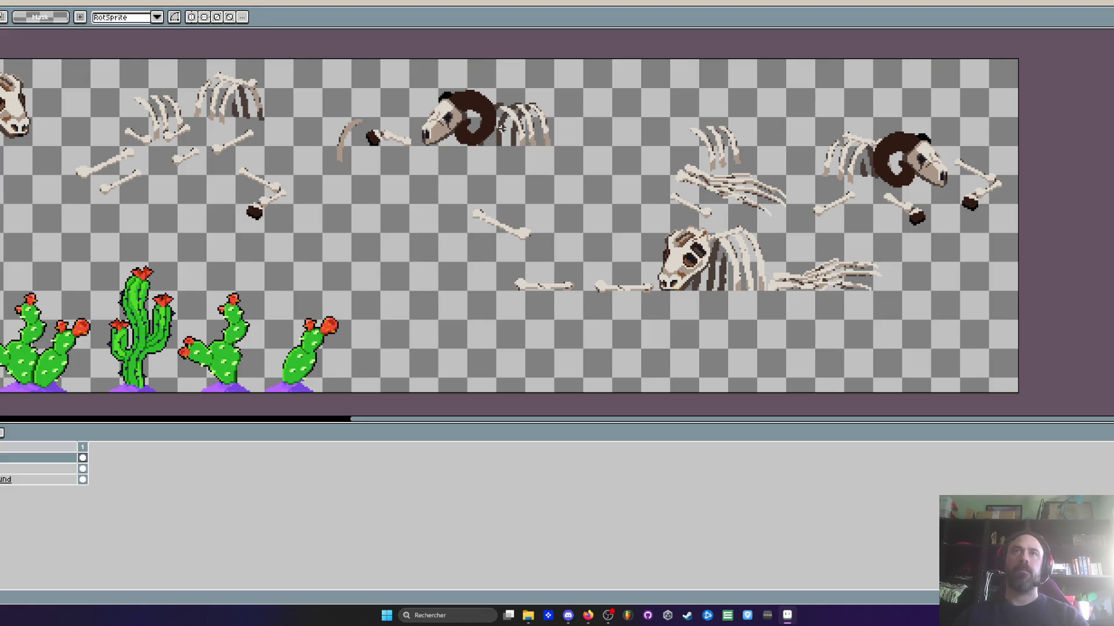
scroll(501, 128, up, 1)
drag(491, 66, 615, 185)
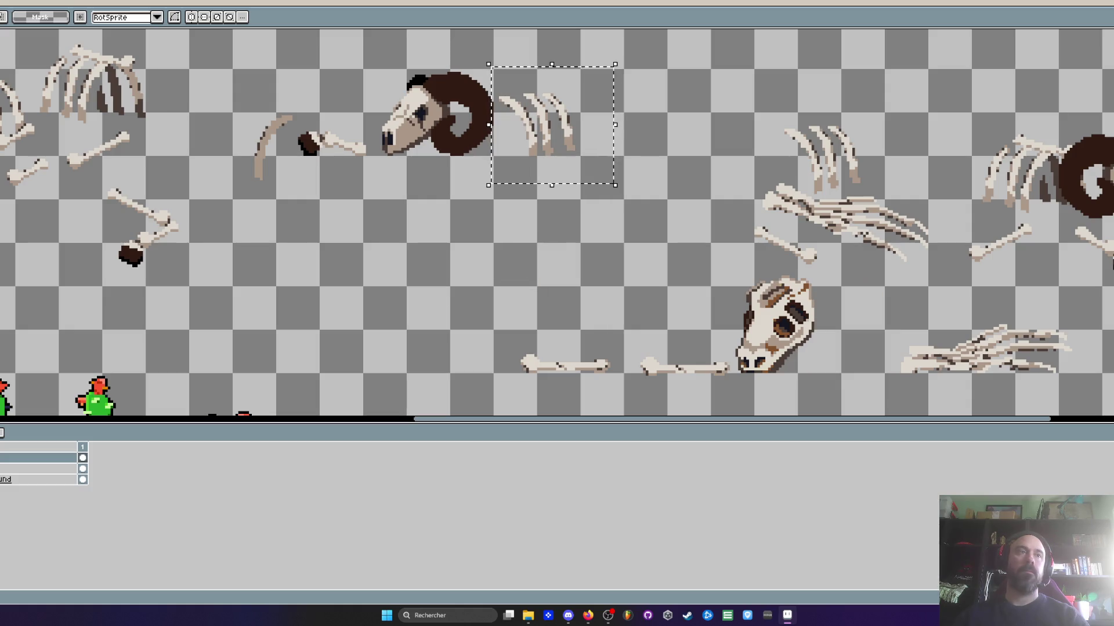
Move the small ribcage down-left to an open spot
click(82, 457)
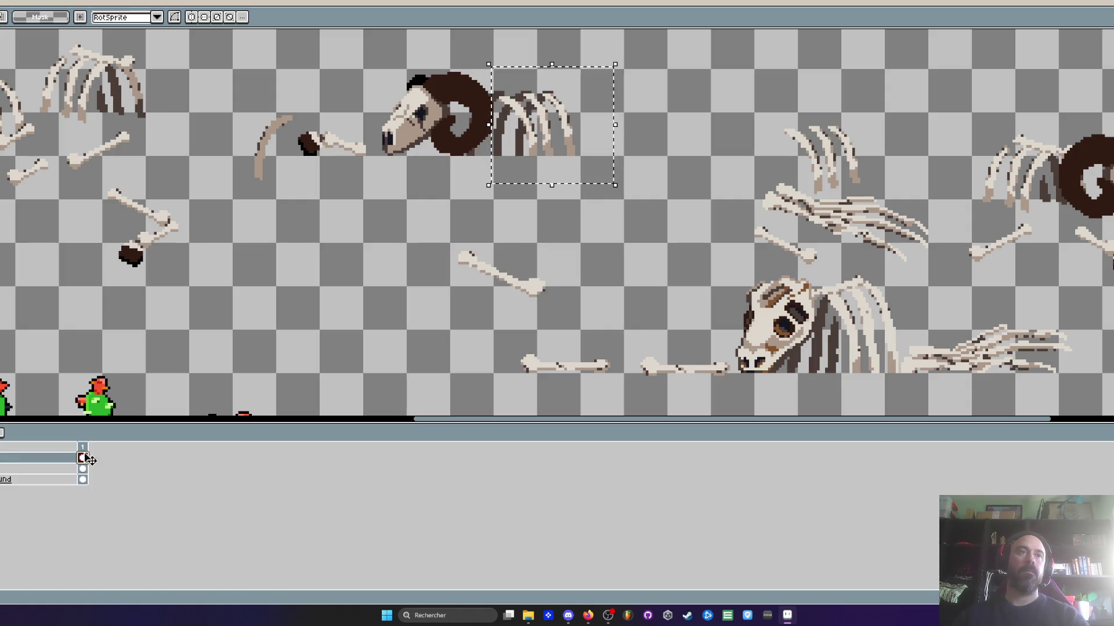
drag(558, 139, 383, 272)
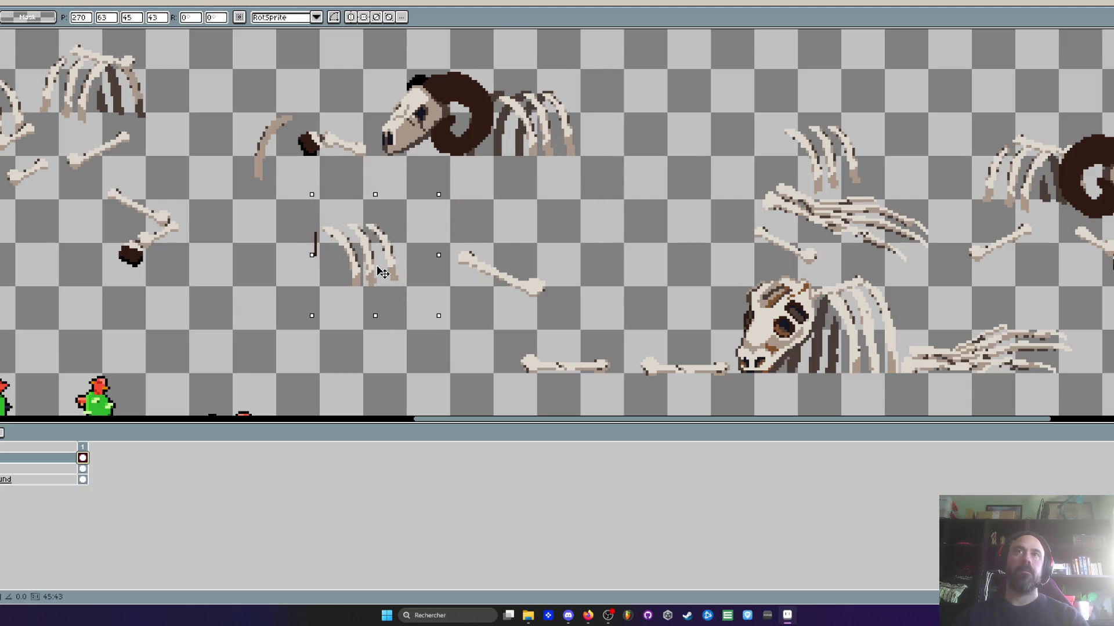
key(i)
scroll(383, 273, up, 4)
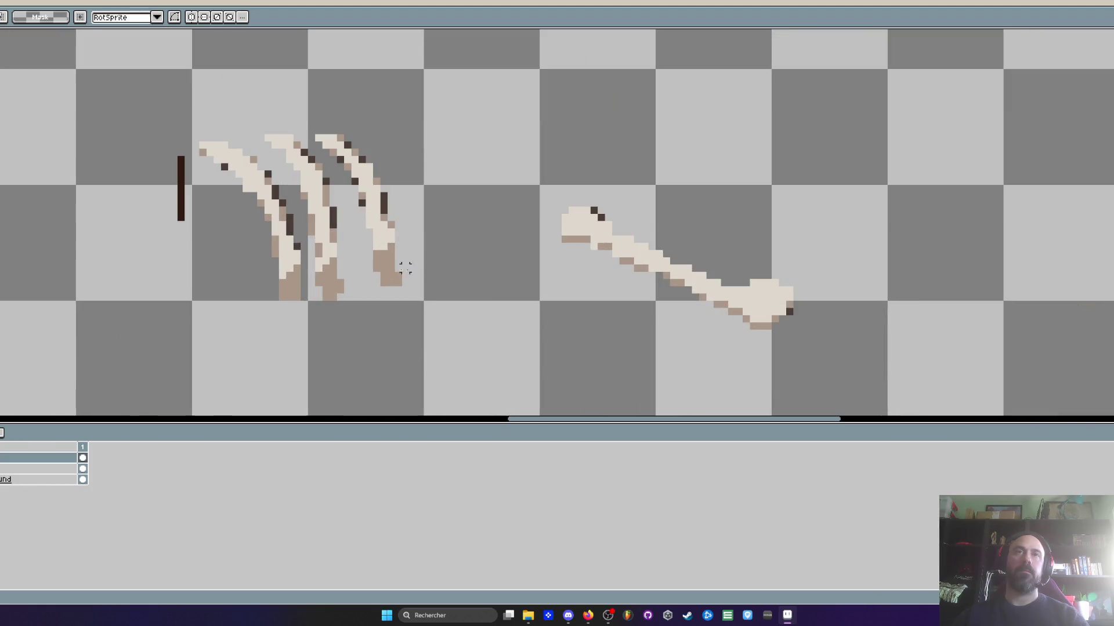
Pick the Pencil and zoom around the ground row to inspect the loose bones
key(b)
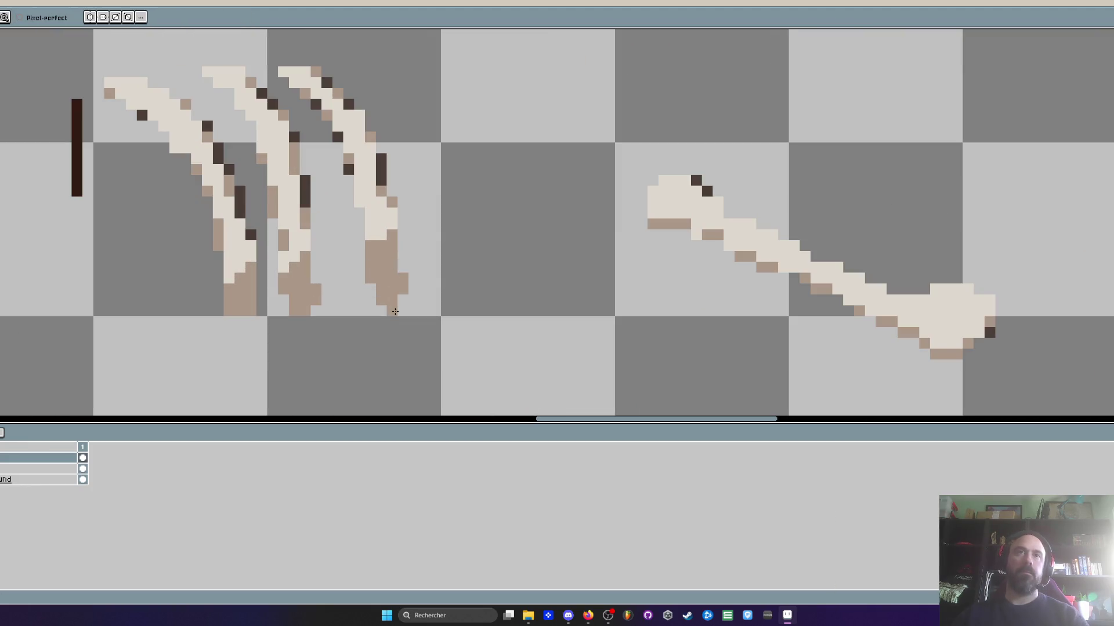
scroll(235, 210, down, 1)
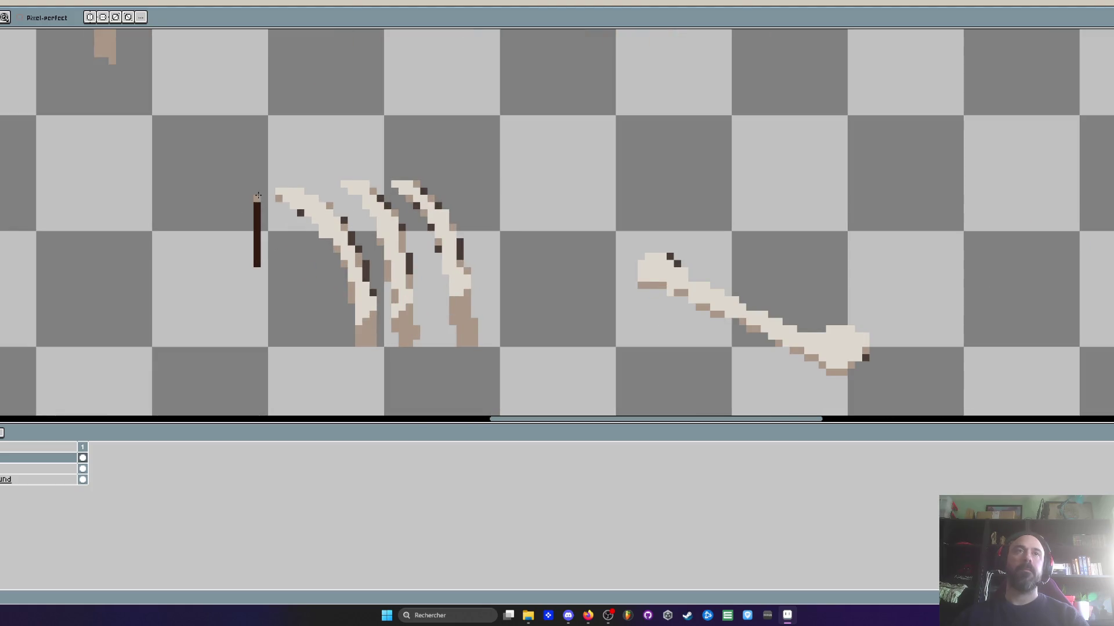
scroll(256, 277, down, 5)
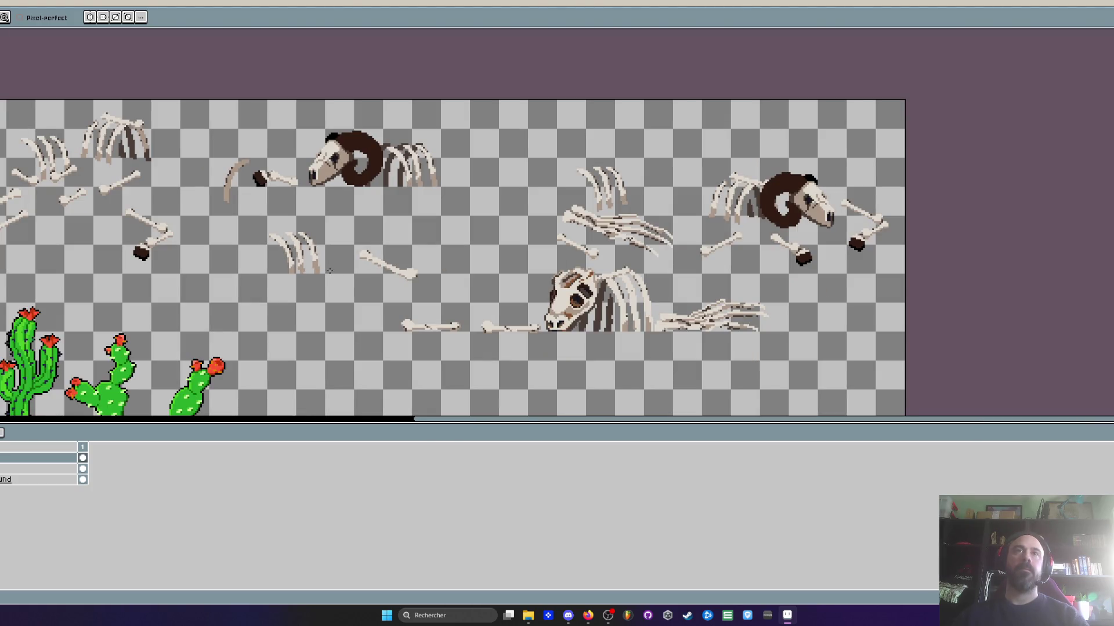
scroll(329, 271, up, 4)
scroll(247, 288, down, 3)
scroll(247, 286, up, 2)
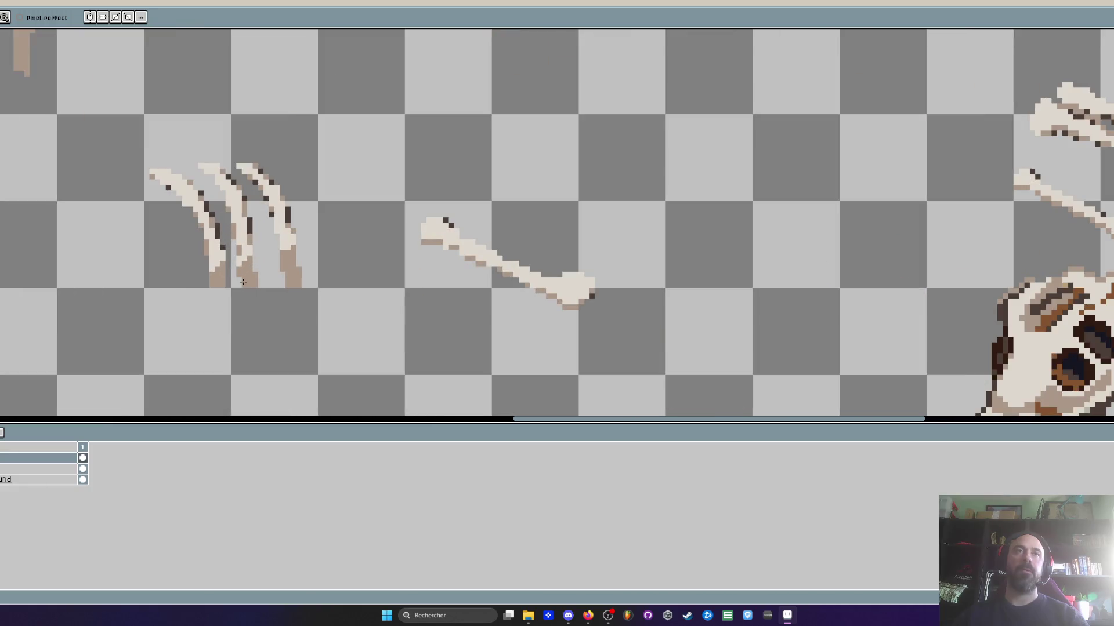
scroll(248, 283, down, 2)
scroll(258, 279, up, 2)
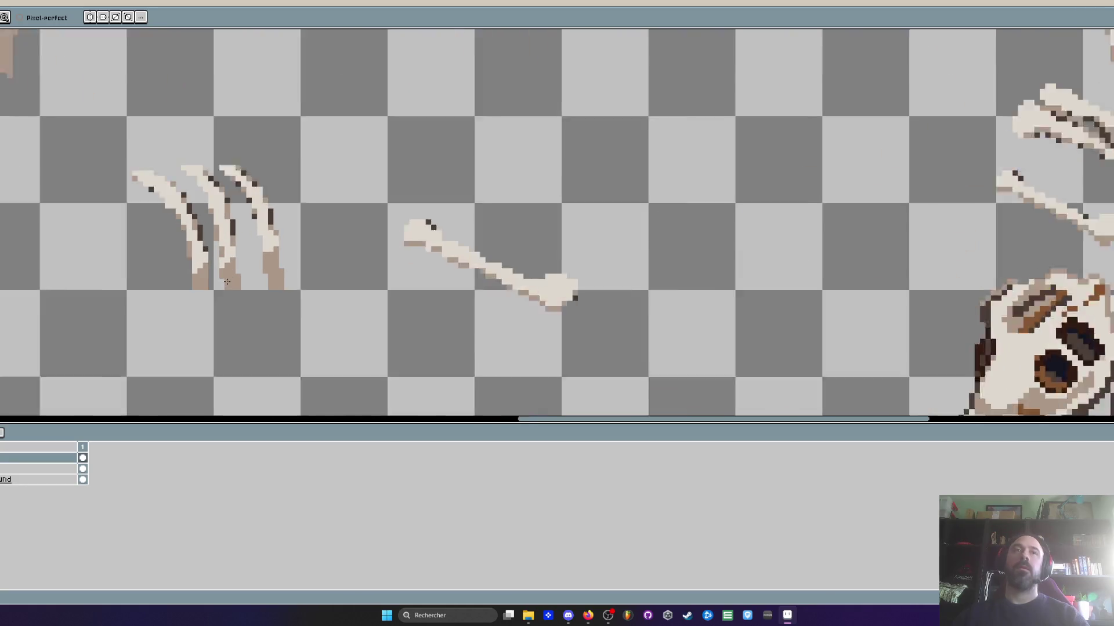
scroll(232, 272, up, 1)
scroll(225, 278, down, 5)
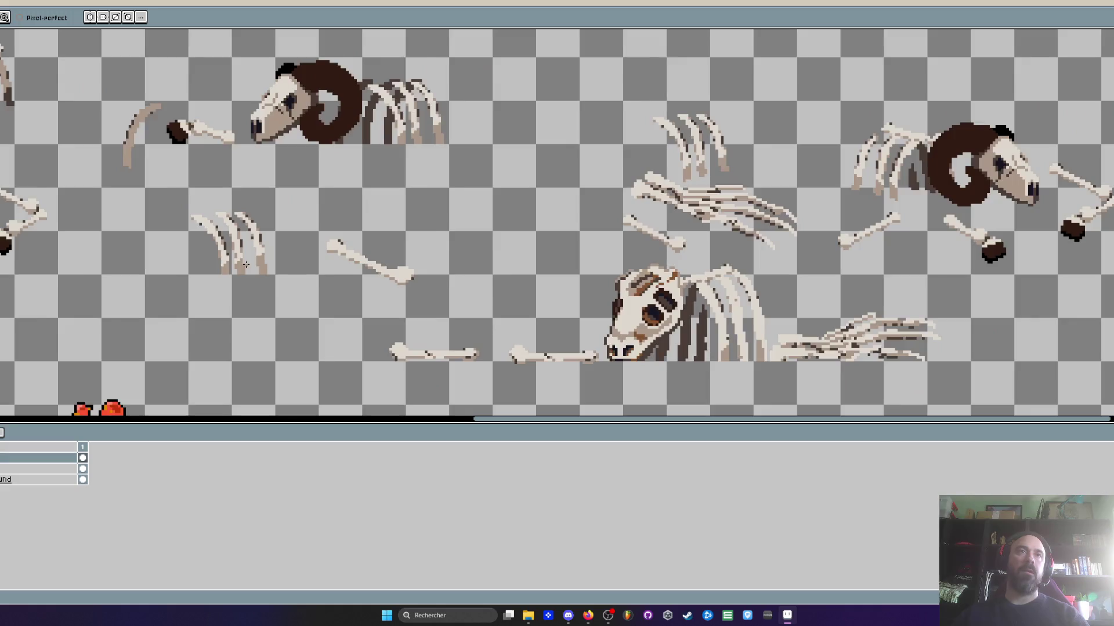
scroll(292, 236, up, 3)
Lasso one loose bone on the ground and delete it
key(b)
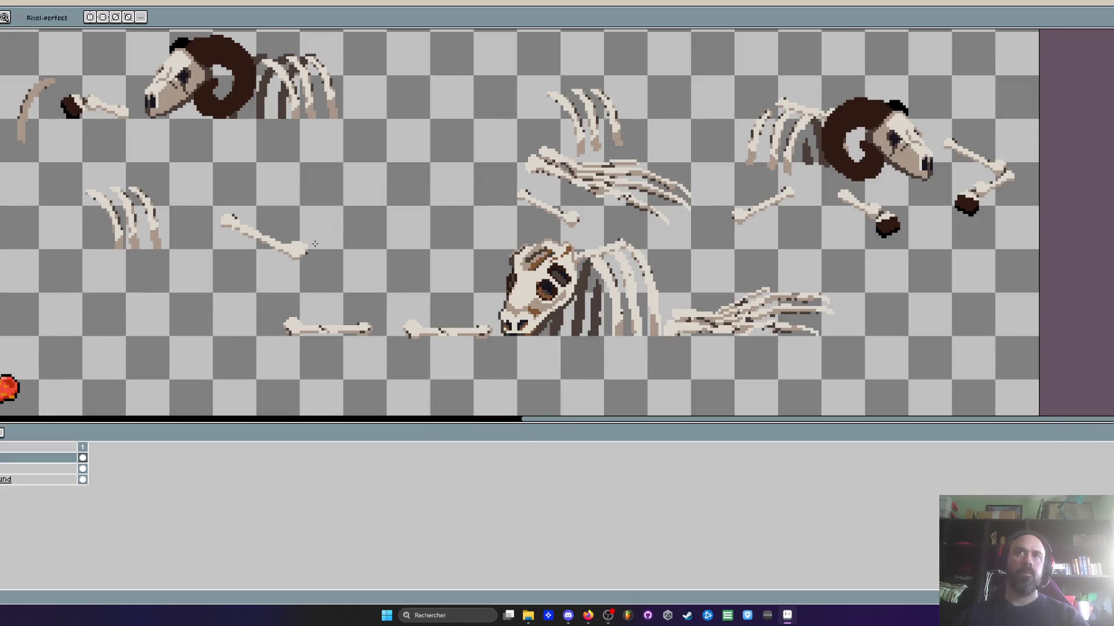
key(m)
drag(379, 335, 383, 304)
key(Delete)
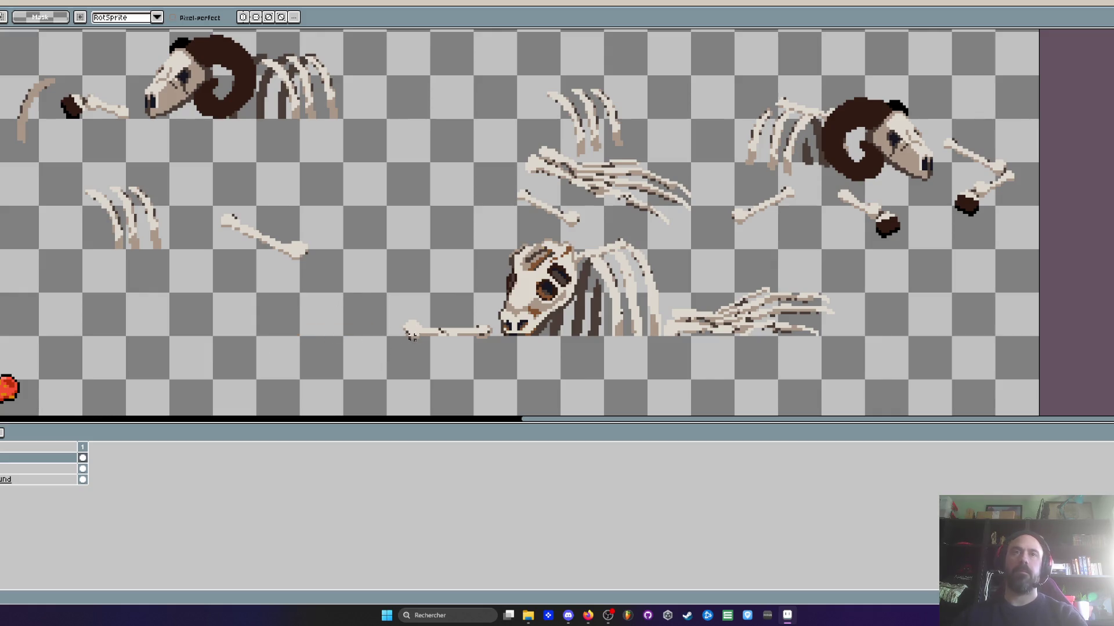
scroll(431, 343, up, 2)
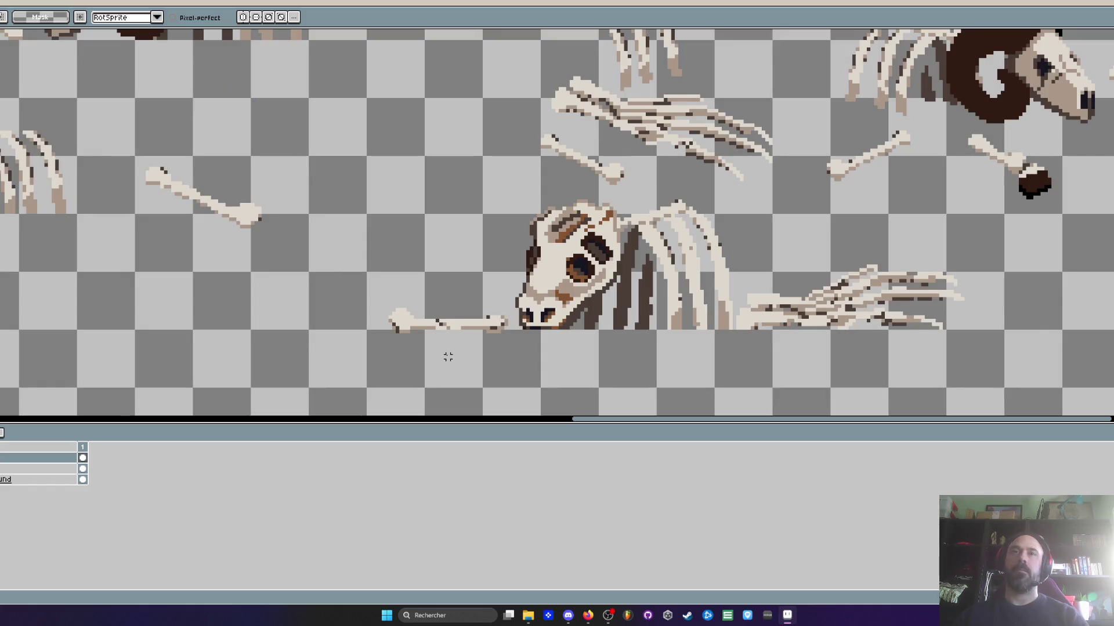
Open Frame Properties and cancel without changes
key(p)
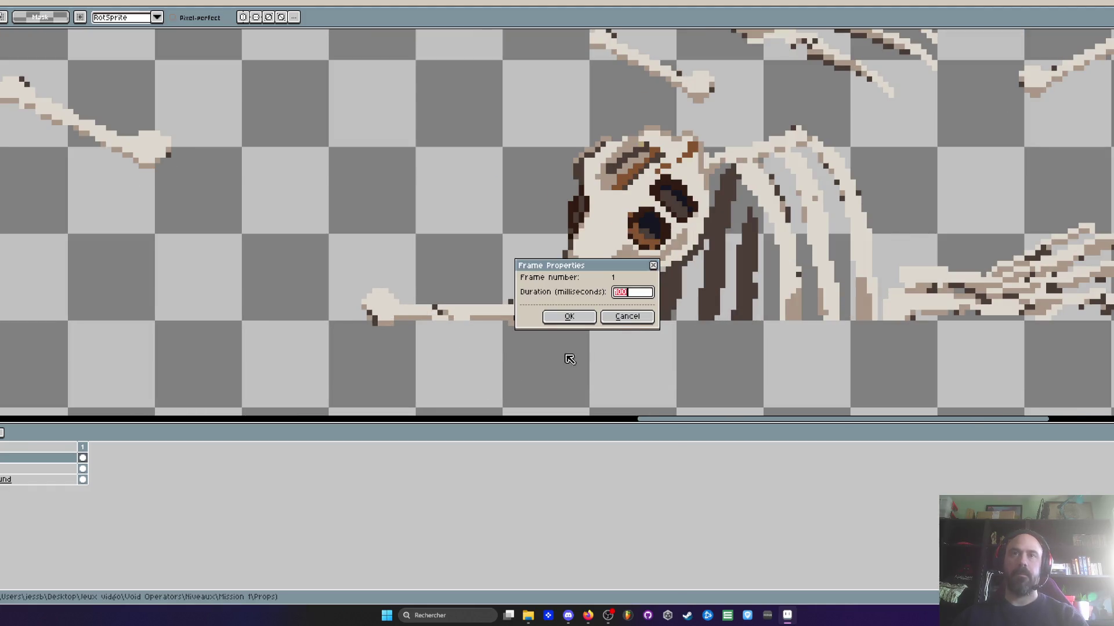
click(624, 317)
scroll(467, 348, up, 1)
Place a copy of the bone beside the skull further left
drag(274, 299, 621, 346)
scroll(544, 319, down, 2)
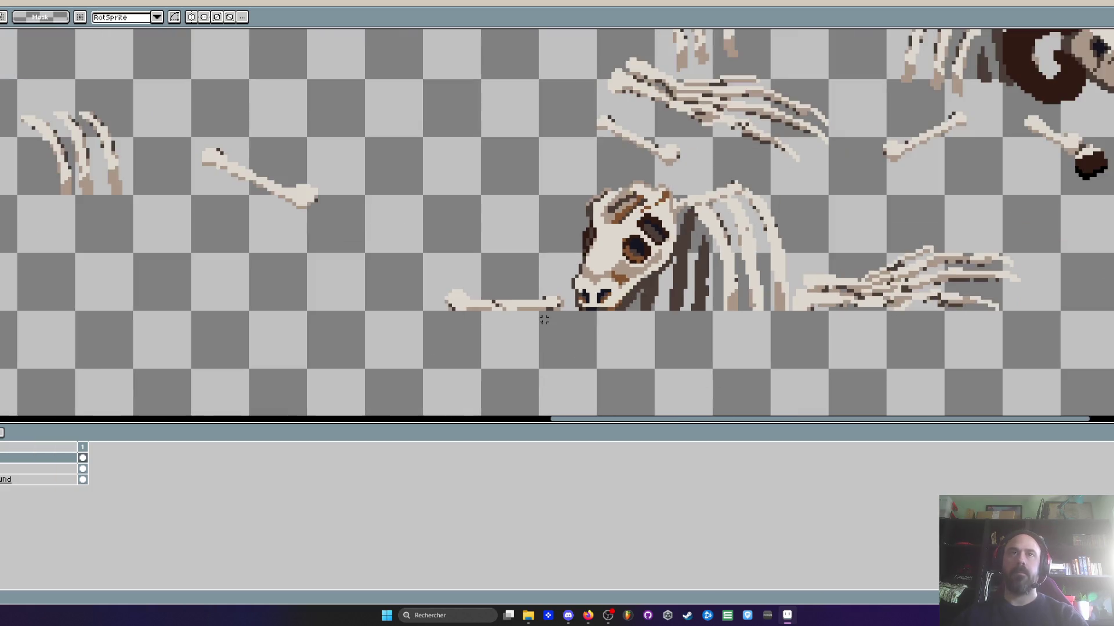
scroll(544, 319, up, 1)
drag(383, 266, 587, 331)
scroll(540, 308, down, 1)
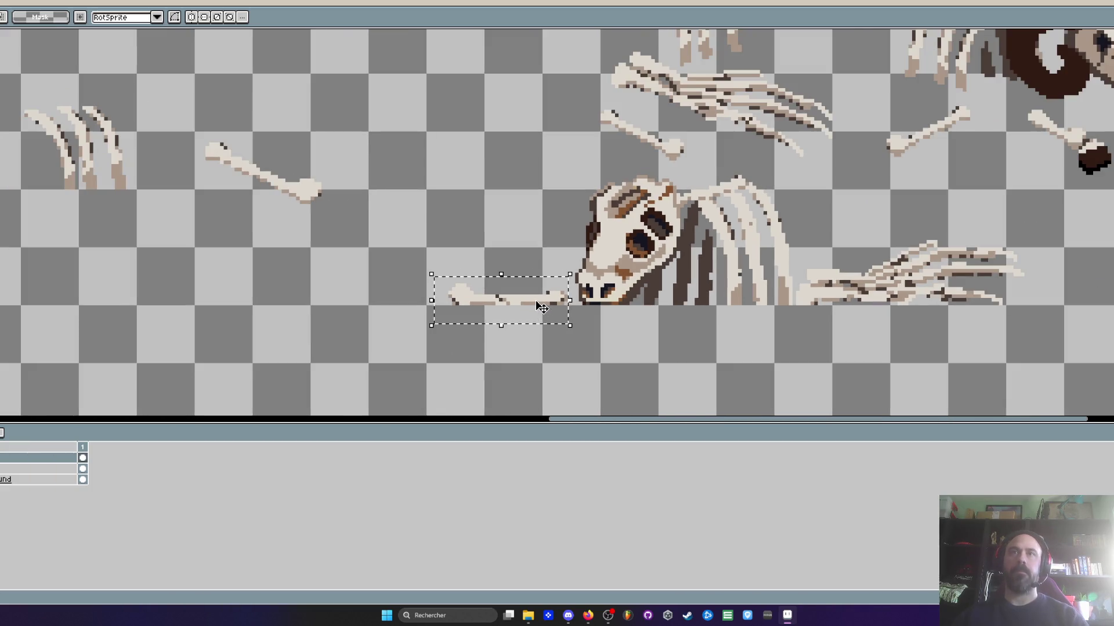
click(537, 307)
drag(537, 307, 295, 306)
scroll(419, 276, down, 1)
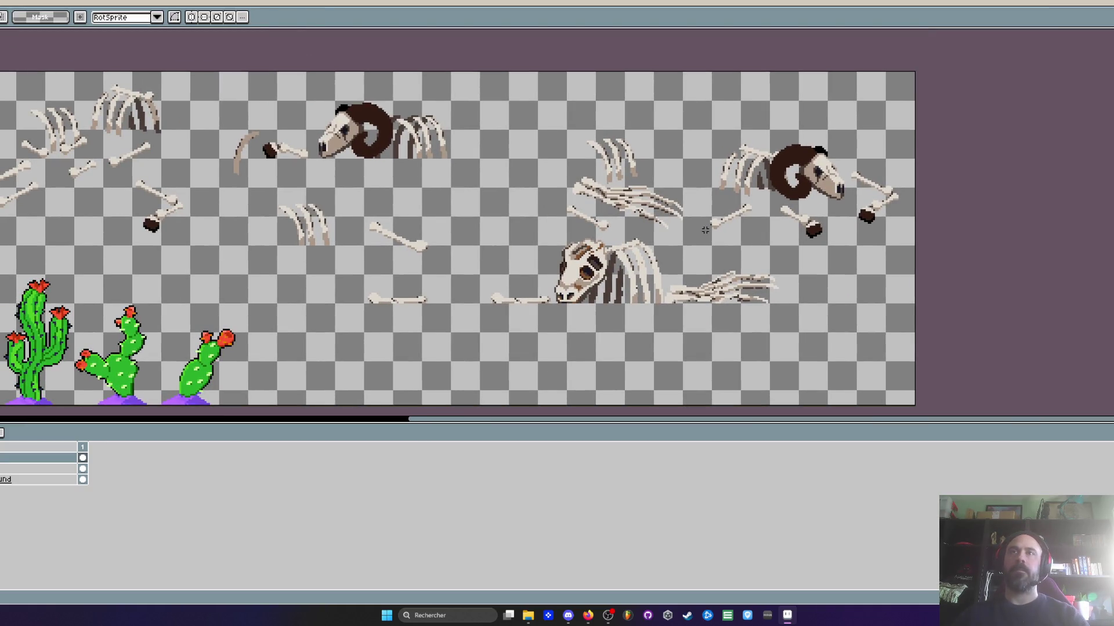
scroll(626, 214, down, 1)
scroll(630, 244, up, 1)
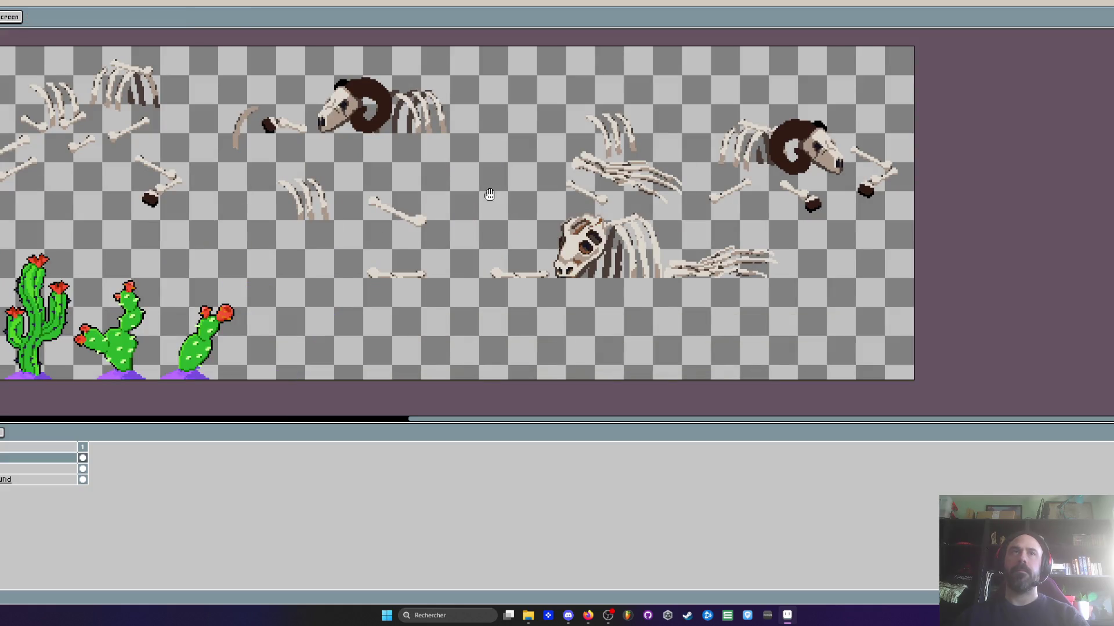
Erase the curved bone
drag(392, 152, 514, 192)
scroll(426, 154, up, 1)
key(m)
drag(239, 98, 341, 268)
key(Delete)
Move the small dark-tipped bone down and to the right
drag(307, 127, 441, 210)
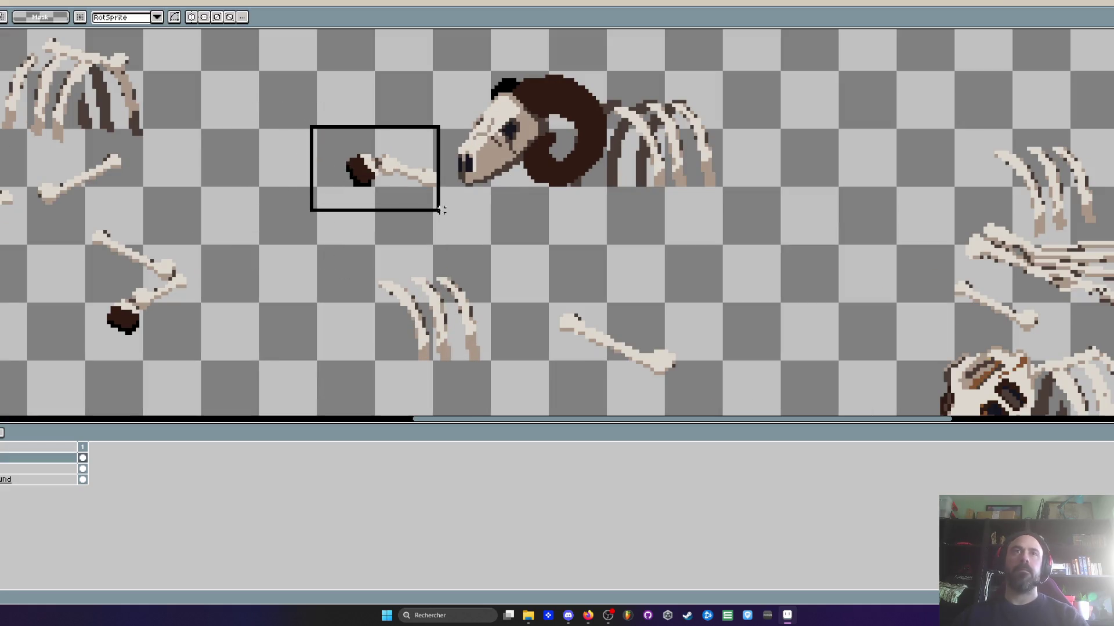
click(390, 172)
mouse_move(391, 172)
mouse_down()
mouse_move(767, 347)
mouse_move(674, 248)
mouse_up()
key(Return)
drag(445, 180, 588, 309)
click(501, 362)
Delete the empty layer and erase the middle bone
right_click(87, 469)
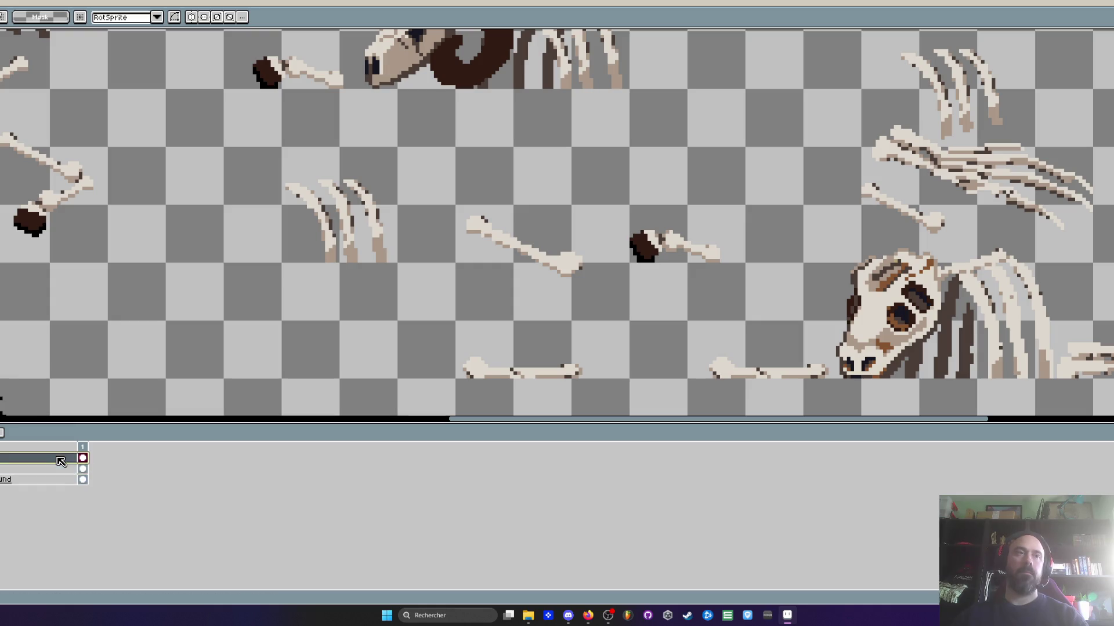
click(93, 512)
drag(455, 207, 596, 310)
key(Delete)
Move the lower bone up-left and the right-hand bone left beside it
drag(428, 341, 609, 409)
mouse_move(532, 376)
mouse_down()
mouse_move(526, 259)
mouse_move(474, 260)
mouse_up()
drag(590, 214, 728, 270)
drag(703, 254, 613, 253)
scroll(690, 250, down, 2)
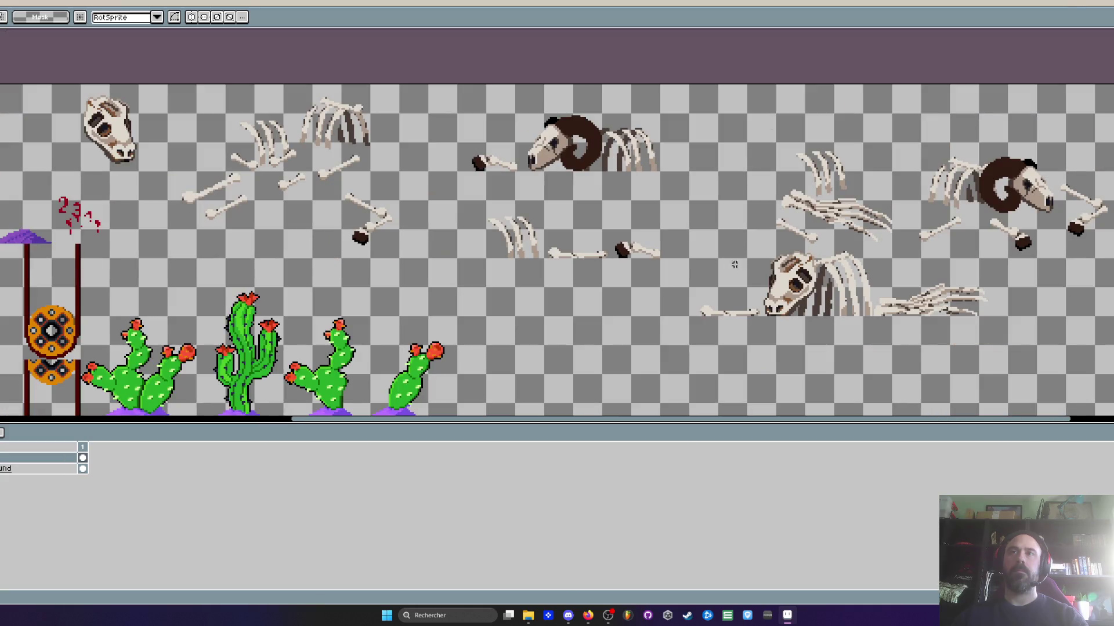
Shift the small middle-row ribcage further left
scroll(805, 272, up, 1)
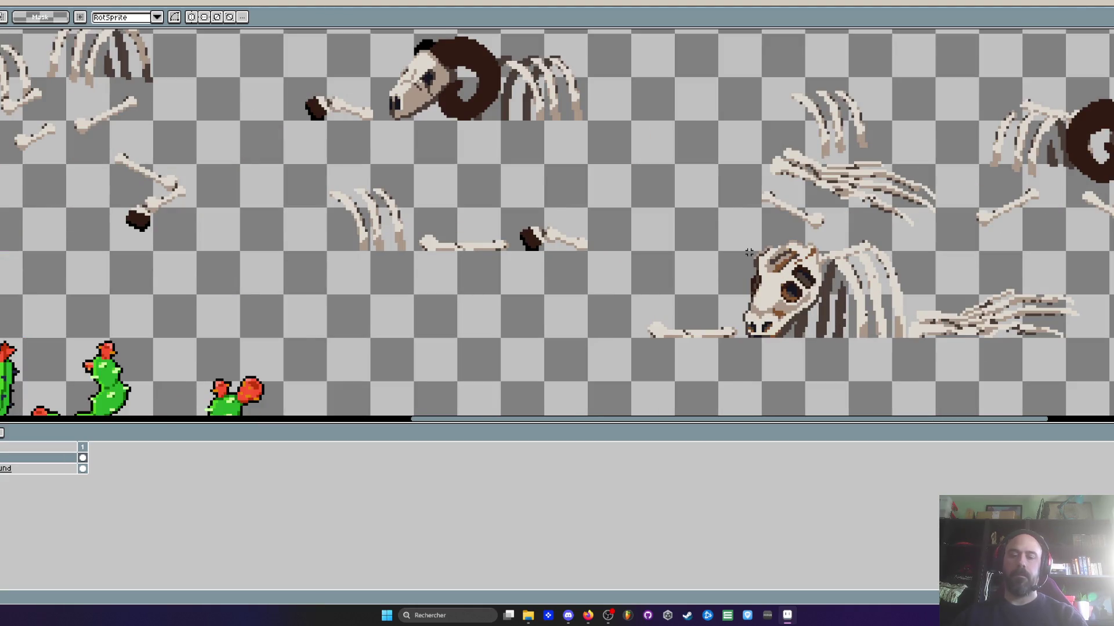
scroll(751, 247, up, 1)
mouse_move(740, 228)
mouse_down()
mouse_move(940, 412)
mouse_move(957, 414)
mouse_up()
scroll(866, 334, down, 2)
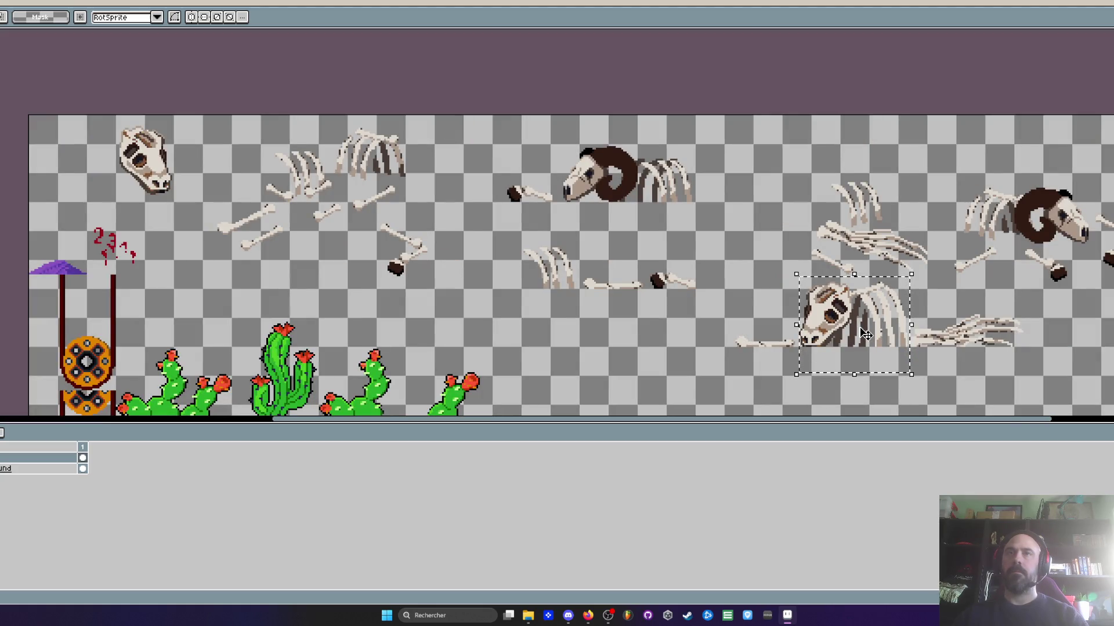
click(859, 326)
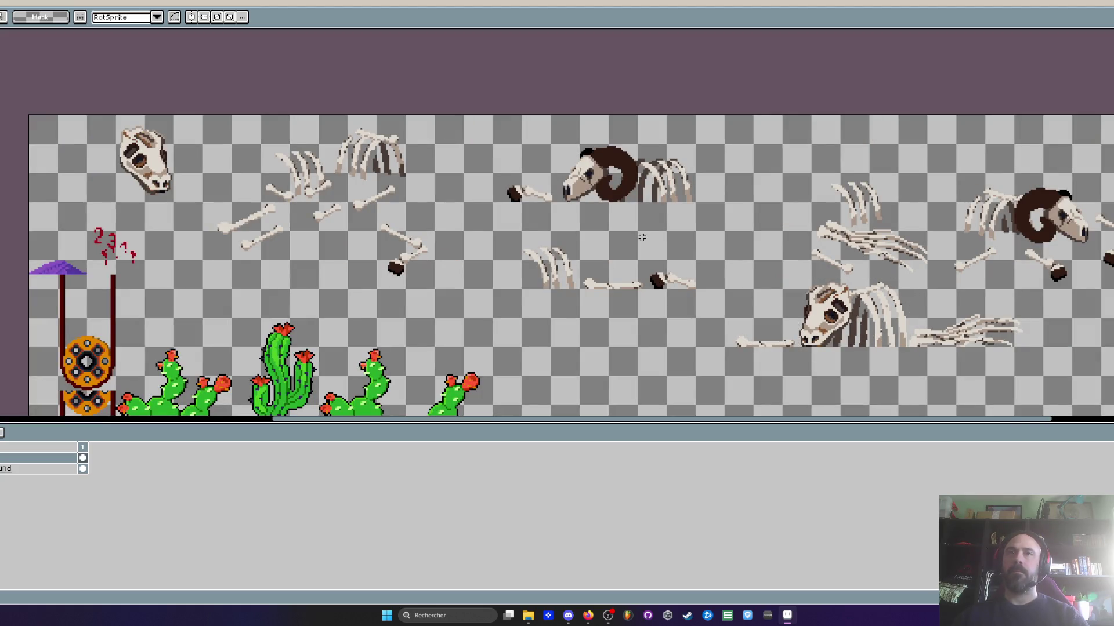
scroll(540, 243, up, 1)
drag(509, 219, 598, 316)
drag(566, 283, 485, 283)
key(ctrl+d)
Move the loose bone about 160 px left and nudge the dark-knobbed bone left
drag(575, 255, 706, 336)
drag(664, 304, 568, 309)
key(ctrl+d)
drag(672, 251, 803, 335)
mouse_move(752, 291)
mouse_down()
mouse_move(661, 292)
mouse_move(644, 241)
mouse_move(660, 285)
mouse_move(732, 292)
mouse_up()
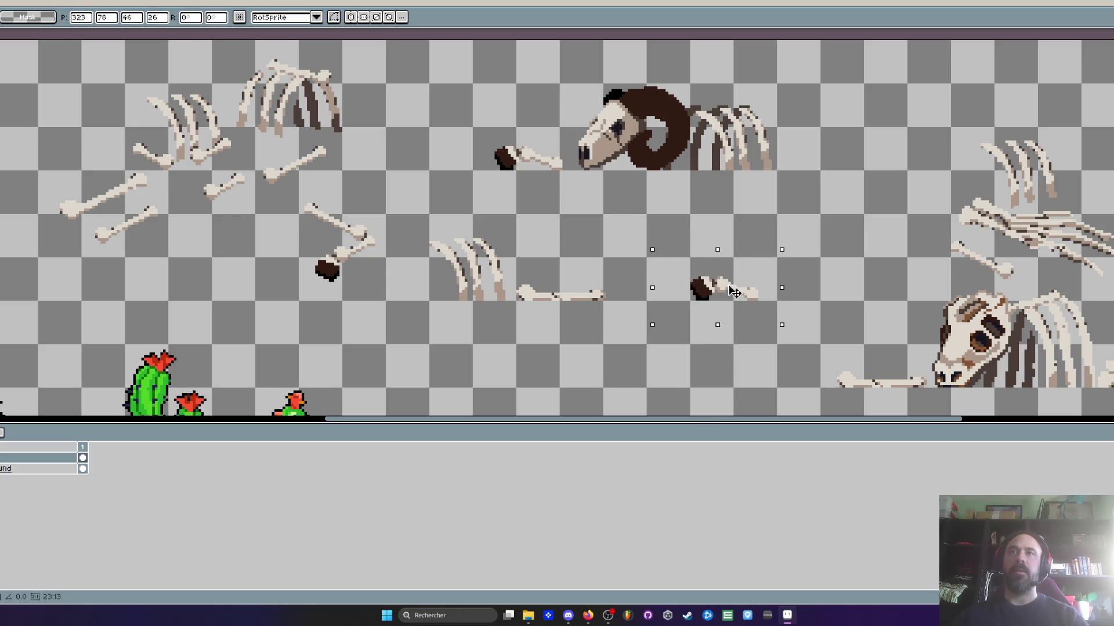
key(ctrl+d)
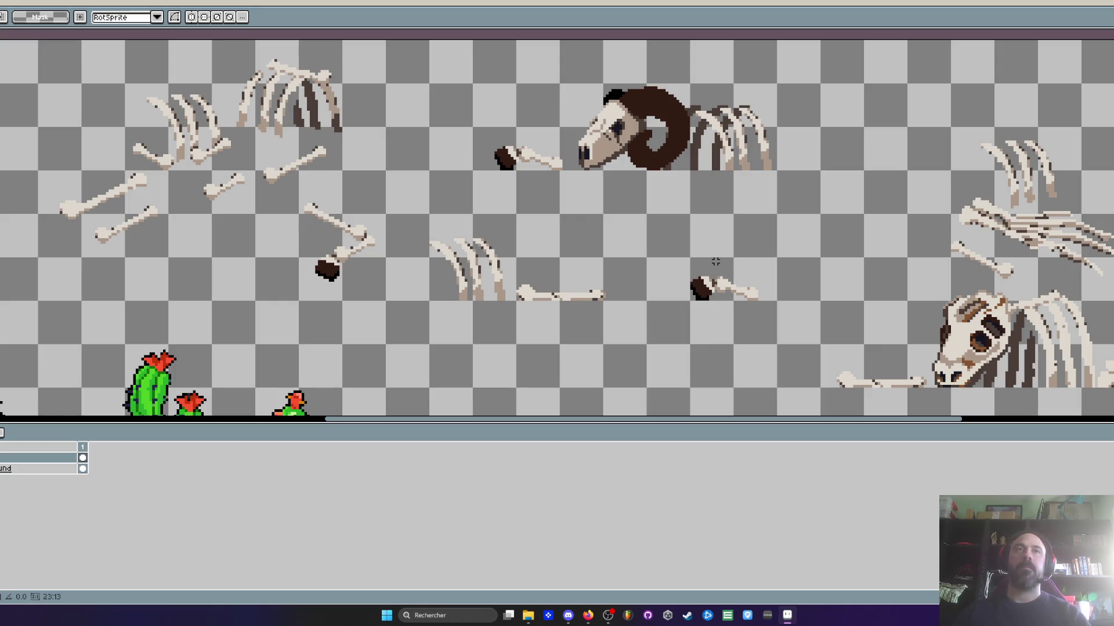
scroll(523, 203, down, 1)
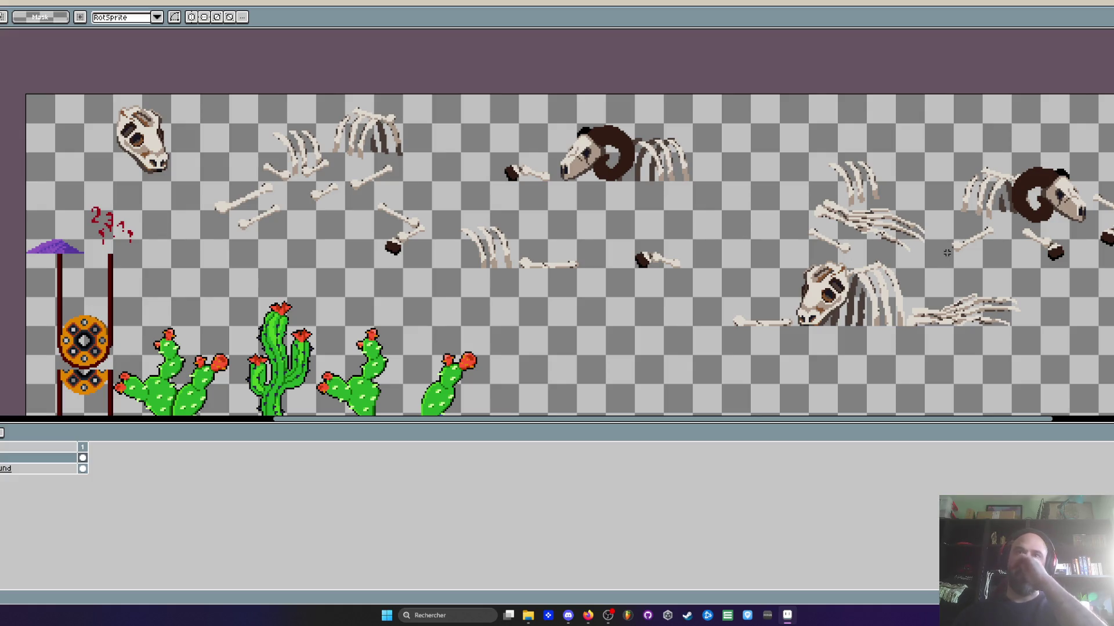
Select the long middle-row bone and pan to bring more sprites into view
scroll(699, 281, up, 1)
scroll(466, 242, up, 1)
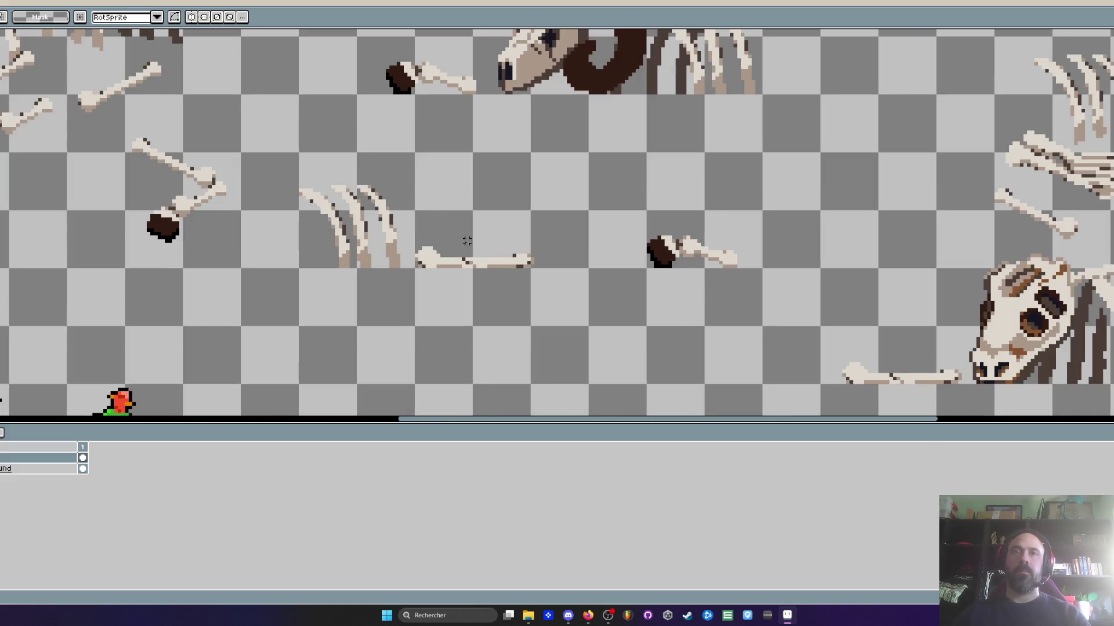
drag(406, 234, 554, 319)
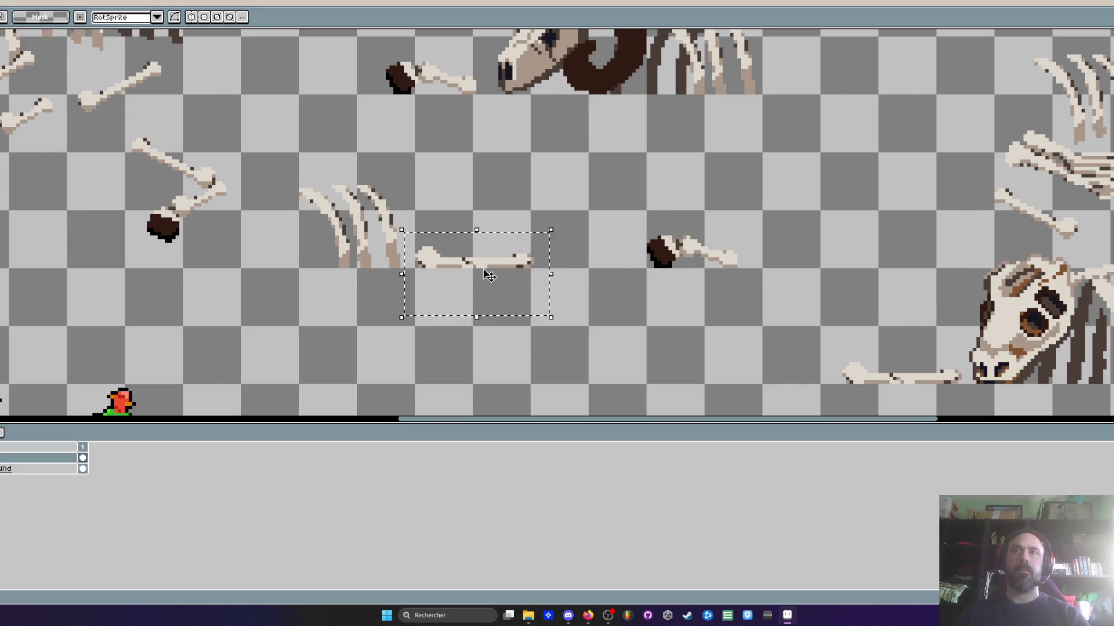
scroll(690, 290, down, 2)
drag(694, 266, 551, 273)
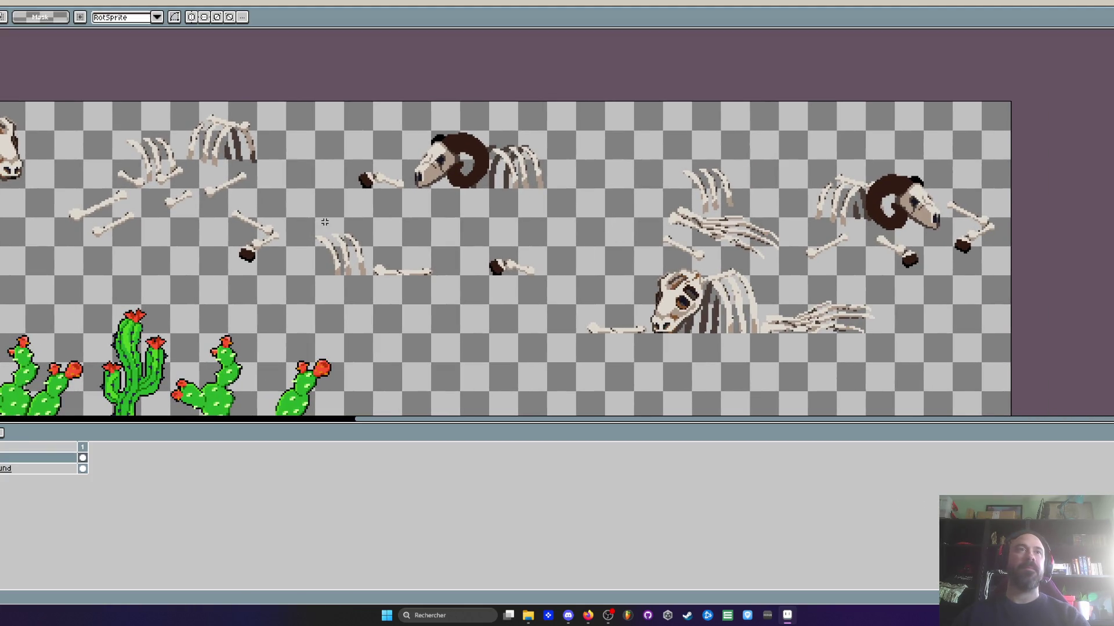
scroll(317, 229, up, 2)
scroll(314, 226, down, 1)
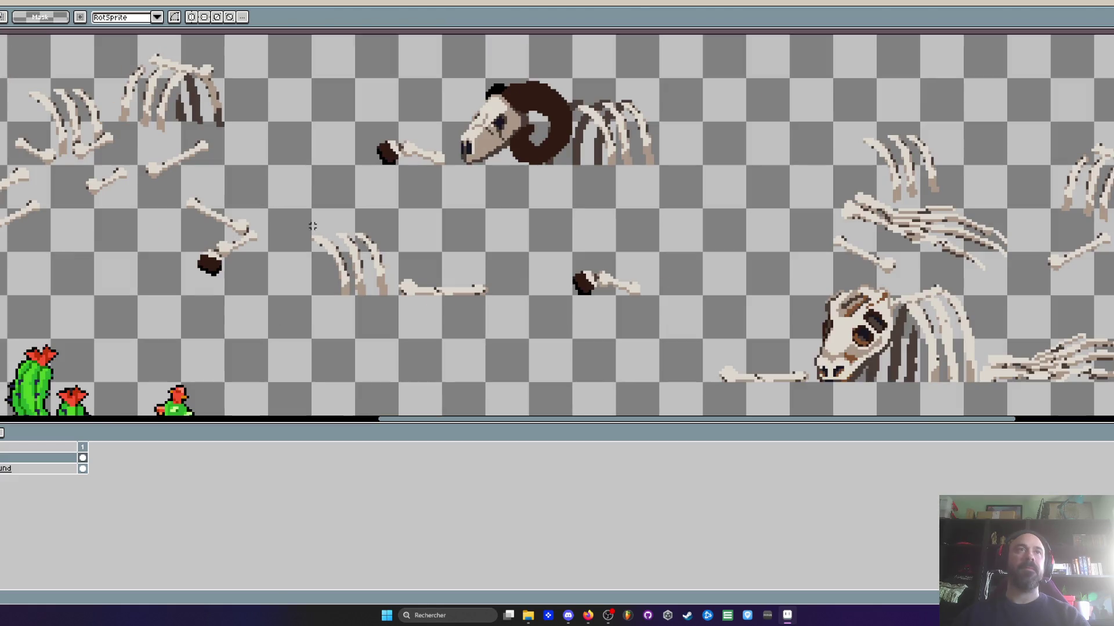
scroll(312, 225, down, 1)
Move a ribcage down into the empty area, stretch it taller, and nudge it 4 px down
mouse_move(241, 141)
mouse_down()
mouse_move(277, 163)
mouse_move(406, 333)
mouse_move(452, 345)
mouse_move(439, 342)
mouse_up()
click(229, 151)
scroll(439, 342, up, 2)
mouse_move(451, 247)
mouse_down()
mouse_move(454, 185)
mouse_move(452, 202)
mouse_up()
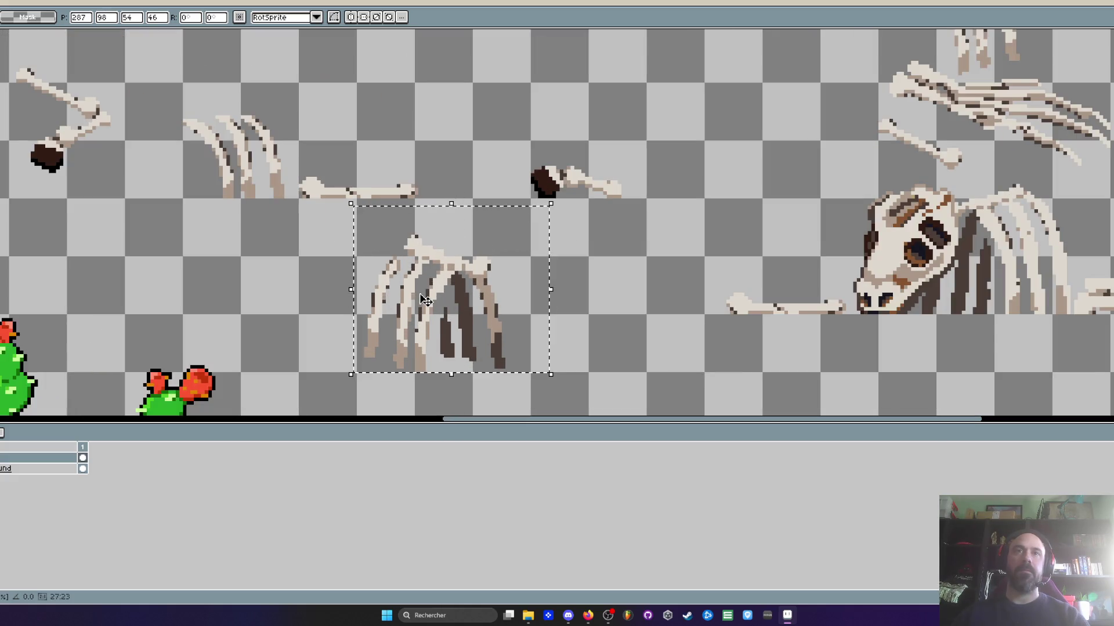
drag(425, 300, 425, 314)
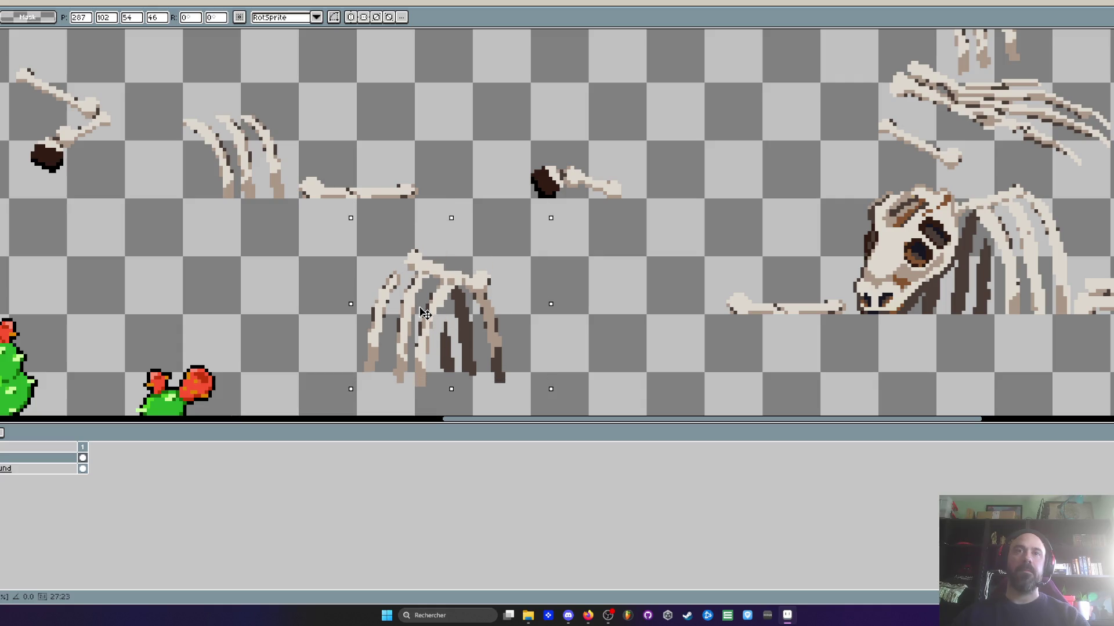
key(ctrl+d)
Erase the pixels under the ribcage's base and move the stretched ribcage about 205 px left
scroll(385, 377, up, 2)
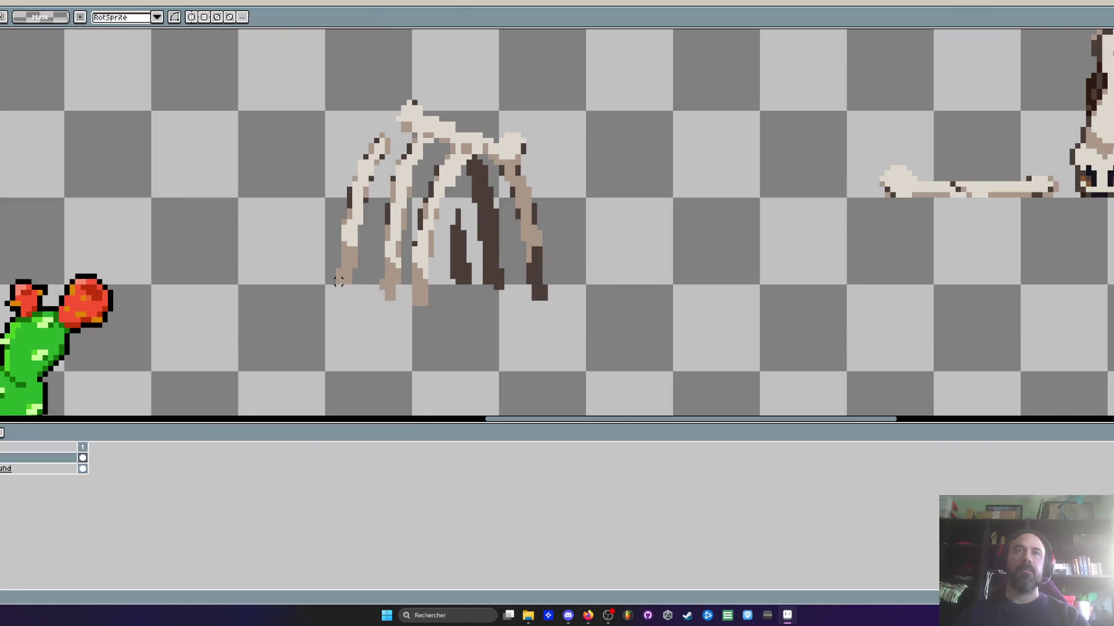
drag(351, 283, 645, 344)
key(Delete)
scroll(561, 261, down, 3)
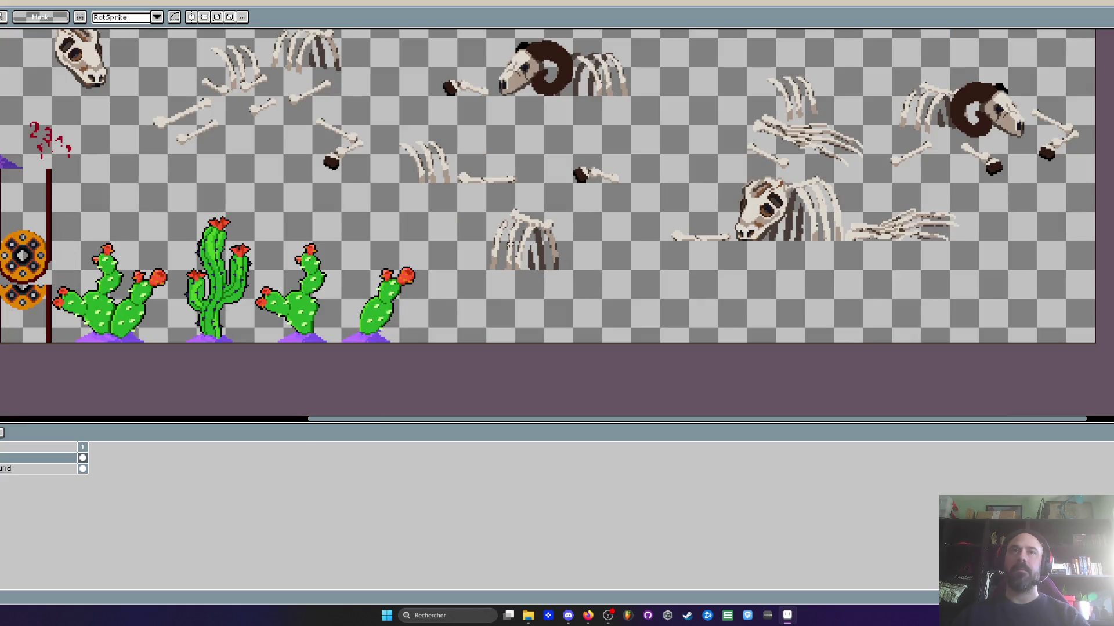
scroll(509, 245, up, 2)
drag(446, 175, 683, 340)
mouse_move(595, 277)
mouse_down()
mouse_move(471, 273)
mouse_move(529, 272)
mouse_up()
Delete the skeleton sprites at the upper right of the sheet
scroll(529, 260, down, 1)
scroll(529, 261, down, 1)
drag(607, 284, 601, 345)
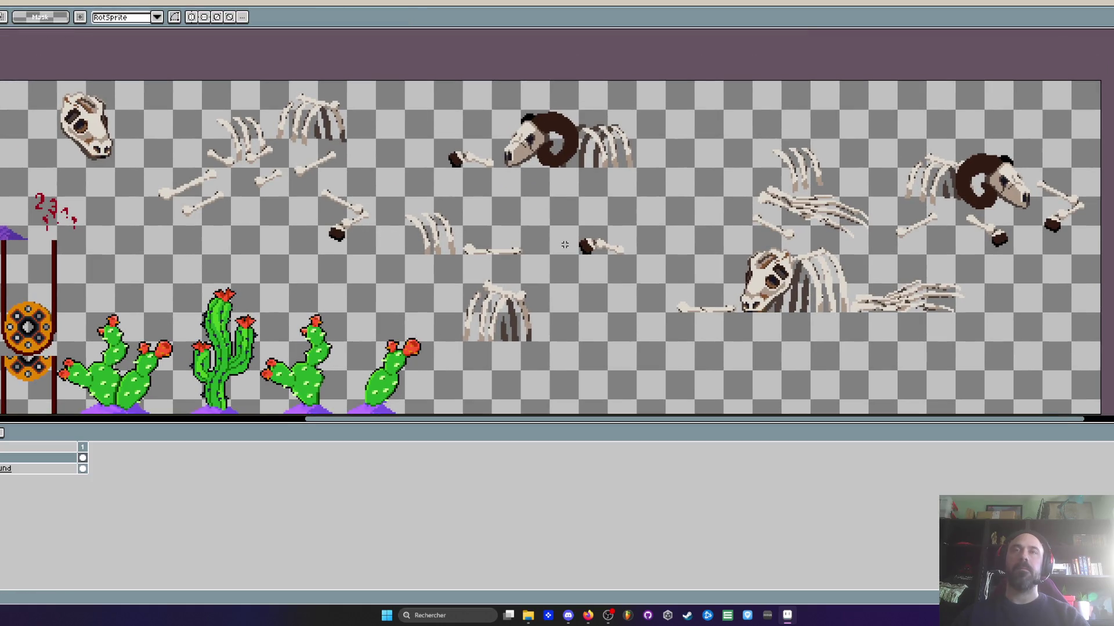
drag(715, 114, 1098, 239)
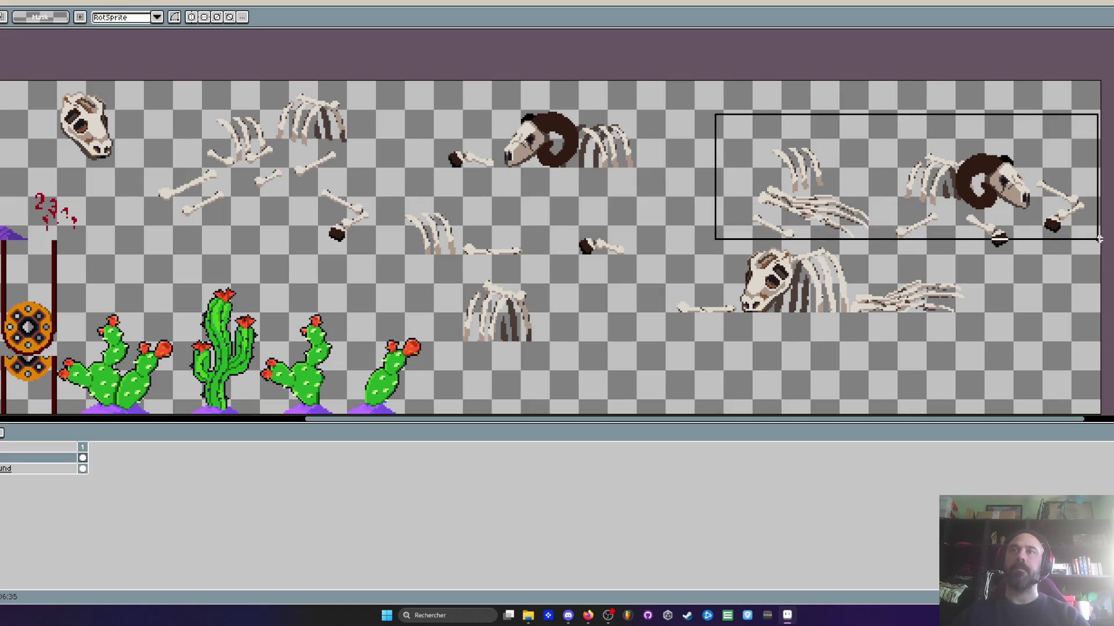
key(Delete)
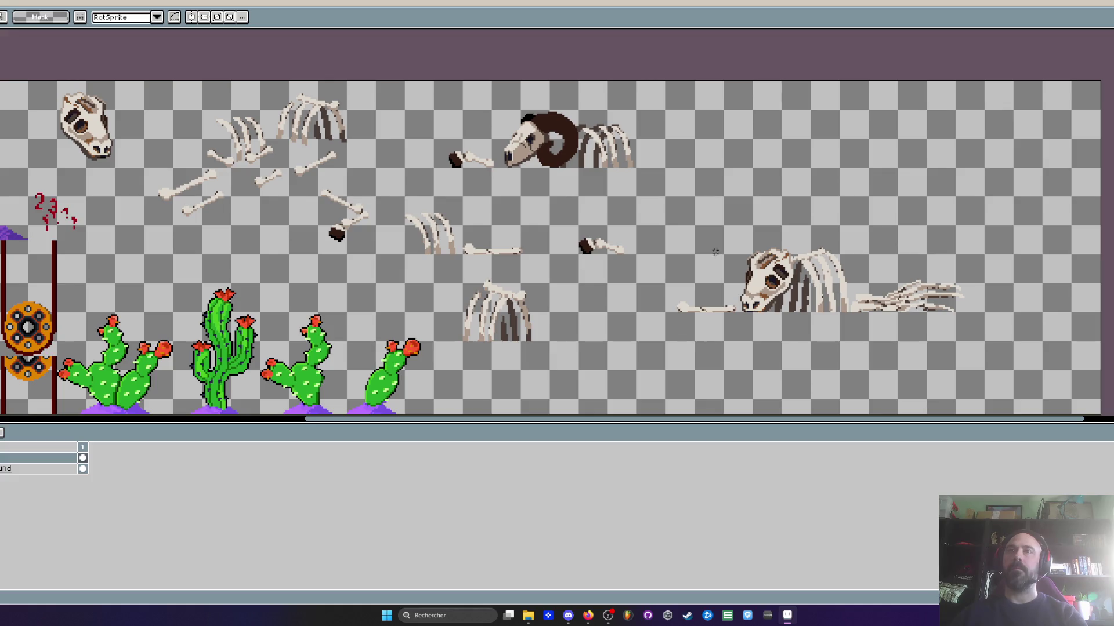
scroll(857, 264, up, 1)
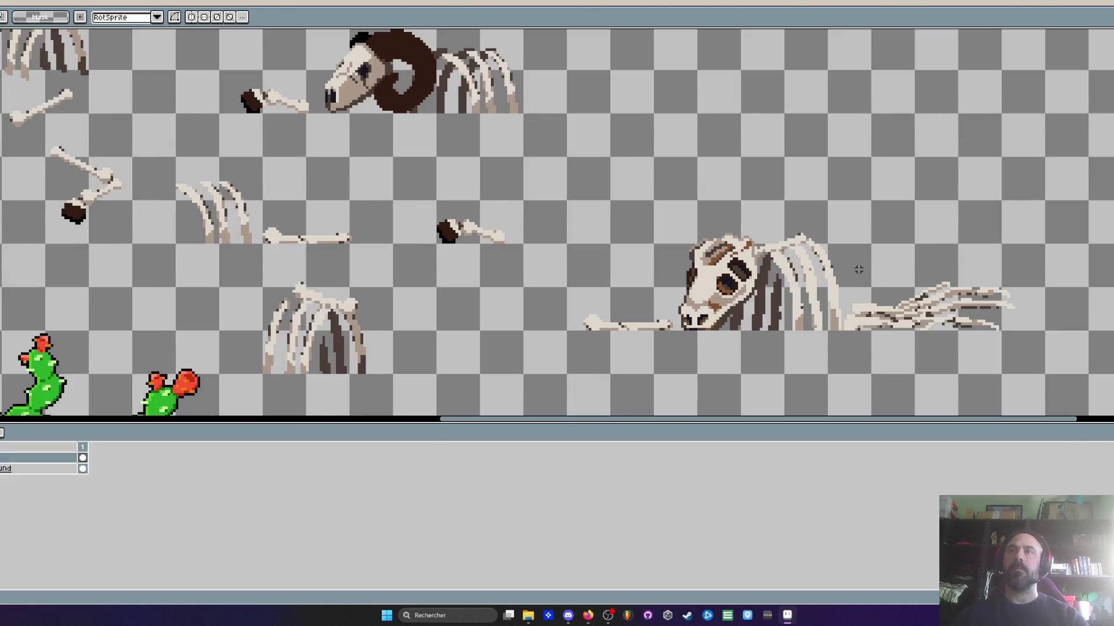
Pick a dark colour from the sprite with the eyedropper and return to the pencil
mouse_move(848, 260)
mouse_down()
mouse_move(868, 277)
mouse_move(1001, 293)
mouse_move(840, 262)
mouse_move(1061, 365)
mouse_up()
scroll(930, 295, up, 3)
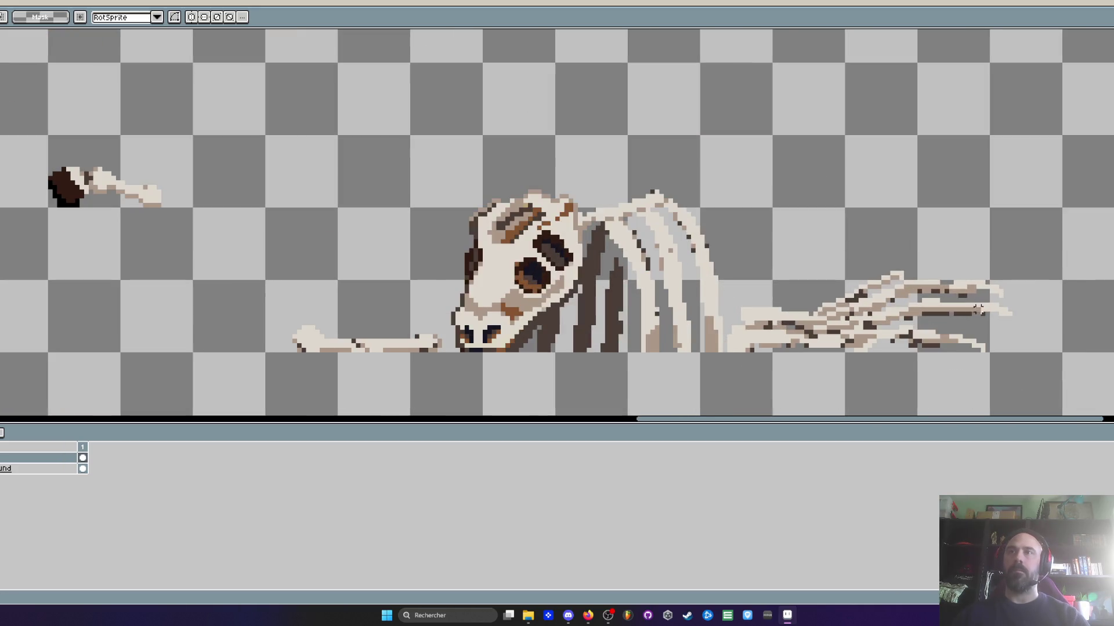
scroll(930, 294, down, 2)
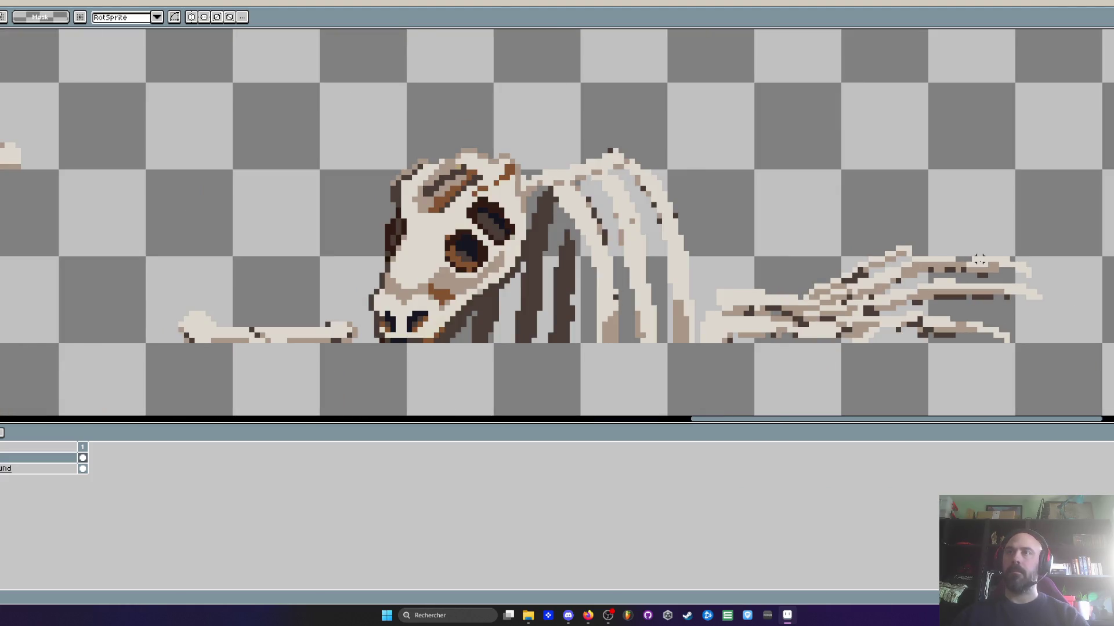
scroll(1001, 297, up, 1)
key(i)
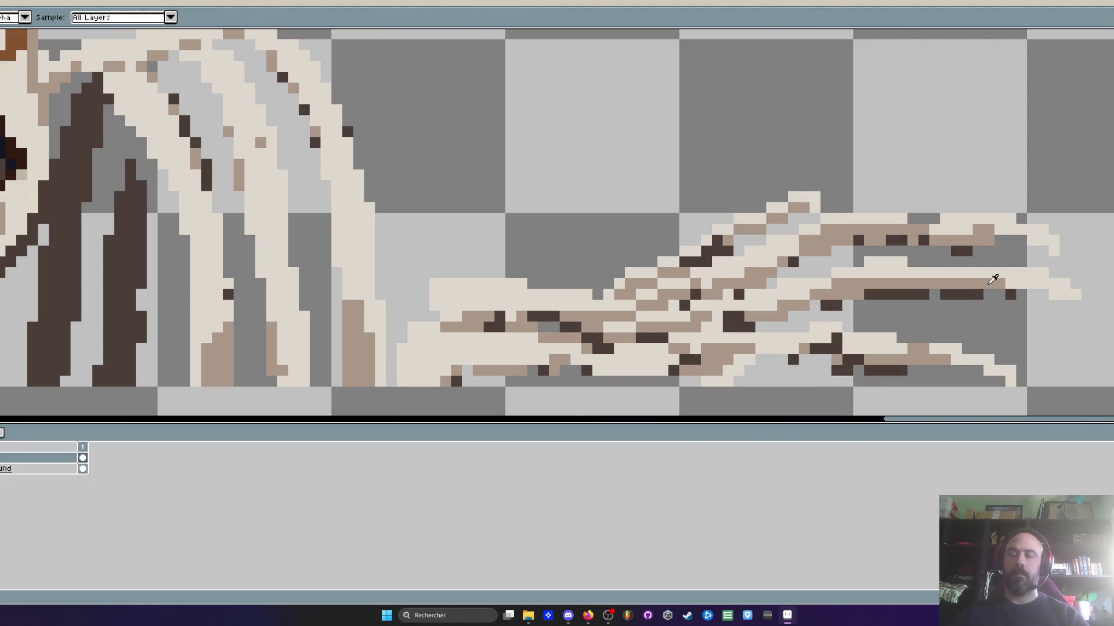
scroll(994, 283, up, 1)
key(b)
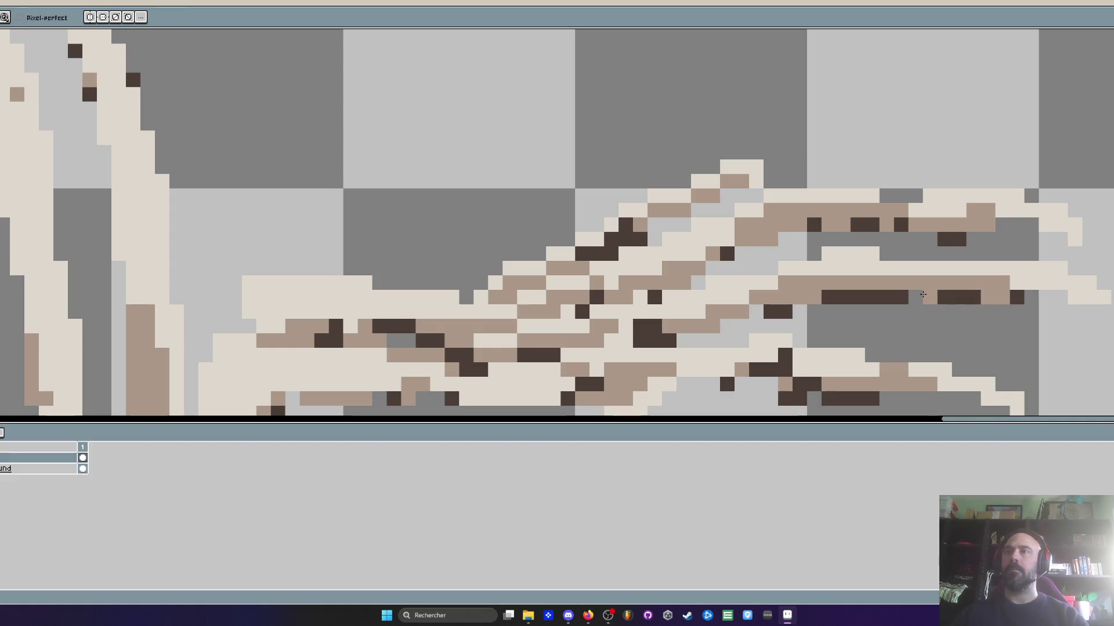
scroll(930, 295, down, 3)
scroll(963, 297, up, 2)
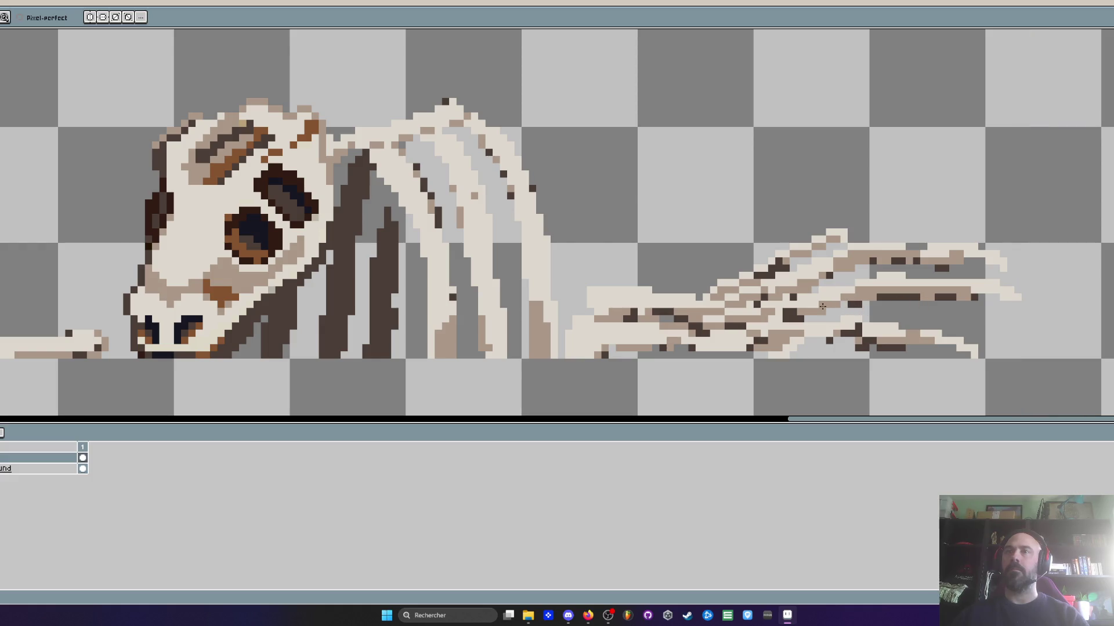
scroll(823, 307, up, 2)
key(i)
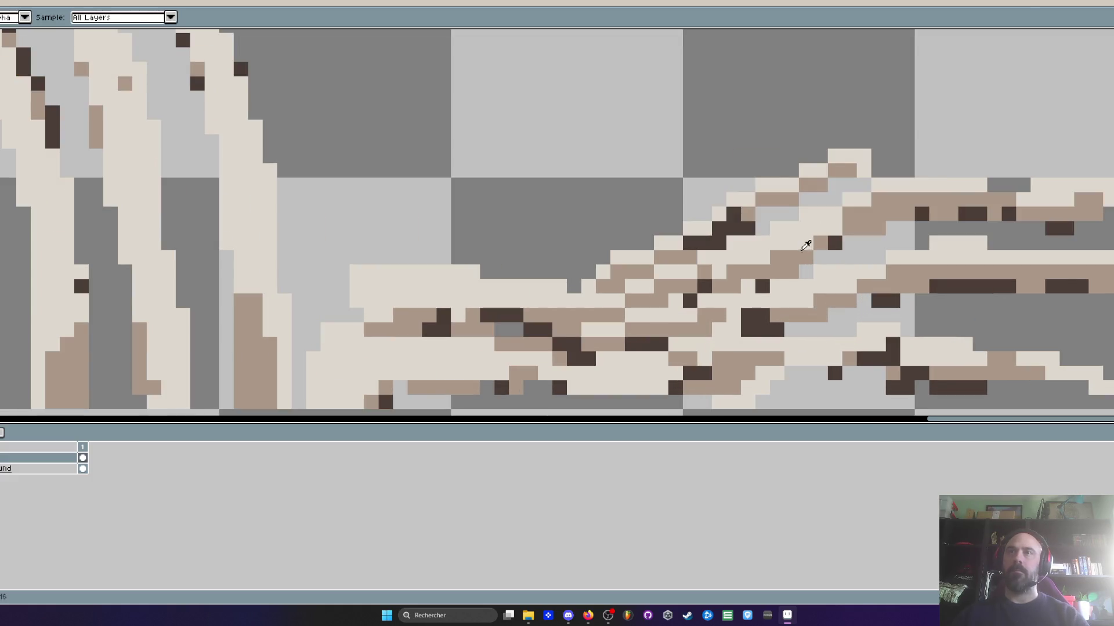
scroll(756, 227, down, 2)
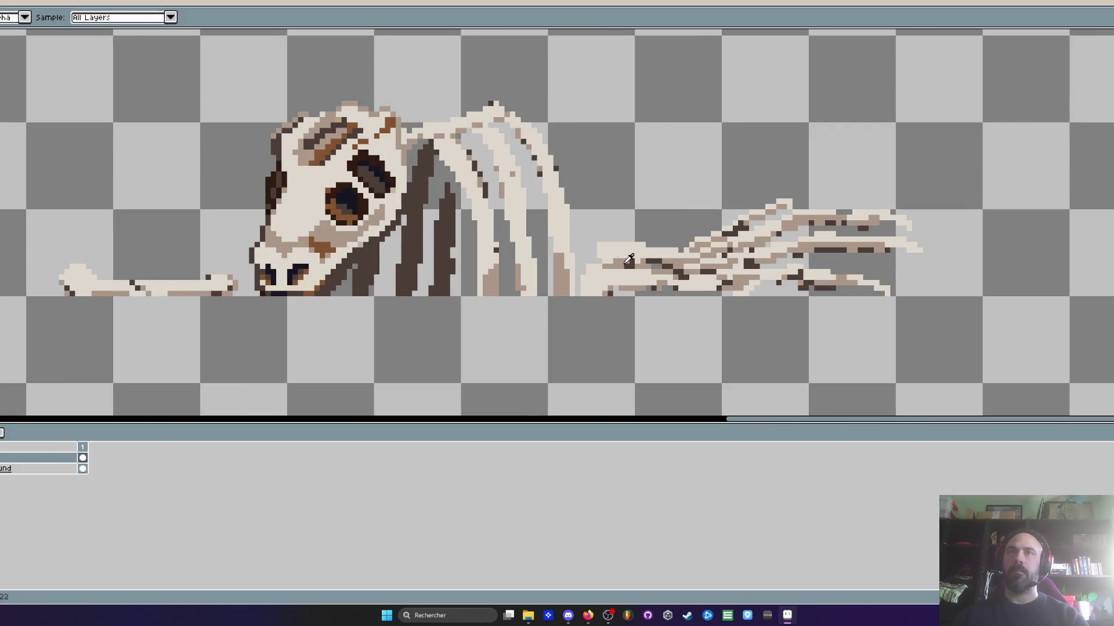
scroll(628, 260, up, 2)
scroll(589, 232, up, 1)
key(b)
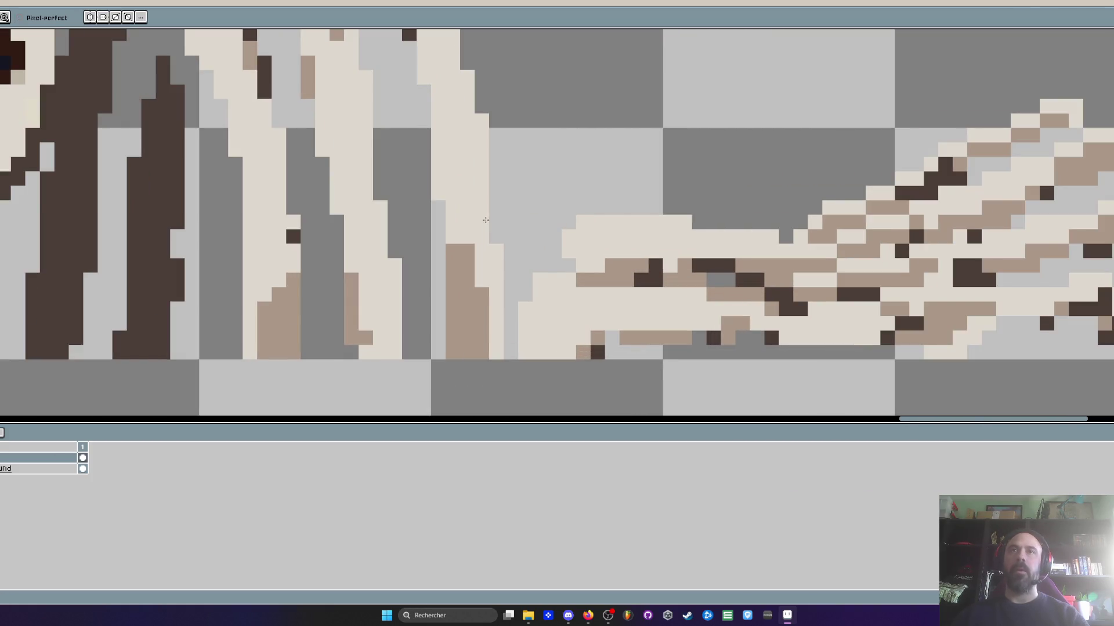
scroll(510, 309, down, 1)
scroll(539, 330, up, 1)
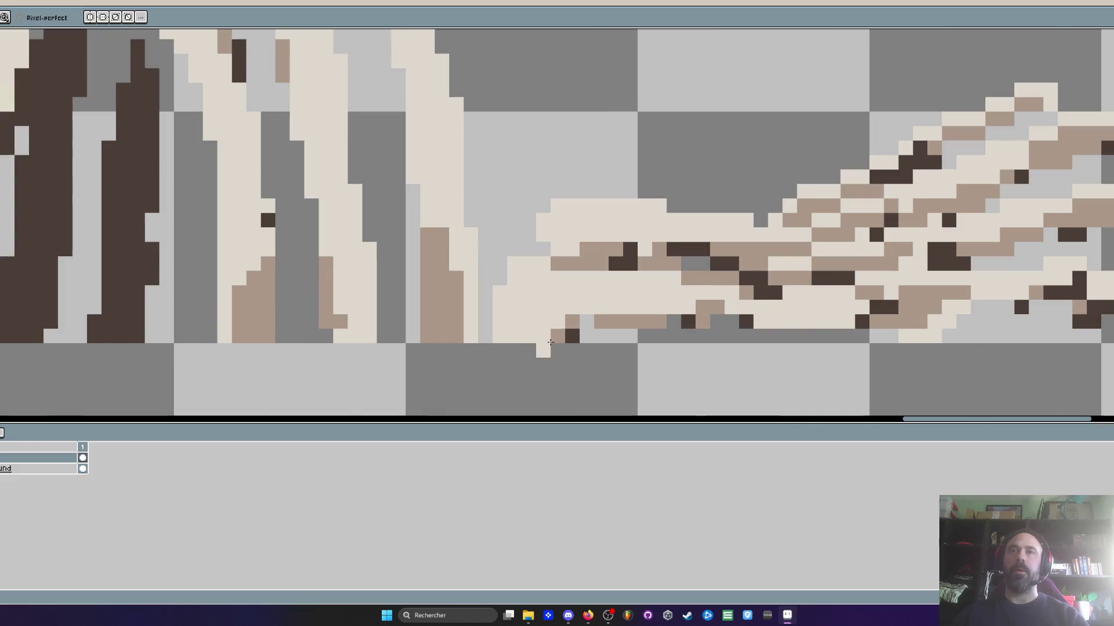
Add dark shading pixels to the tail bones, redoing one misplaced pixel
alt+click(579, 331)
click(695, 309)
key(ctrl+z)
click(702, 307)
click(921, 321)
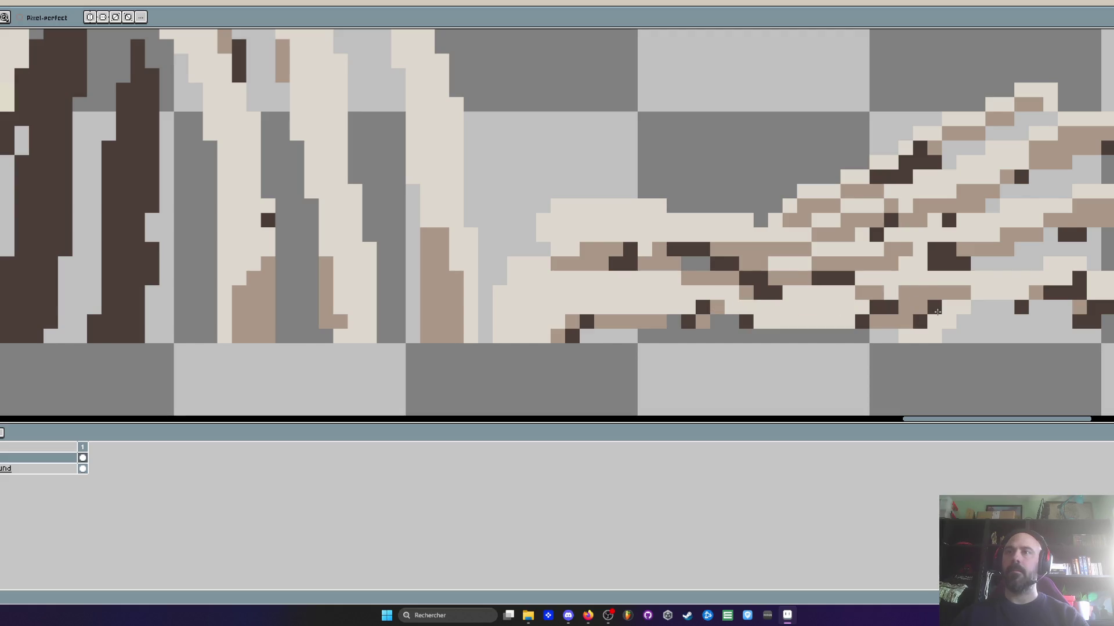
scroll(937, 312, down, 1)
scroll(916, 310, right, 2)
scroll(893, 310, up, 1)
drag(880, 294, 867, 294)
Sample another colour from the tail bones and switch back to the pencil
scroll(866, 294, down, 5)
scroll(903, 291, up, 4)
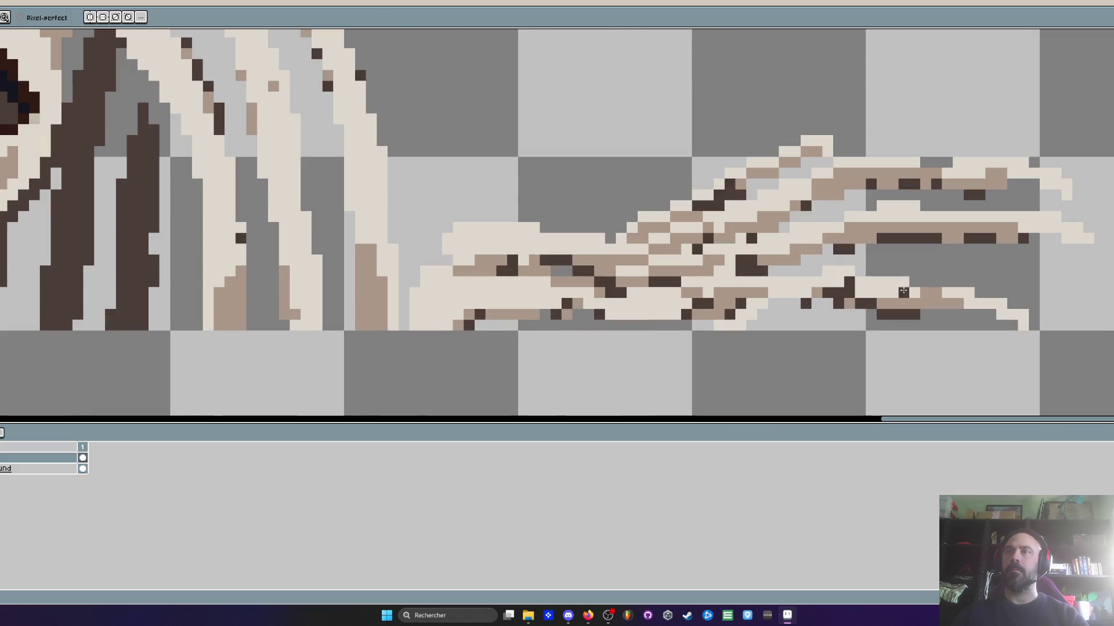
scroll(800, 258, down, 4)
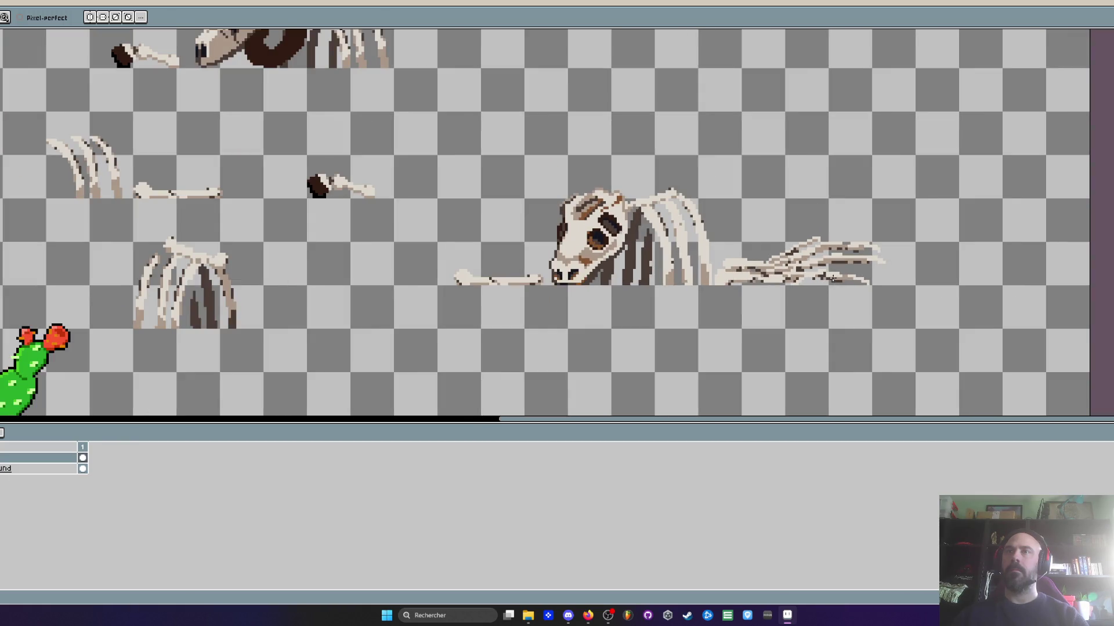
scroll(820, 252, up, 4)
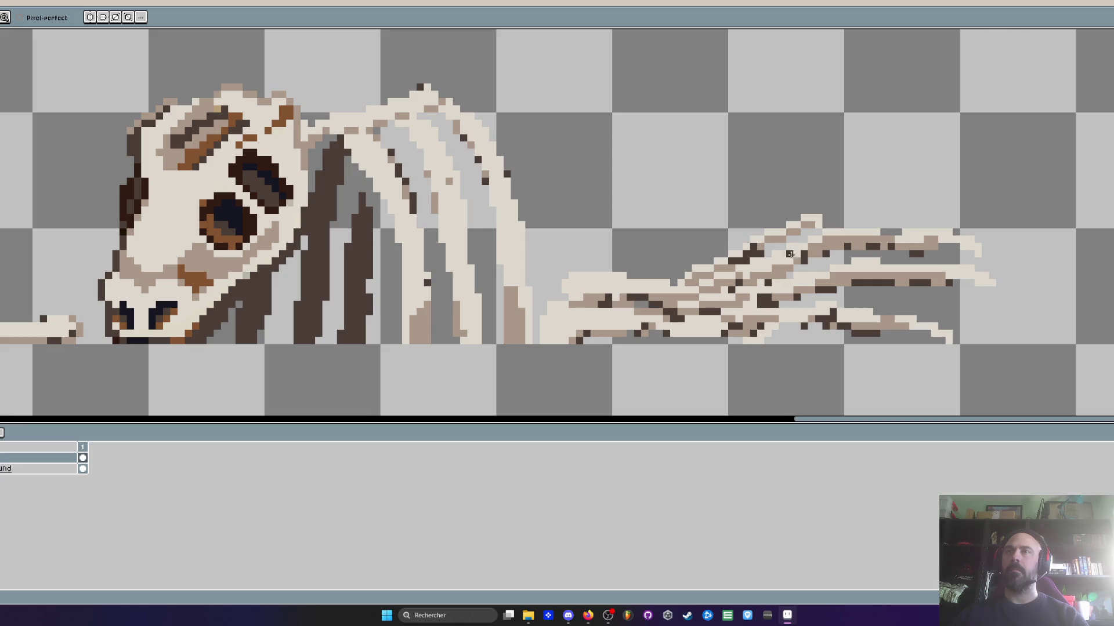
scroll(772, 269, down, 4)
scroll(773, 270, up, 4)
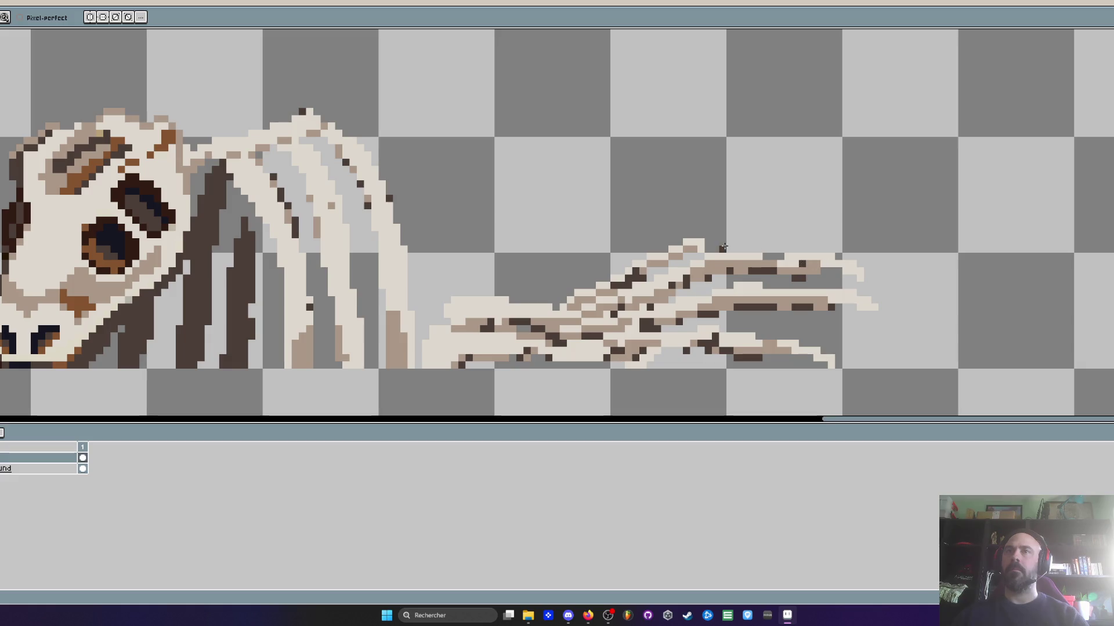
scroll(700, 250, up, 1)
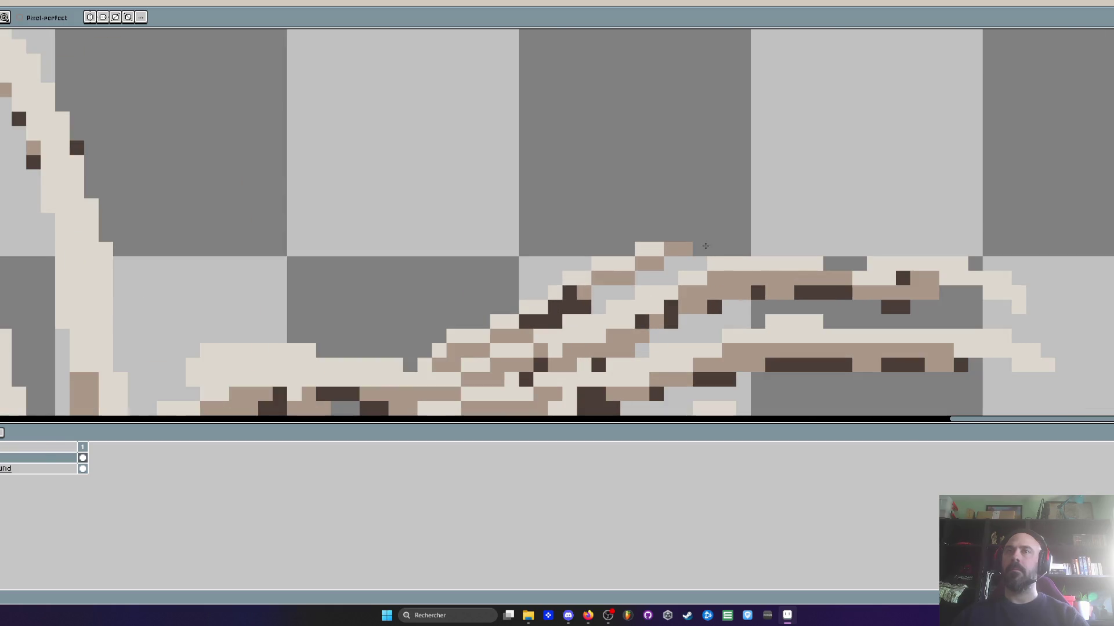
scroll(704, 238, down, 2)
scroll(704, 235, up, 1)
scroll(704, 236, up, 1)
scroll(704, 236, down, 2)
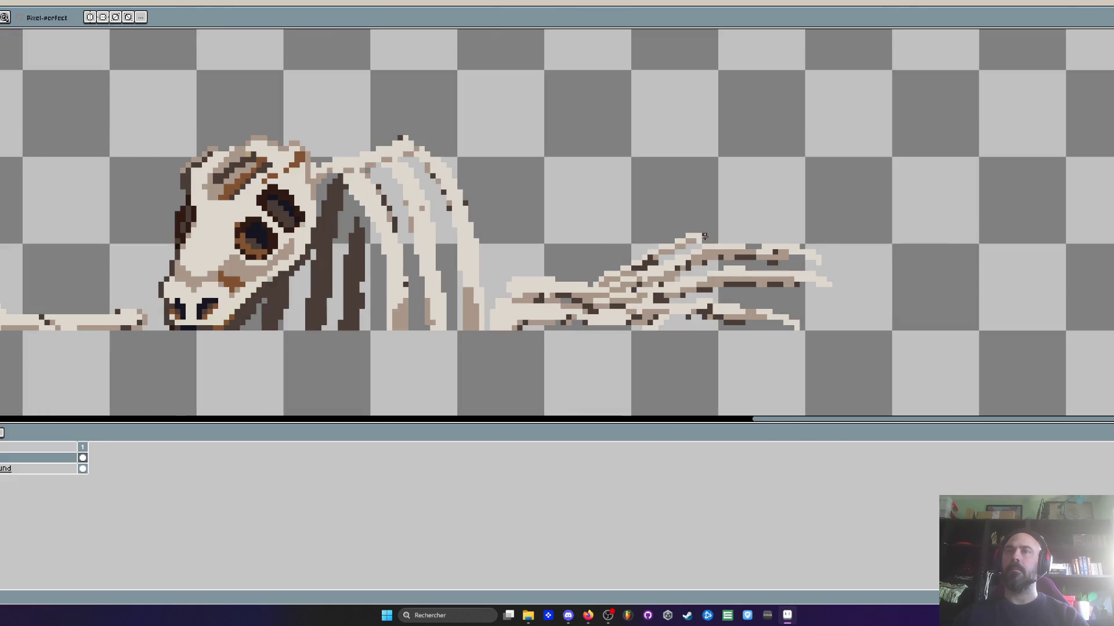
scroll(704, 236, up, 1)
scroll(705, 237, down, 2)
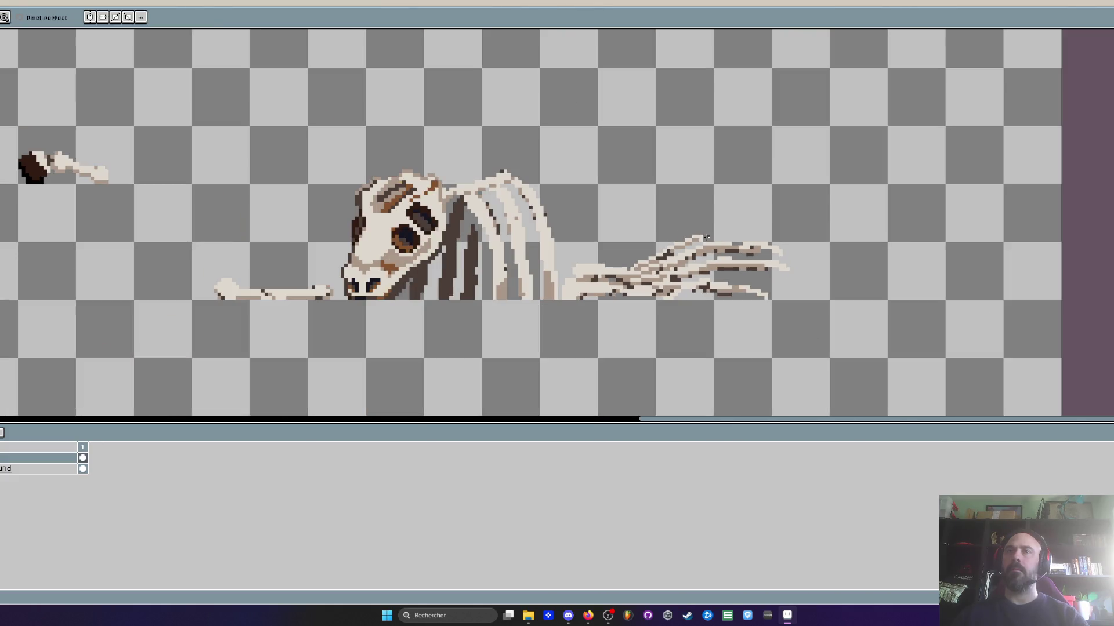
scroll(604, 274, up, 2)
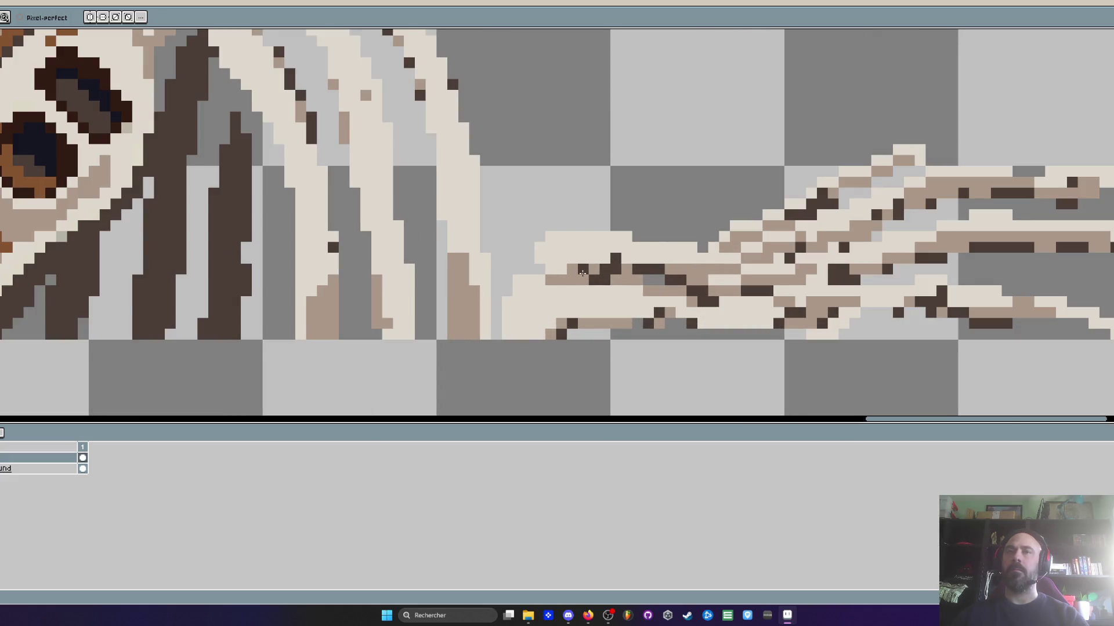
key(i)
scroll(589, 269, up, 2)
key(b)
scroll(591, 268, down, 2)
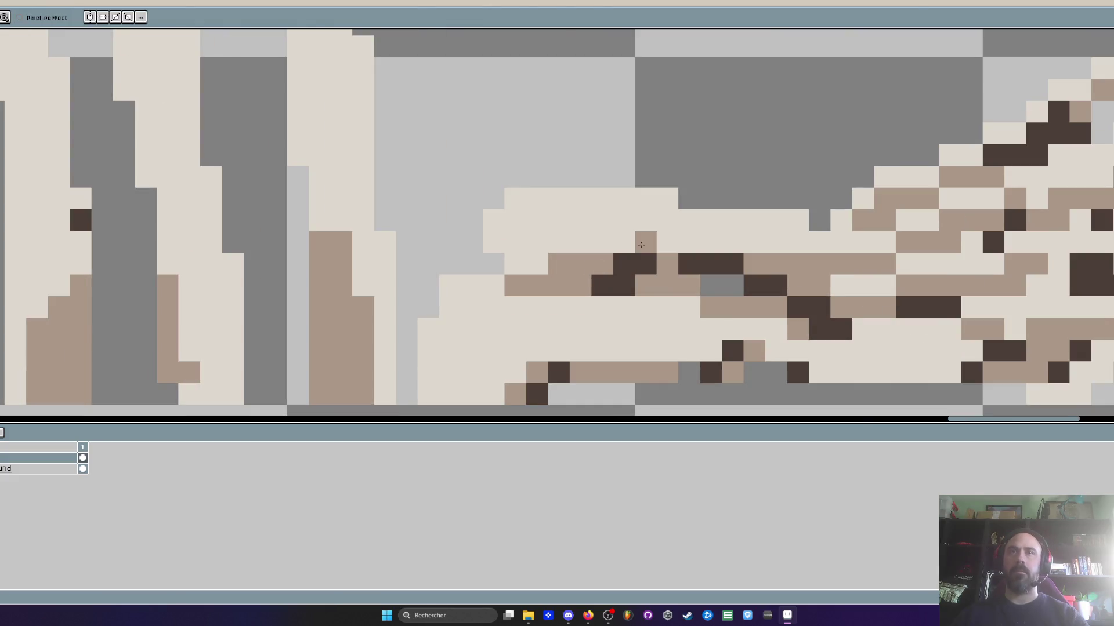
scroll(701, 234, down, 1)
scroll(712, 224, down, 2)
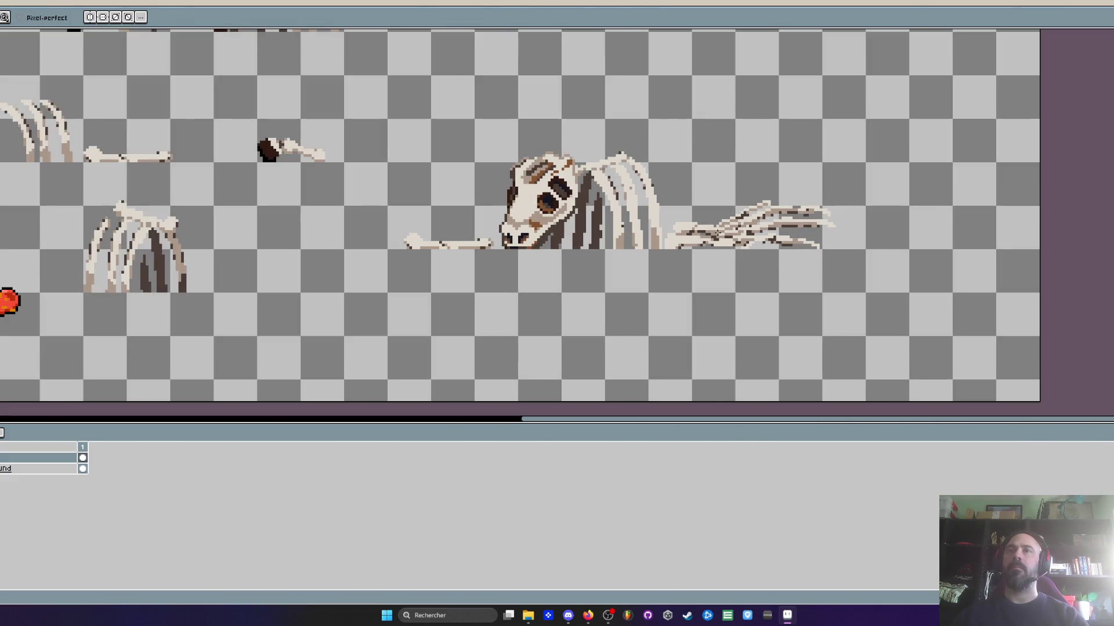
scroll(690, 231, up, 1)
Marquee-select the tail bones and drag them to the left
key(m)
scroll(707, 224, up, 1)
drag(648, 167, 992, 334)
scroll(885, 256, down, 1)
mouse_move(772, 244)
mouse_down()
mouse_move(390, 267)
mouse_move(563, 264)
mouse_move(485, 154)
mouse_move(579, 324)
mouse_move(573, 335)
mouse_up()
scroll(390, 266, down, 1)
Drop the tail bones, then move the lying skeleton up to the top row
key(Return)
scroll(580, 232, down, 2)
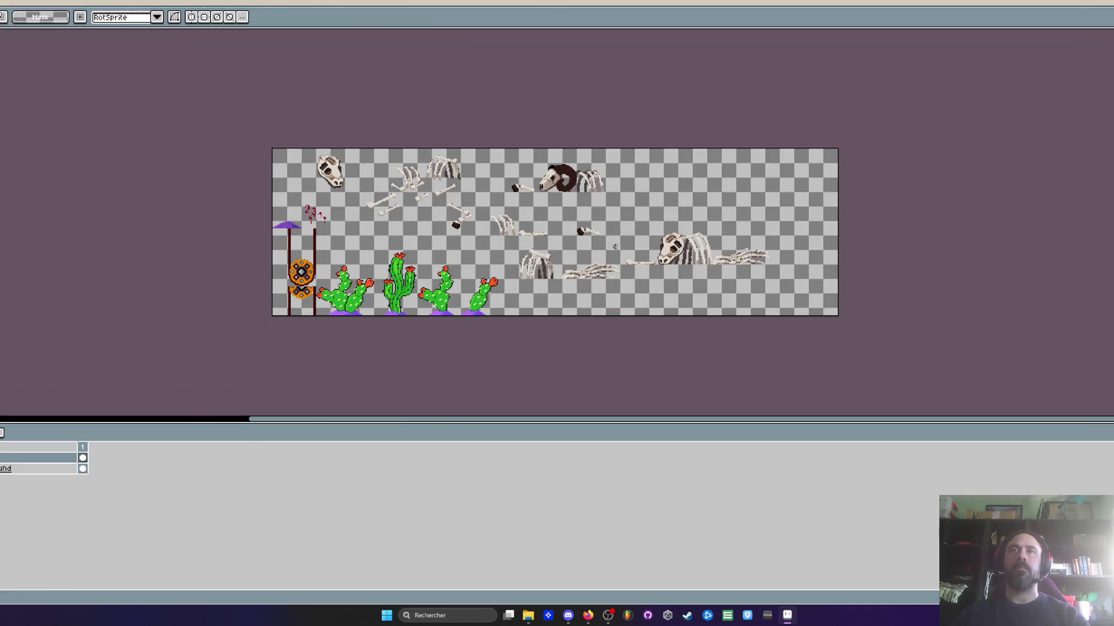
scroll(612, 224, up, 1)
mouse_move(598, 185)
mouse_down()
mouse_move(727, 271)
mouse_move(803, 300)
mouse_up()
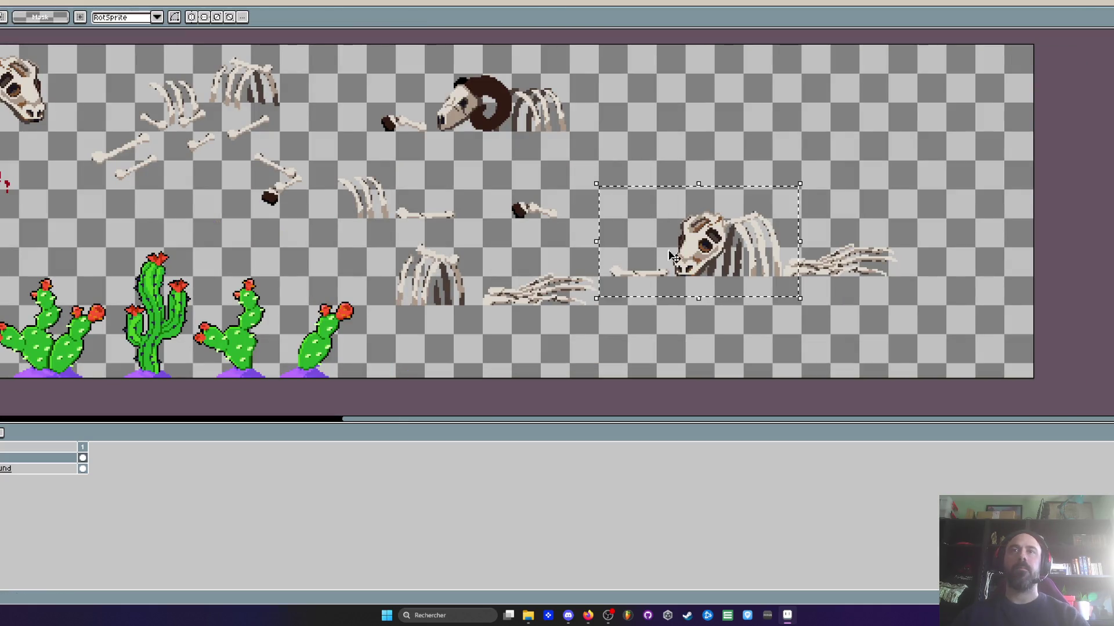
drag(608, 206, 957, 327)
mouse_move(758, 276)
mouse_down()
mouse_move(729, 187)
mouse_move(740, 131)
mouse_up()
key(Return)
Shift the middle-row group of loose bones to the right
scroll(584, 241, down, 1)
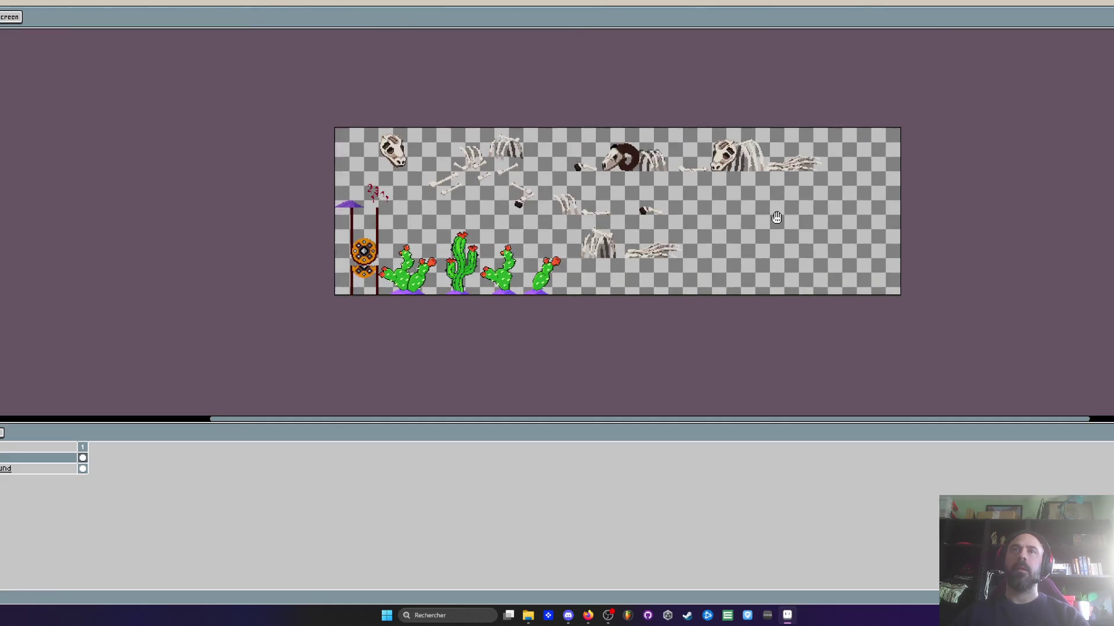
scroll(584, 240, up, 1)
mouse_move(533, 161)
mouse_down()
mouse_move(783, 299)
mouse_move(578, 326)
mouse_up()
mouse_move(556, 212)
mouse_down()
mouse_move(734, 210)
mouse_move(719, 212)
mouse_up()
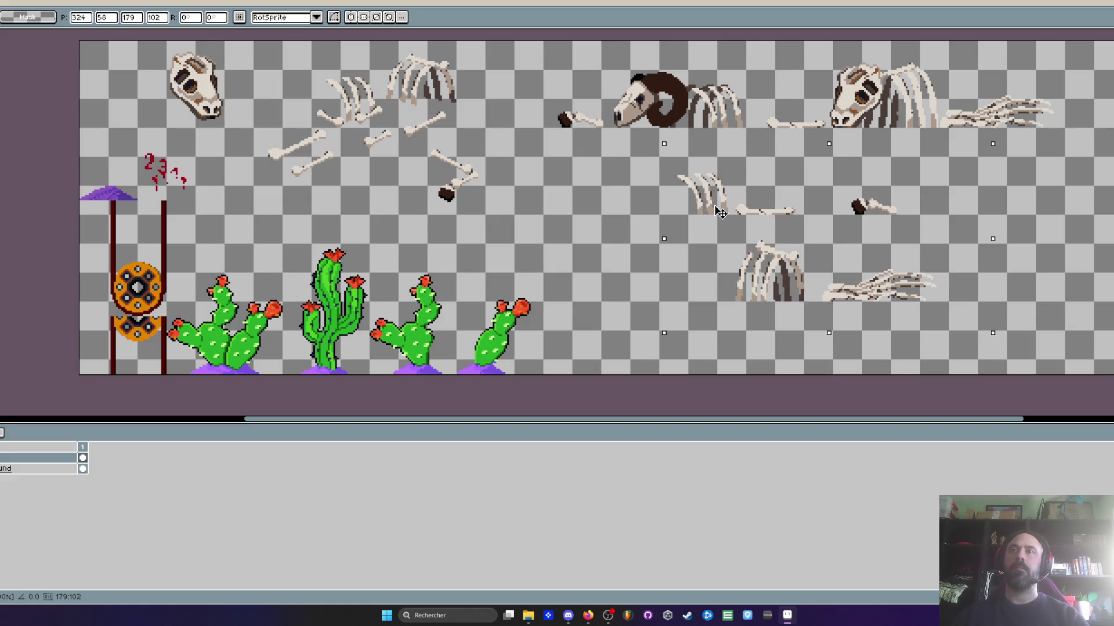
key(Return)
Delete the lone top-left skull and the scattered loose bones
scroll(719, 211, down, 1)
scroll(720, 212, up, 1)
drag(299, 90, 393, 178)
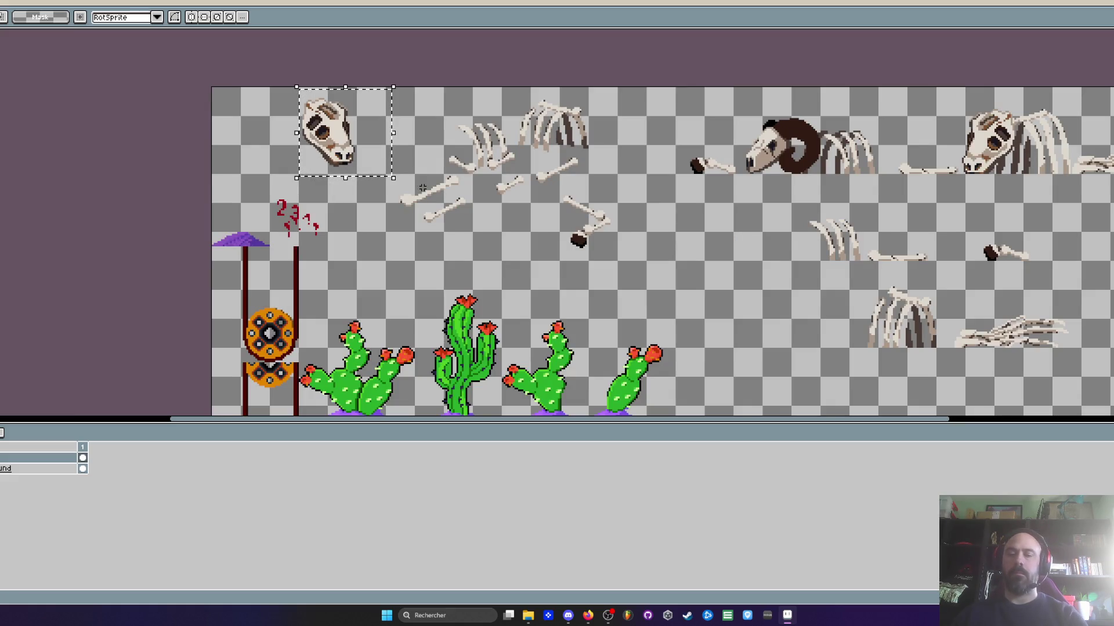
key(Delete)
drag(369, 87, 632, 277)
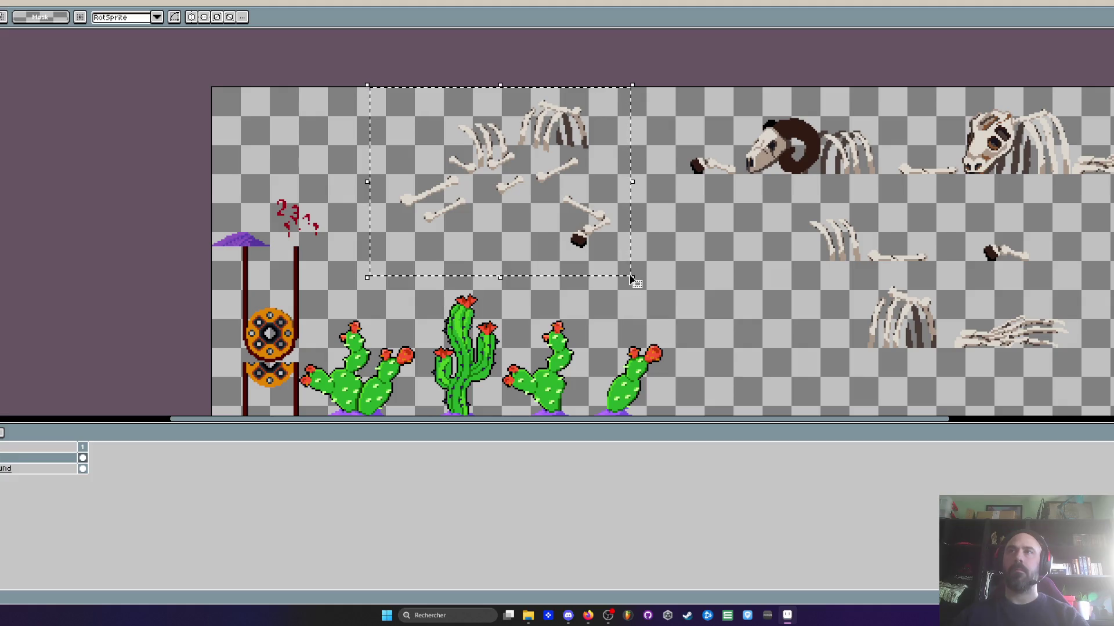
key(Delete)
mouse_move(501, 282)
mouse_down()
mouse_move(497, 245)
mouse_move(638, 388)
mouse_up()
key(m)
scroll(522, 297, down, 2)
scroll(522, 297, up, 3)
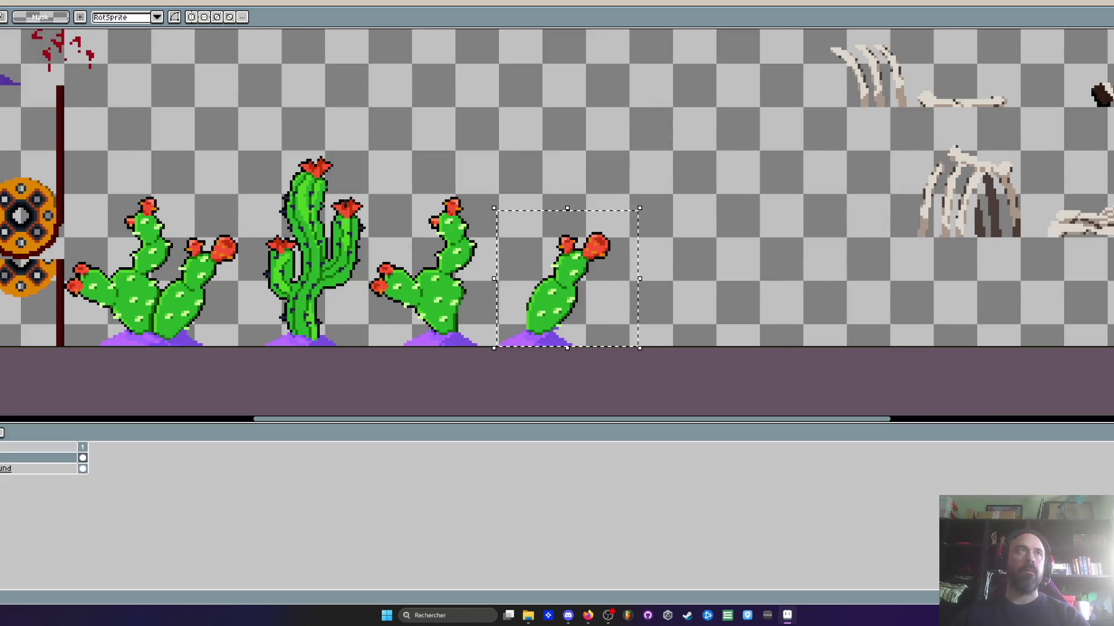
Create a new 76×31 blank sprite and extend its canvas bottom downward
key(ctrl+n)
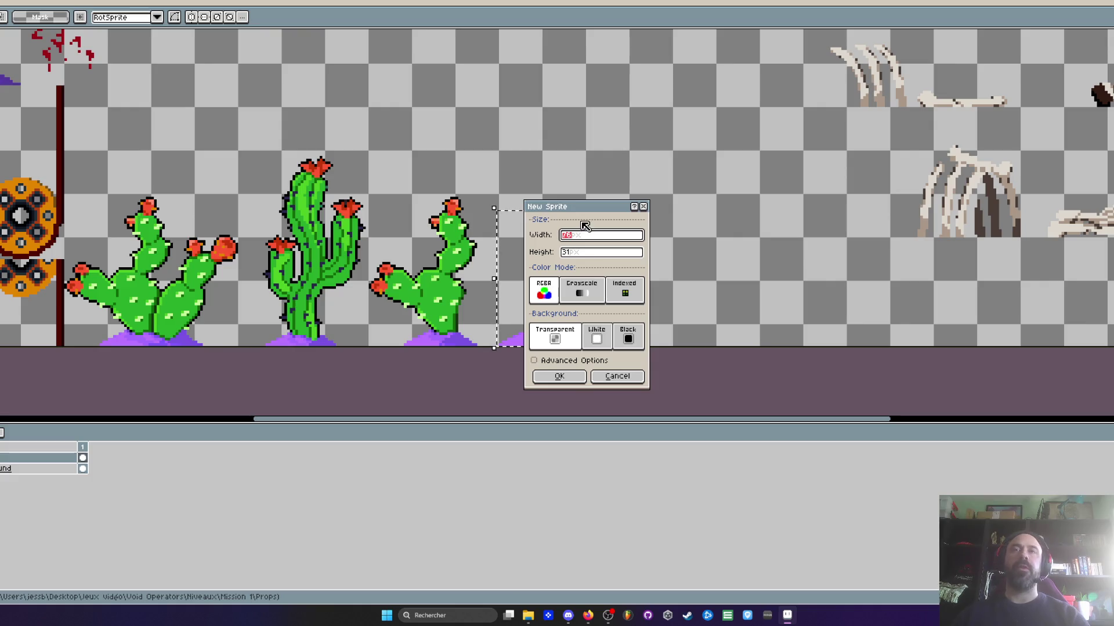
drag(591, 213, 795, 207)
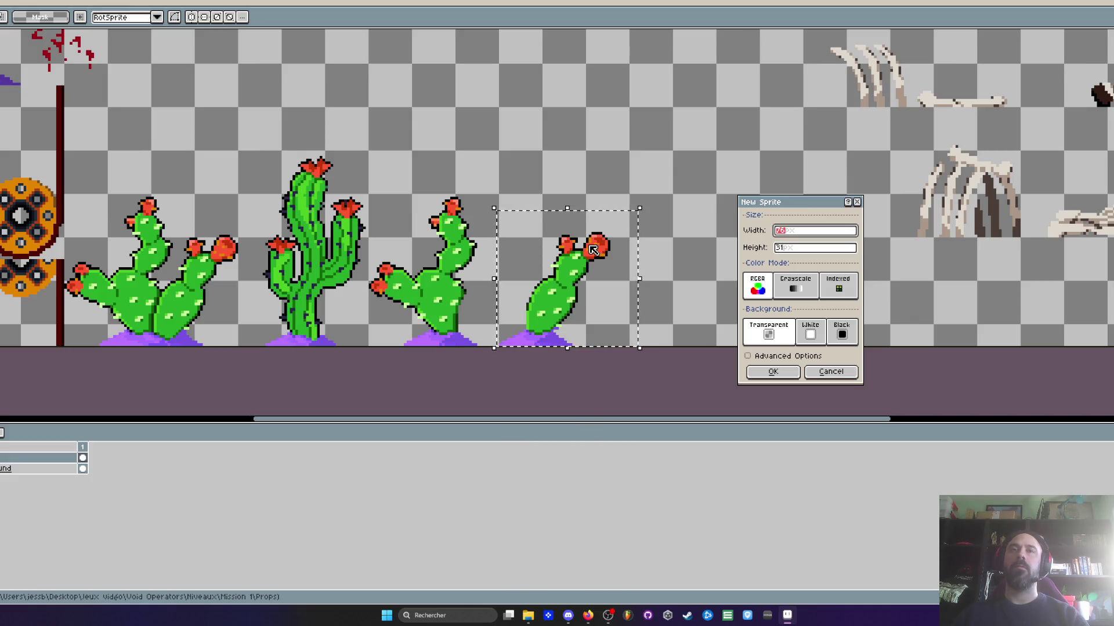
drag(795, 206, 806, 207)
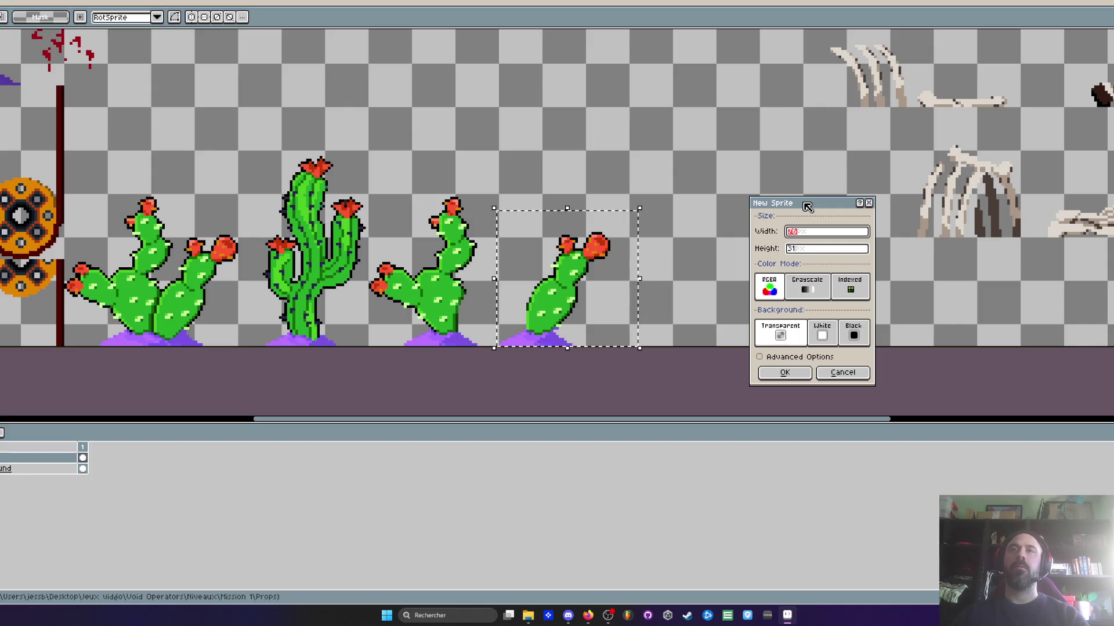
click(784, 372)
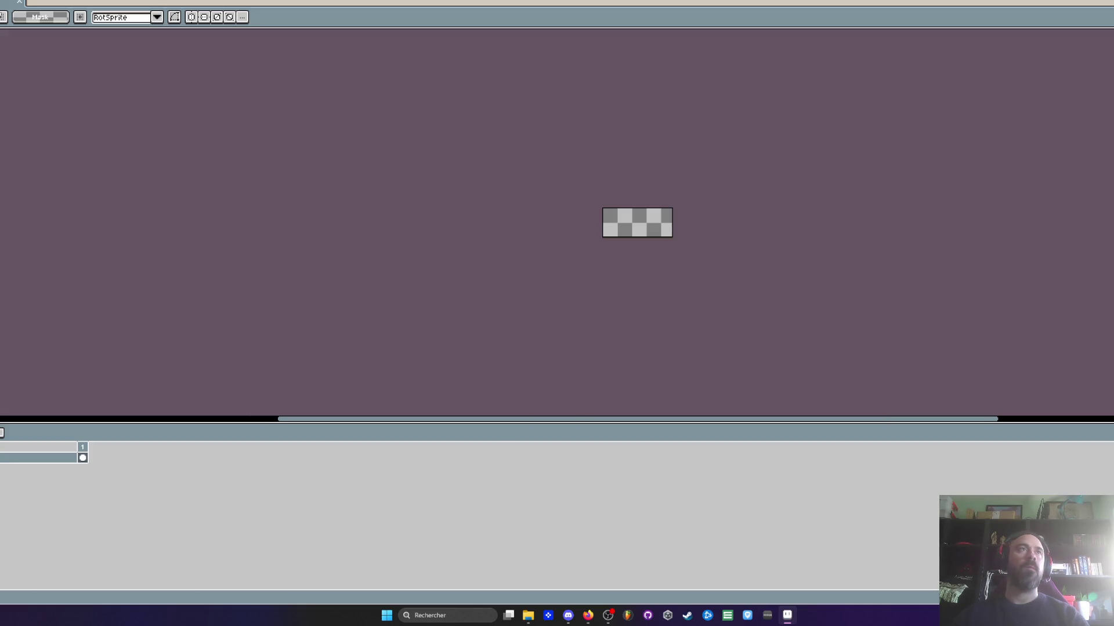
key(ctrl+alt+c)
drag(668, 239, 670, 325)
click(7, 286)
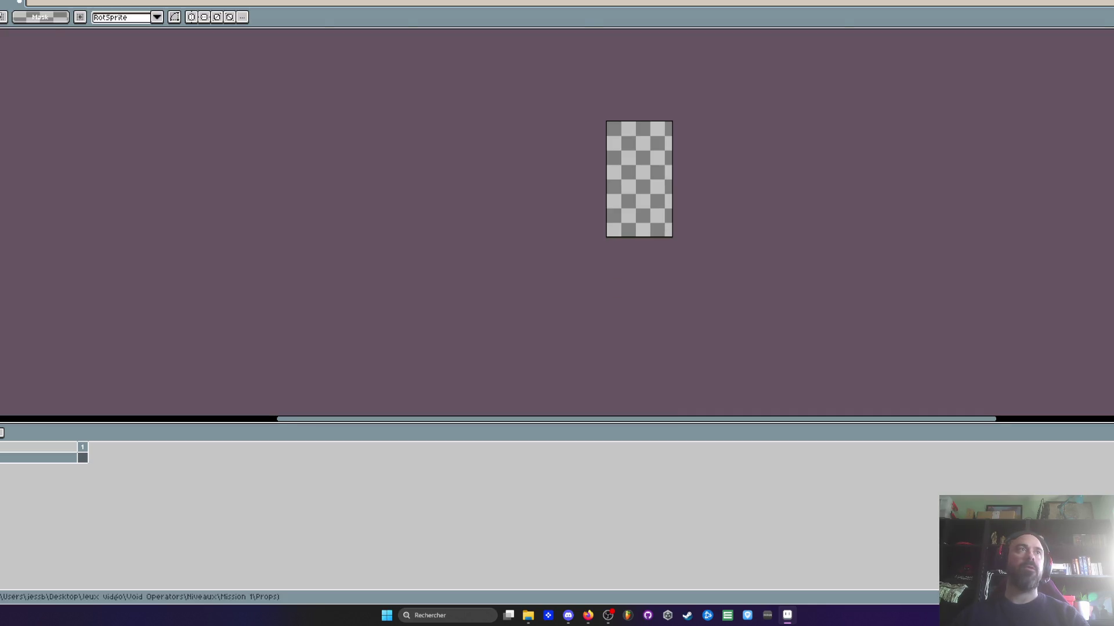
Back on the cactus sheet, select the tall cactus
key(ctrl+Tab)
mouse_move(508, 194)
mouse_down()
mouse_move(624, 351)
mouse_move(646, 348)
mouse_up()
click(338, 246)
drag(248, 130, 370, 366)
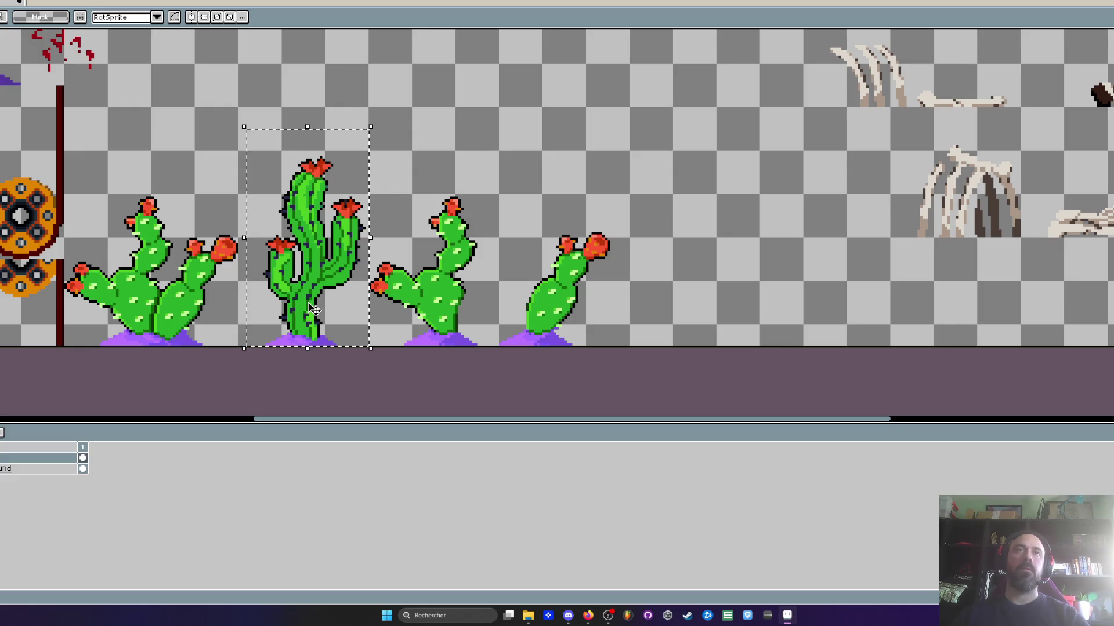
Copy the tall cactus into a new sprite and position it on the canvas
key(ctrl+c)
key(ctrl+n)
key(Return)
scroll(600, 250, up, 2)
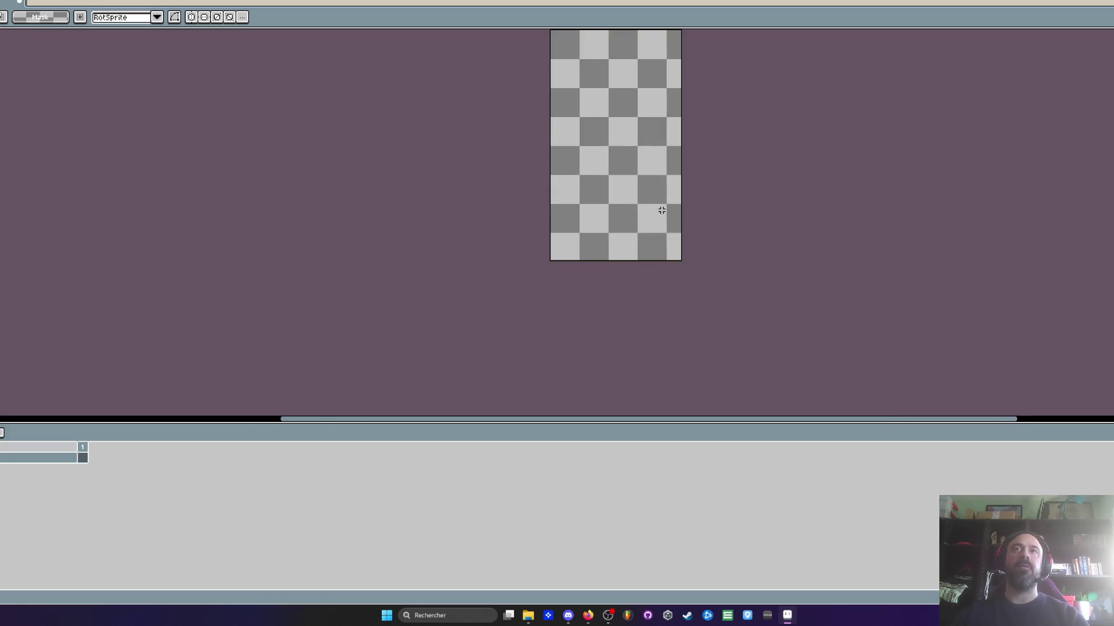
key(ctrl+v)
mouse_move(620, 279)
mouse_down()
mouse_move(649, 290)
mouse_move(630, 297)
mouse_up()
key(Return)
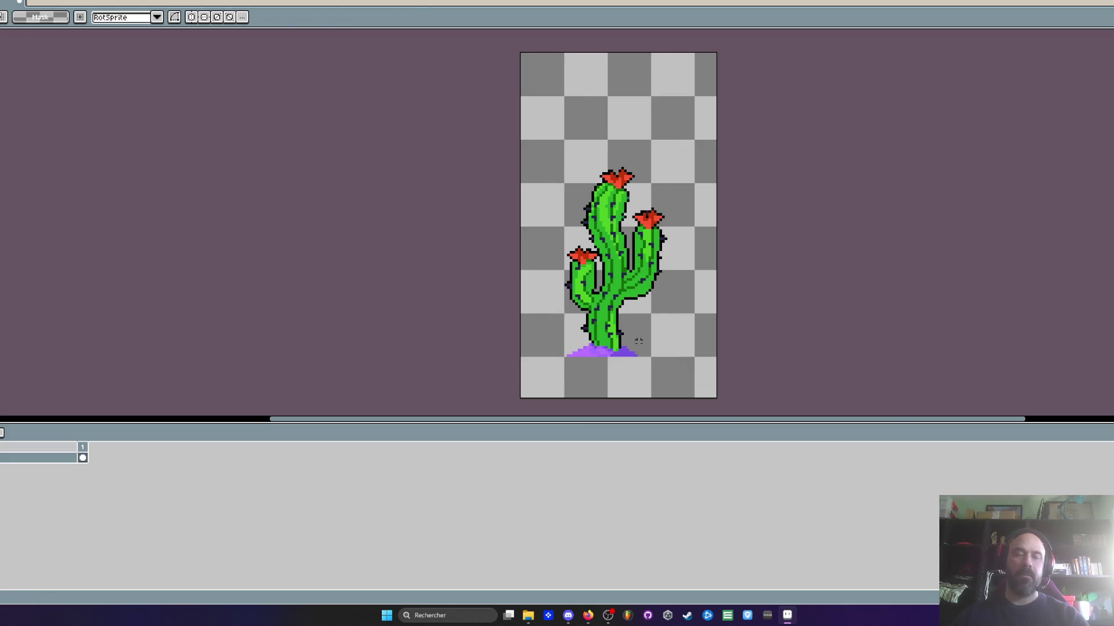
Trim all four canvas edges tightly around the cactus and export the image
key(ctrl+alt+c)
drag(635, 398, 634, 358)
drag(714, 281, 671, 286)
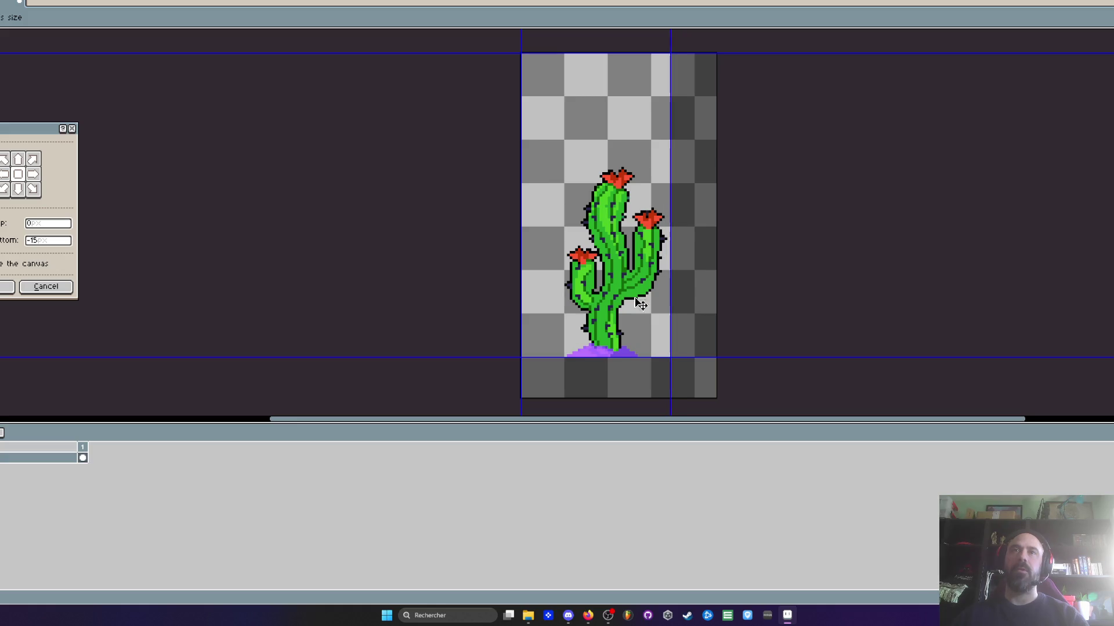
drag(518, 274, 557, 282)
drag(627, 53, 626, 164)
click(7, 287)
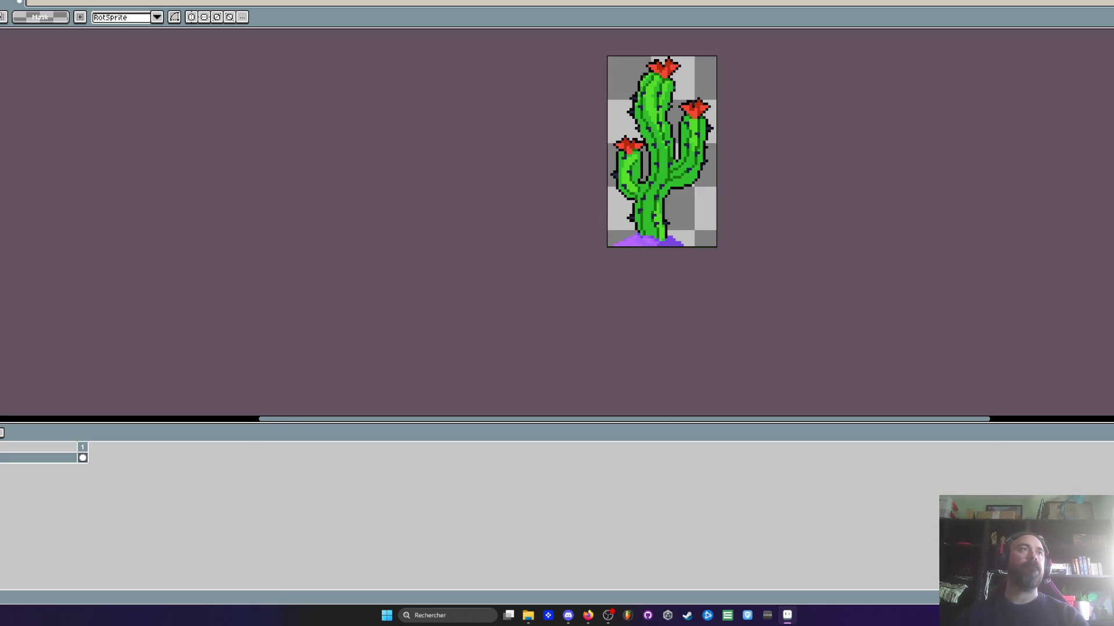
key(ctrl+alt+shift+s)
key(Return)
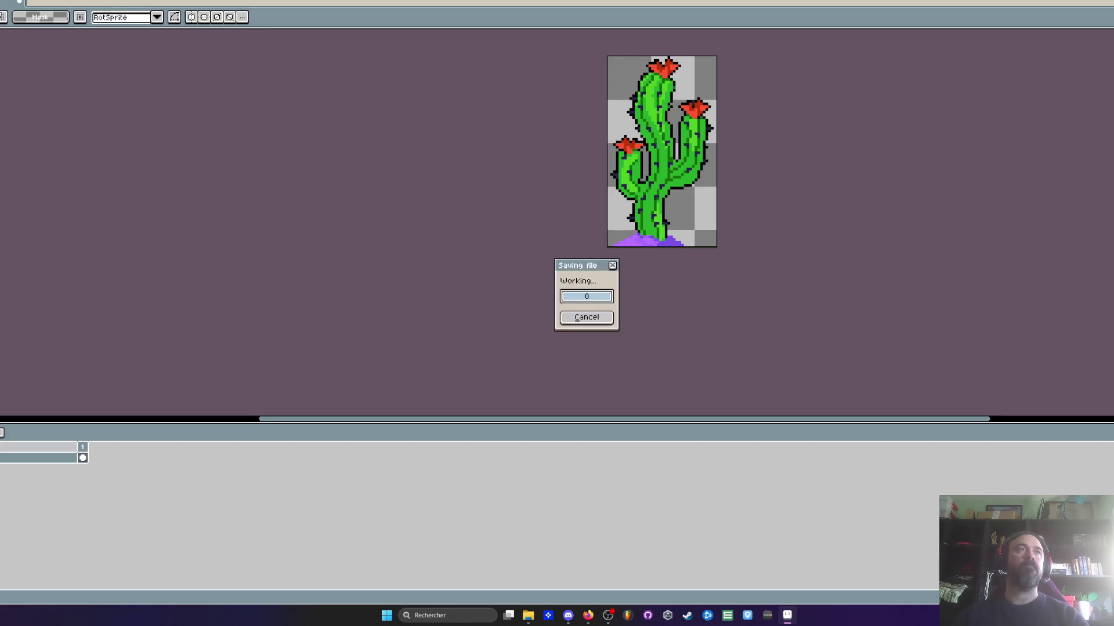
Preview the exported Sprite-0001 image and close the V0.22 folder window
click(787, 615)
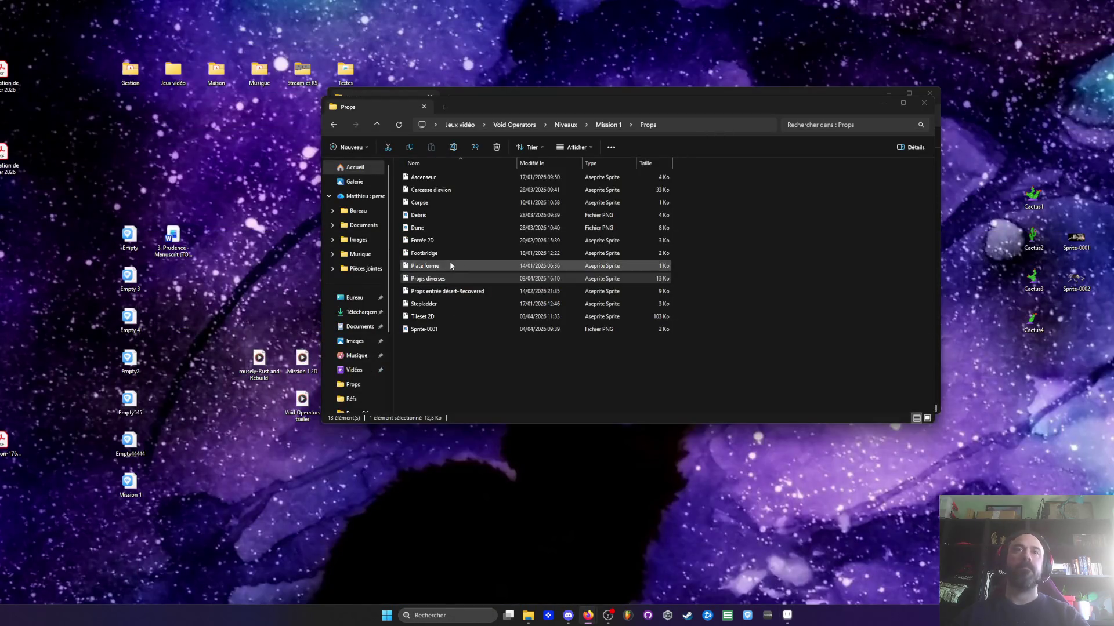
click(444, 330)
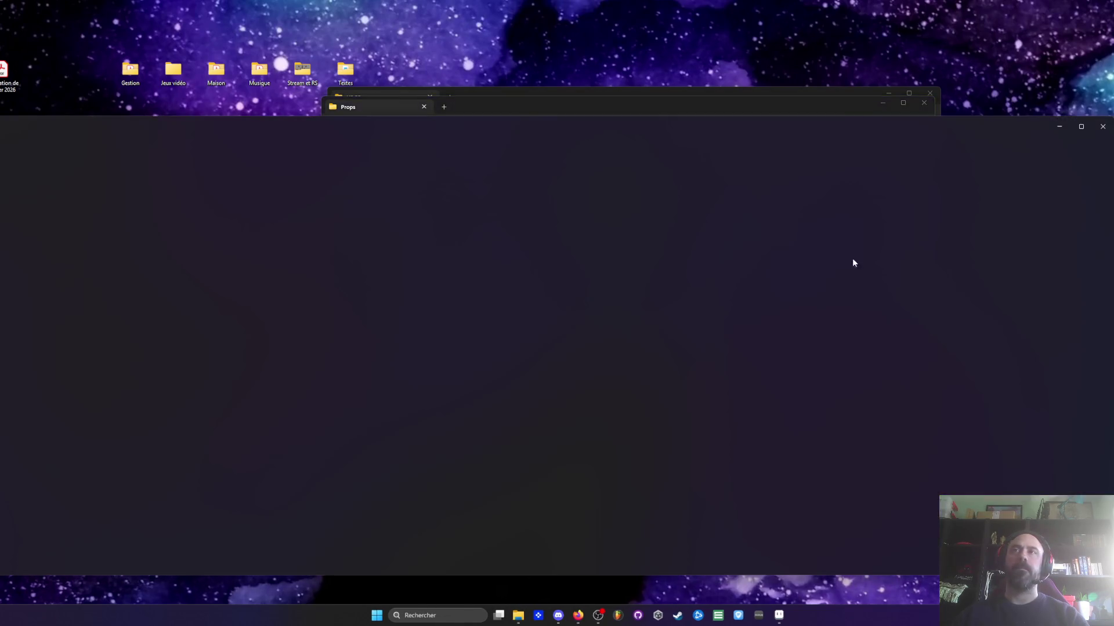
click(1102, 127)
drag(824, 113, 771, 211)
click(341, 119)
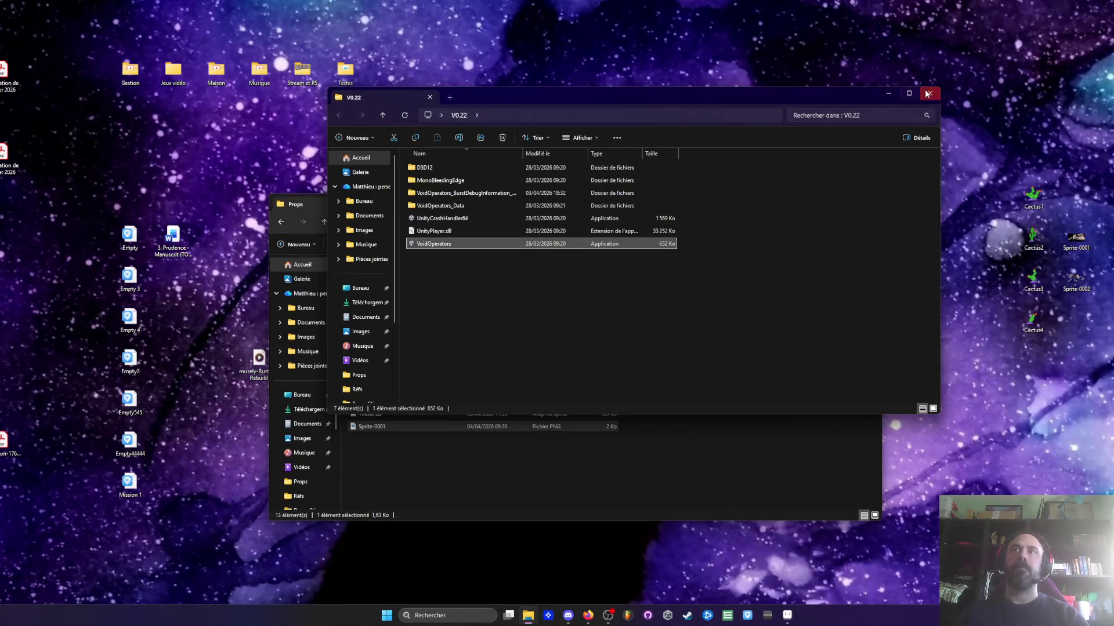
click(929, 92)
mouse_move(359, 204)
mouse_down()
mouse_move(493, 134)
mouse_move(502, 155)
mouse_up()
Open Jeux vidéo > L'Artisan Meurtrier > Juicefx and launch Juice FX
double_click(173, 71)
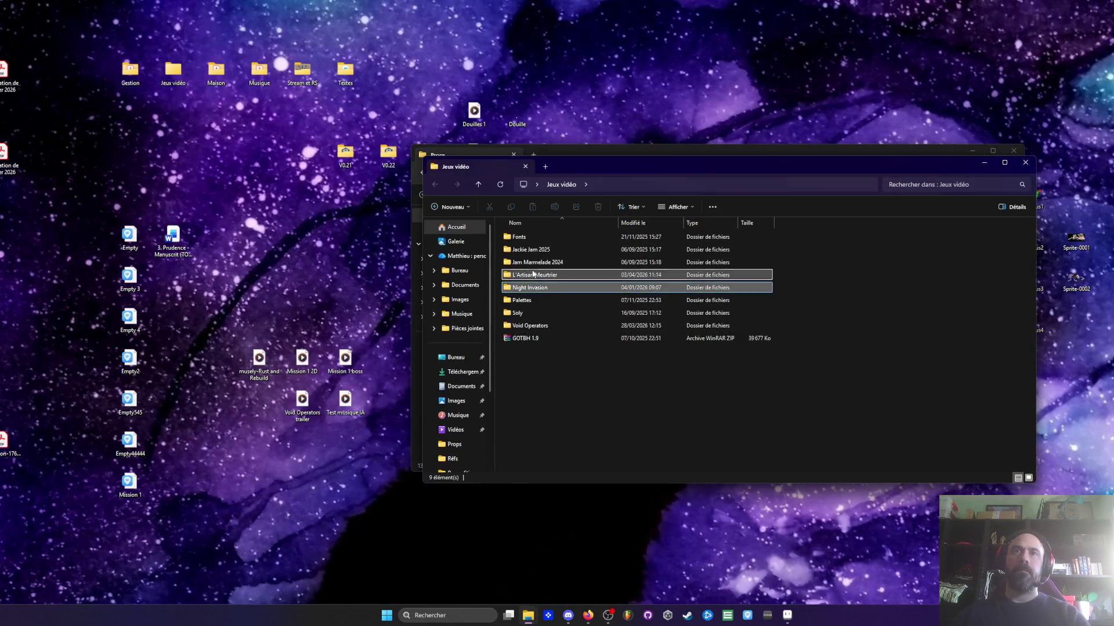
double_click(531, 275)
double_click(526, 251)
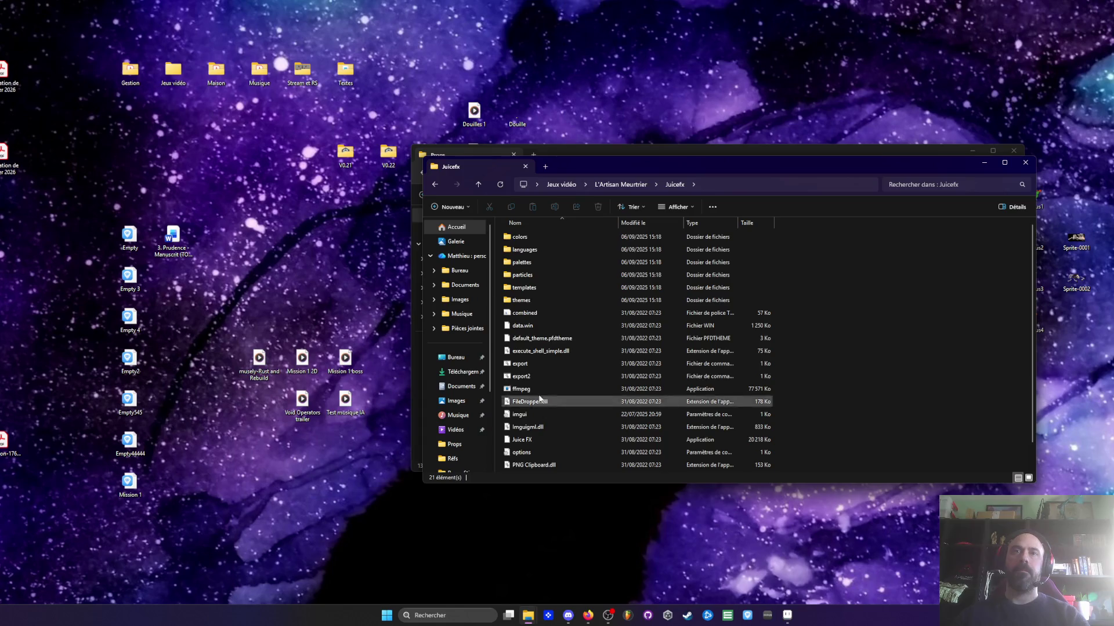
scroll(516, 400, down, 1)
click(513, 418)
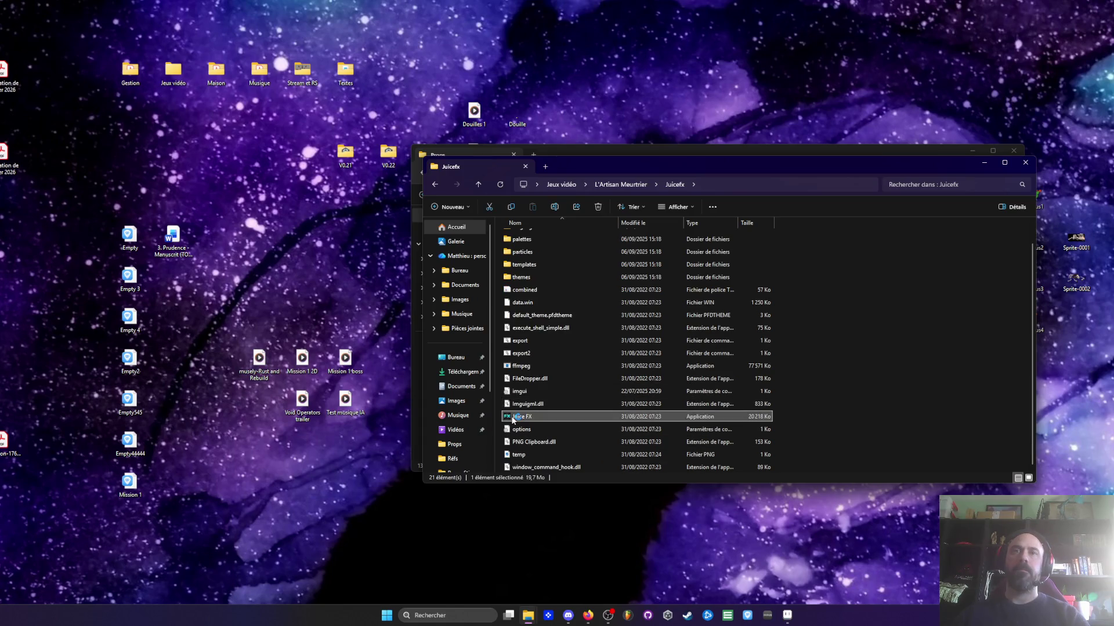
double_click(513, 418)
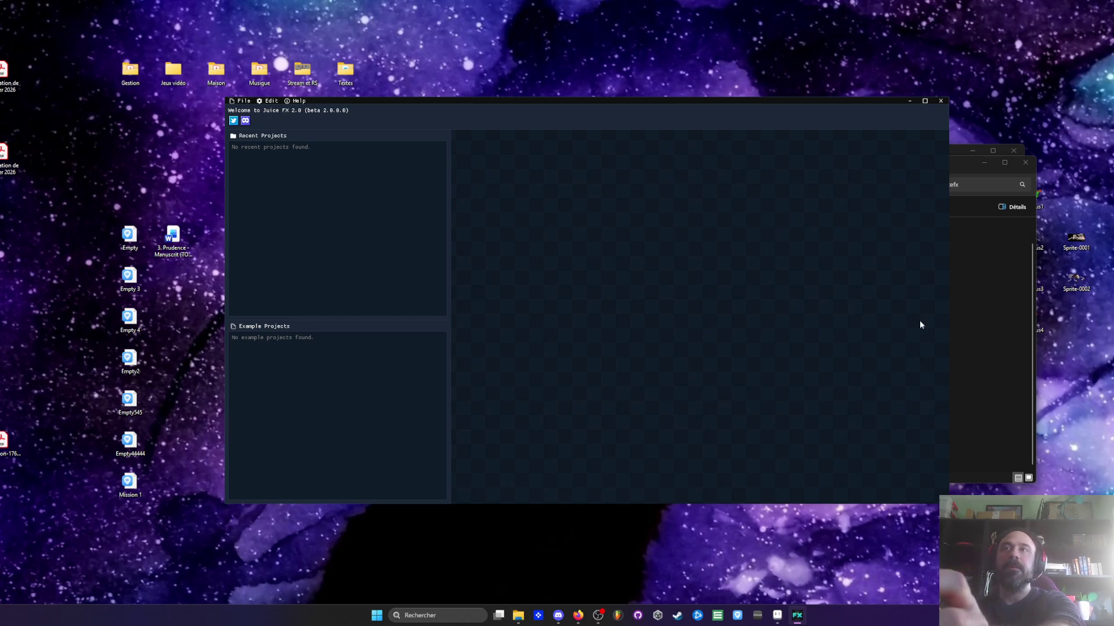
Move the Juicefx folder window aside
drag(974, 167, 1089, 169)
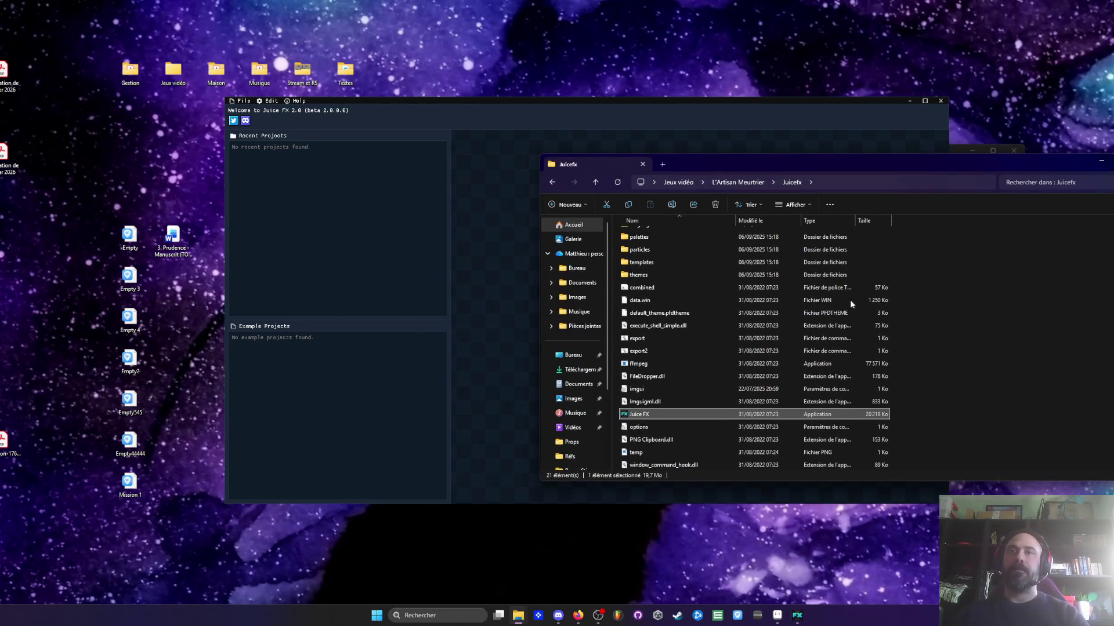
Start a new Juice FX project from the File menu, accepting the discard prompt
click(637, 124)
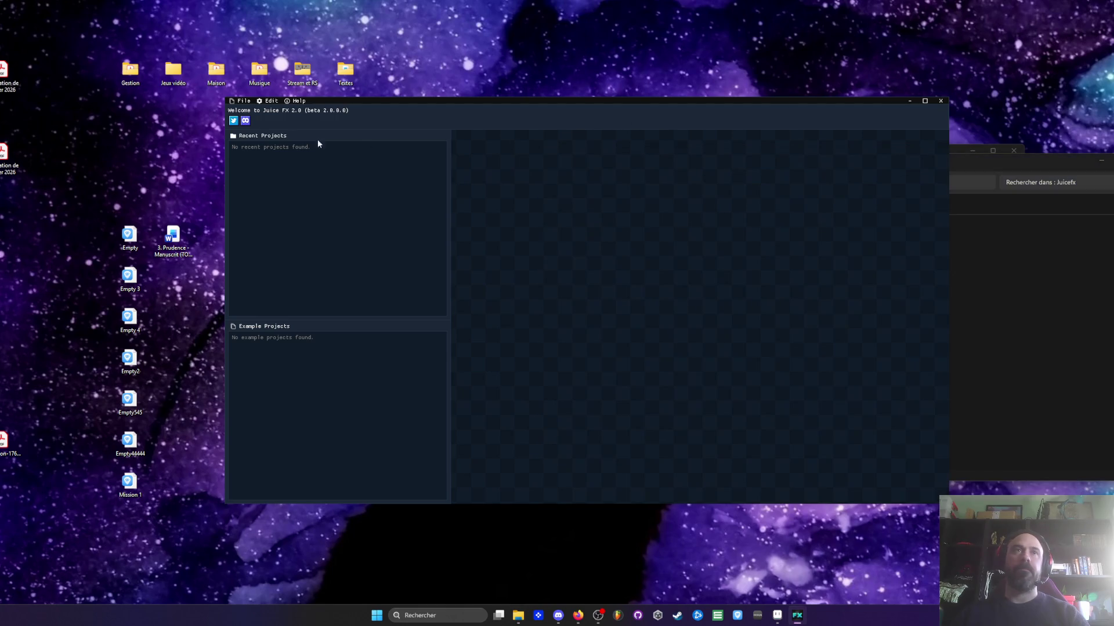
click(243, 100)
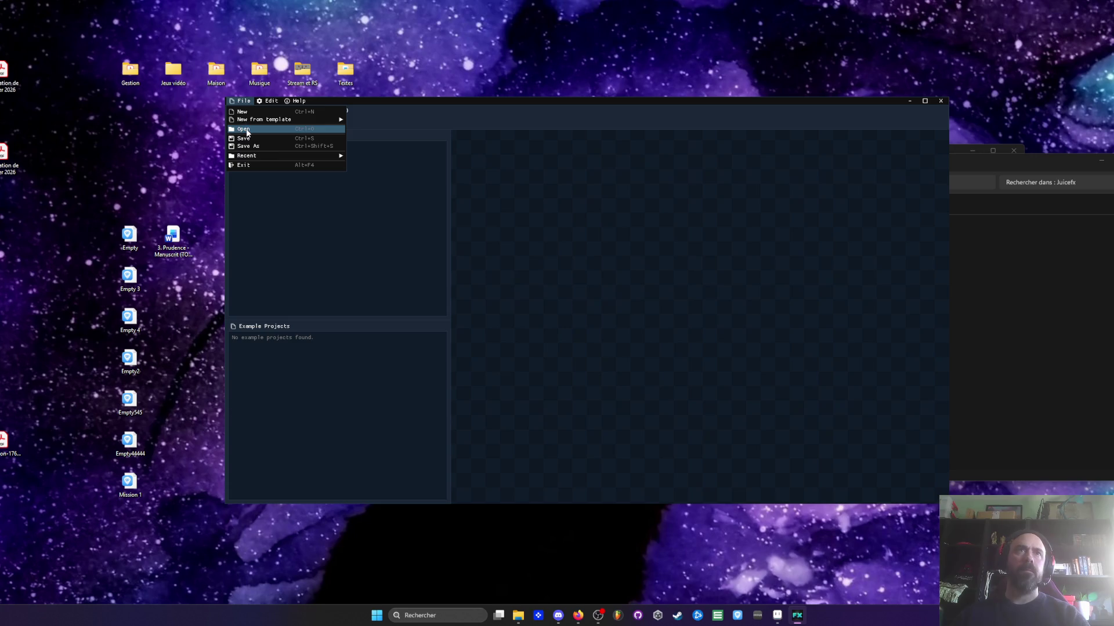
click(246, 130)
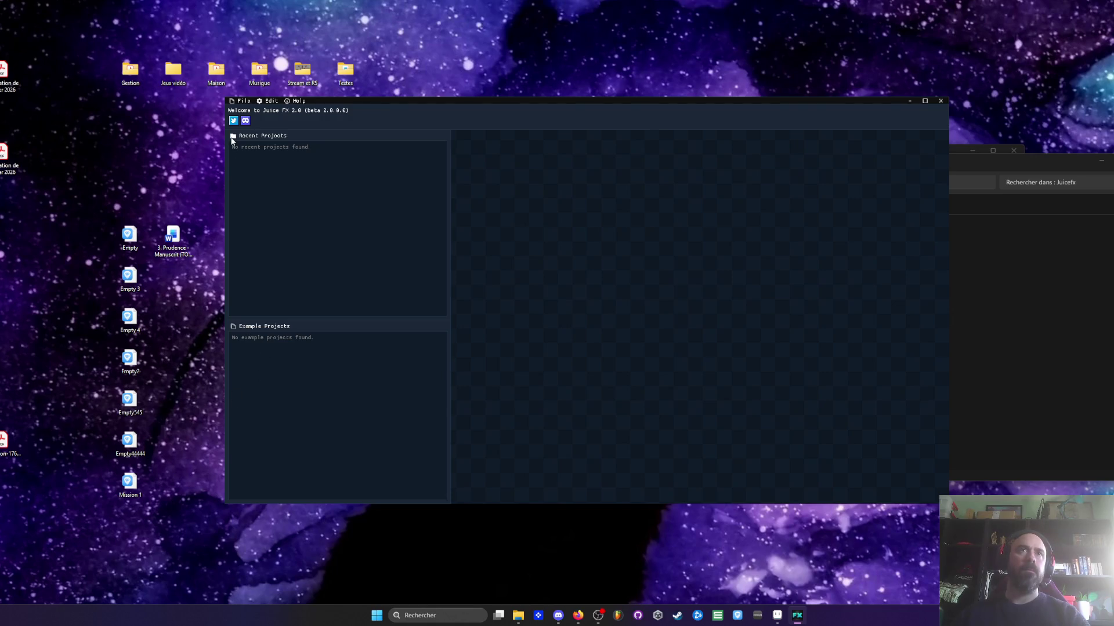
click(243, 101)
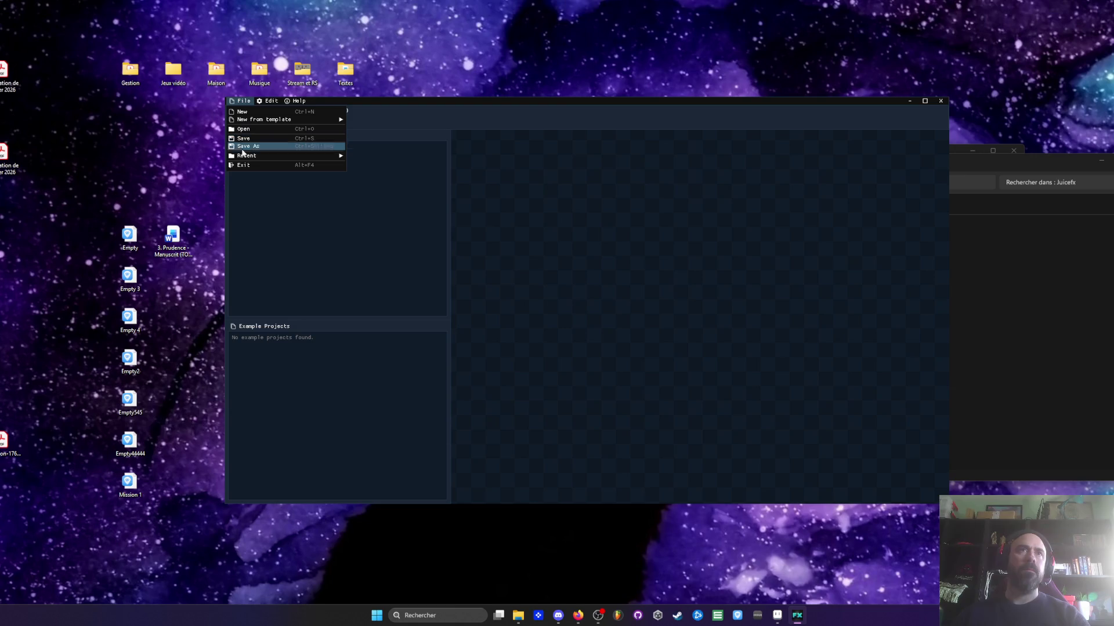
click(243, 112)
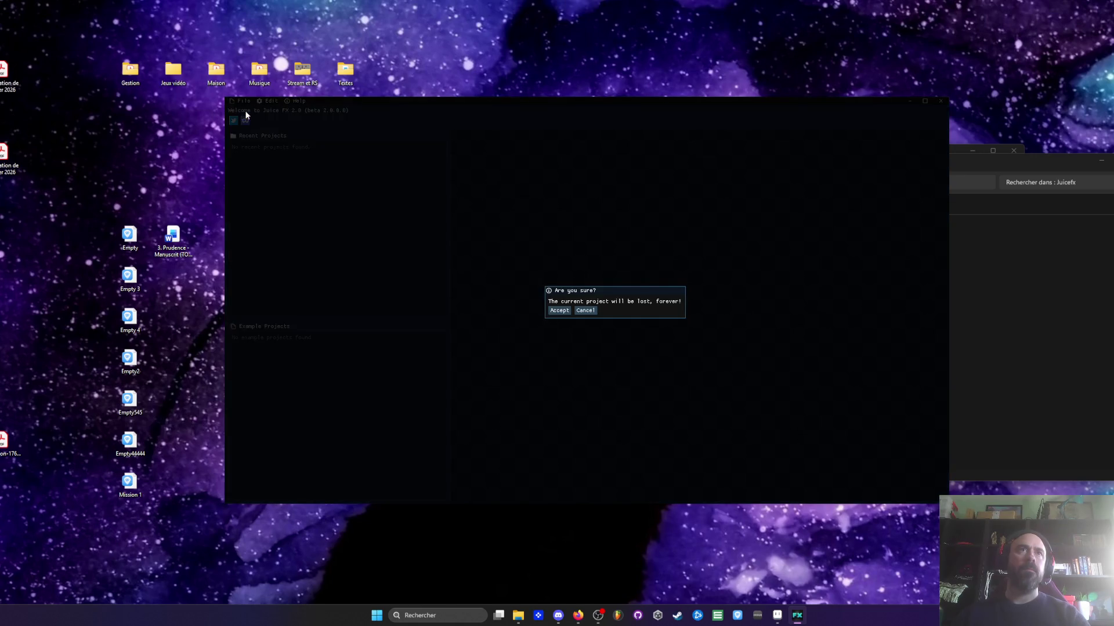
click(566, 313)
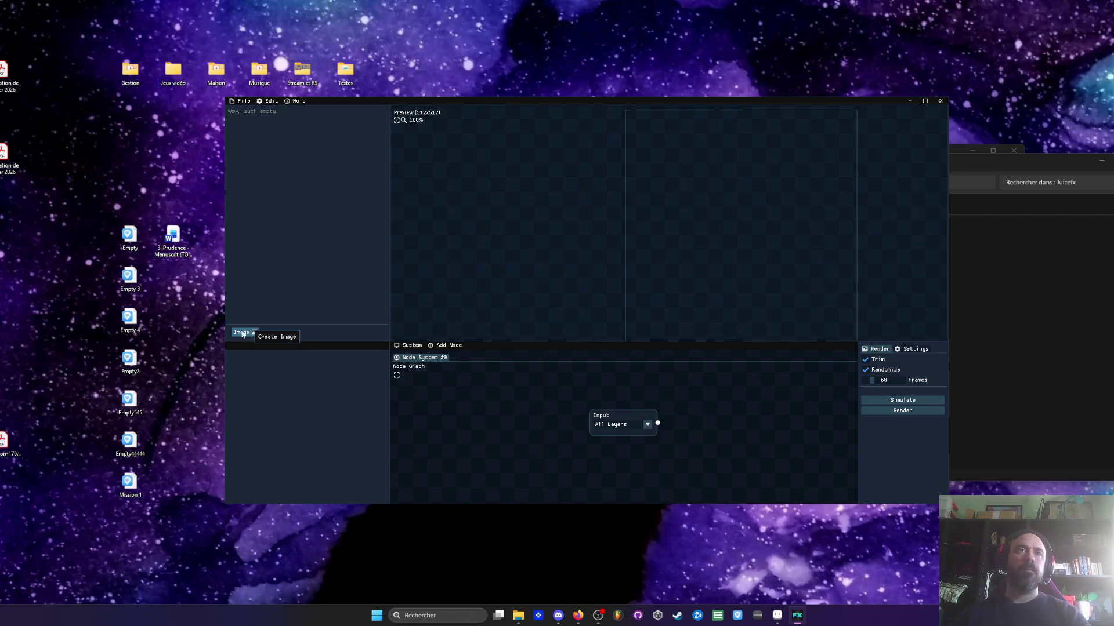
Create the Image 1 layer and bring up its image picker
click(240, 334)
click(252, 113)
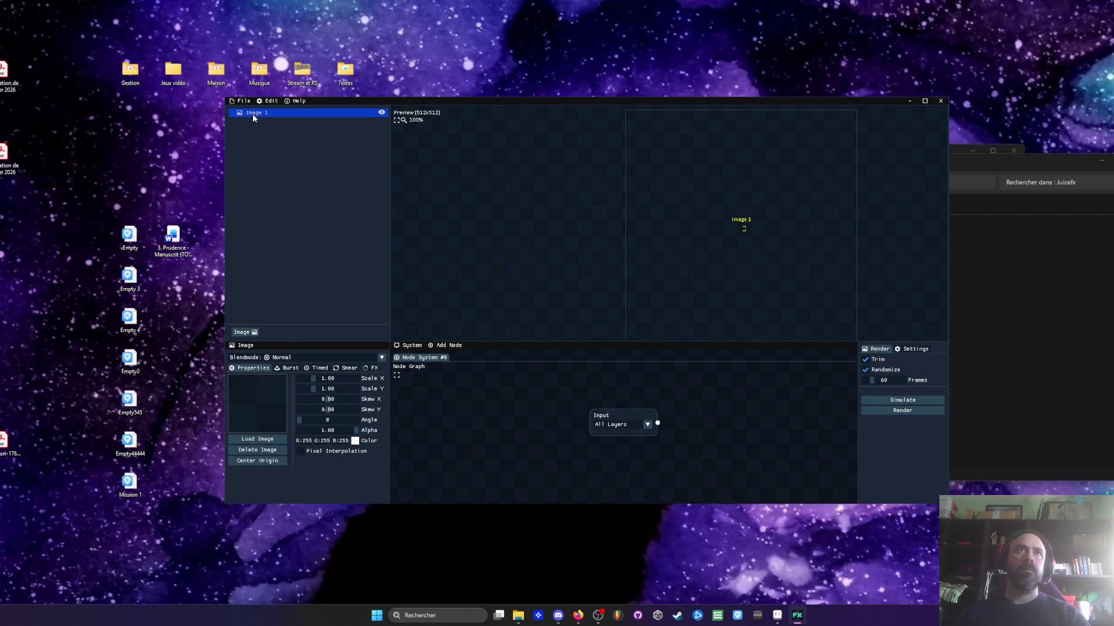
click(258, 439)
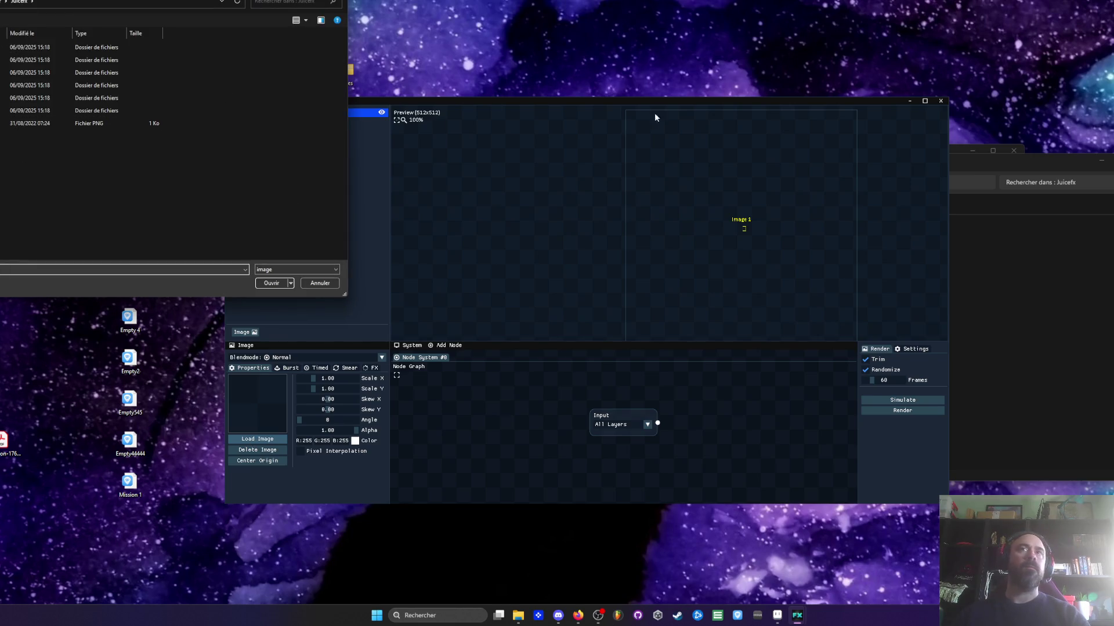
Move Sprite-0001 from the Props folder to the desktop, replacing the existing copy
click(955, 153)
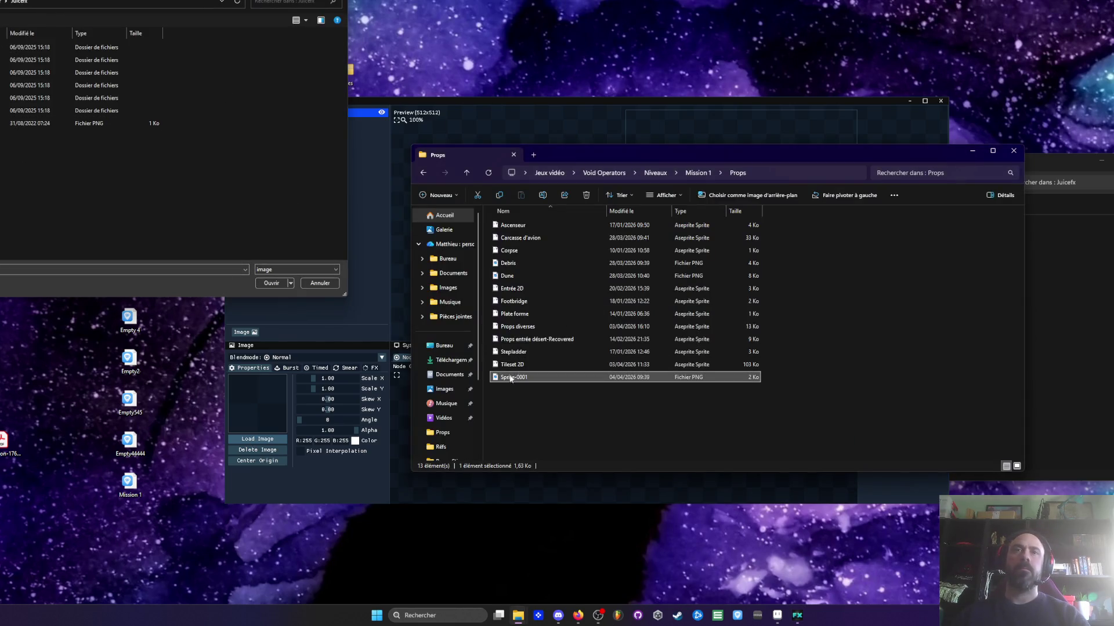
drag(513, 377, 145, 406)
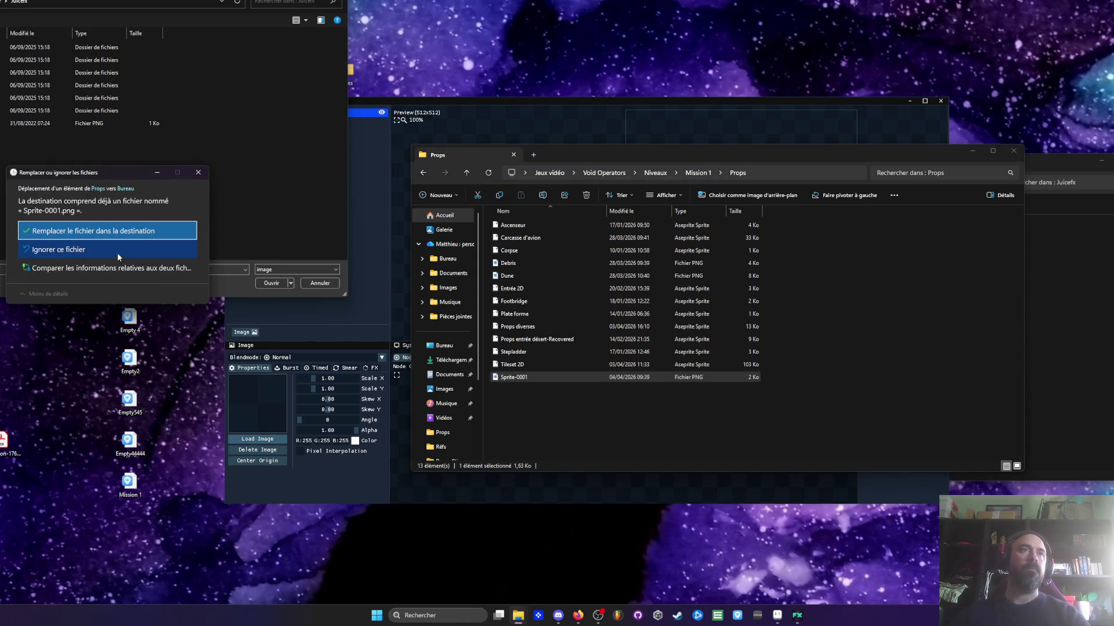
click(50, 232)
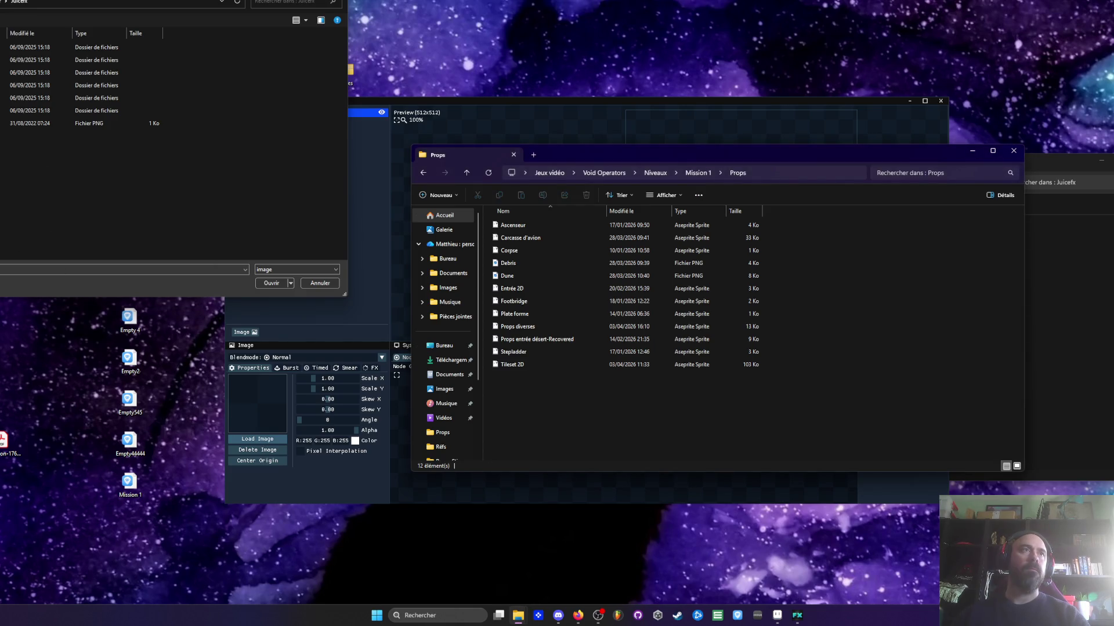
click(259, 442)
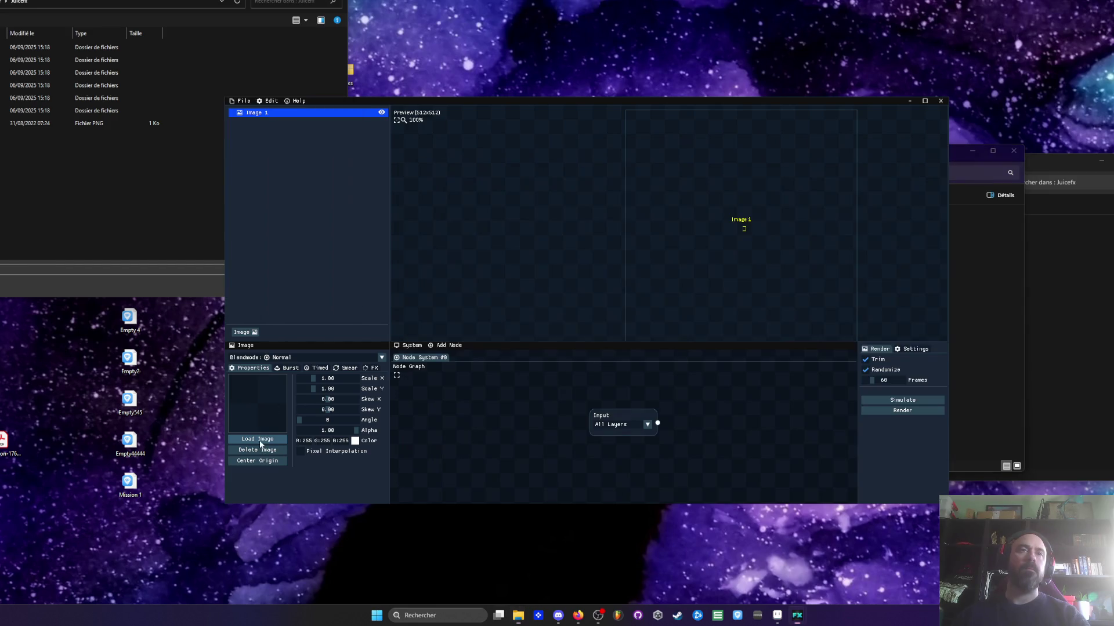
click(157, 275)
click(311, 285)
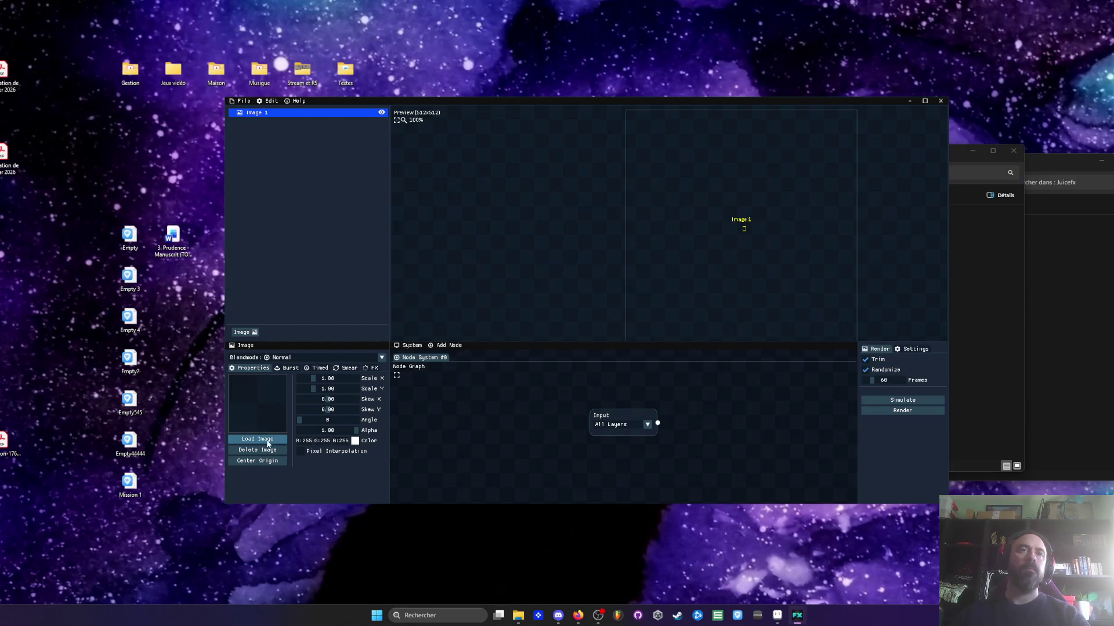
Load the Sprite-0001 cactus image into the Image 1 layer
click(268, 442)
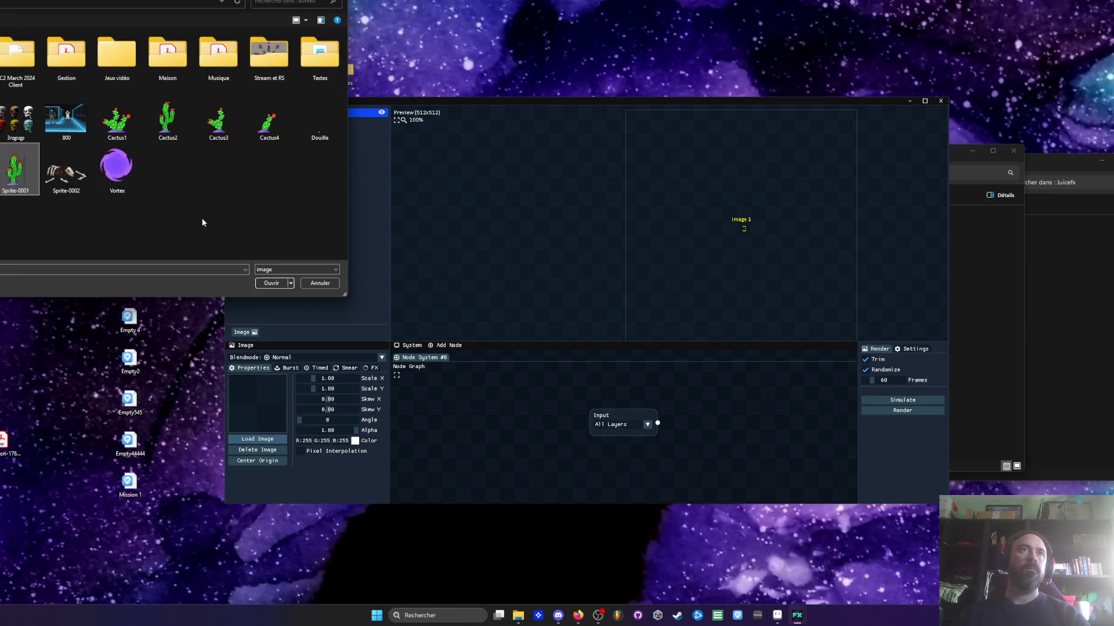
click(270, 283)
scroll(753, 228, up, 3)
scroll(749, 226, down, 2)
scroll(745, 227, up, 2)
scroll(741, 228, down, 1)
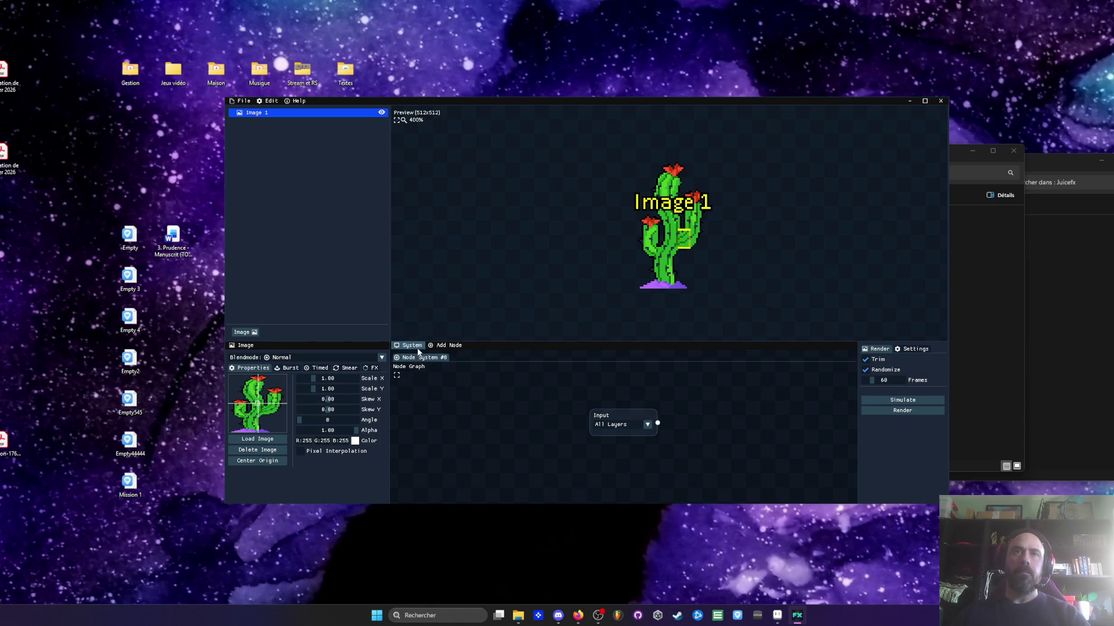
click(447, 345)
Add a Waves node, wire the cactus Input into it, and place it beside the Input
mouse_move(450, 356)
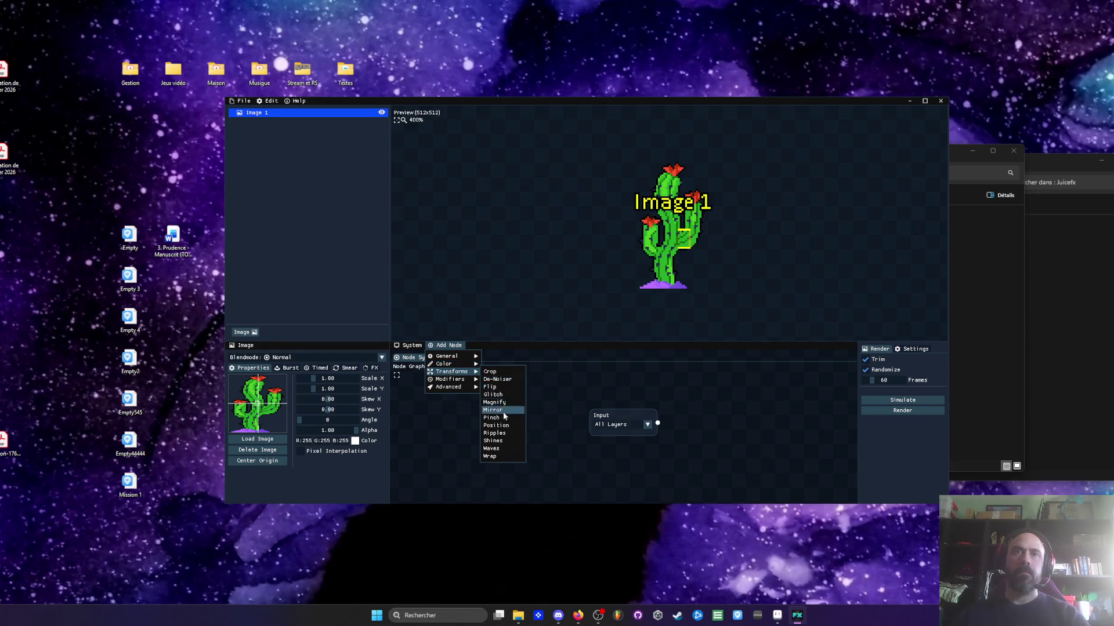
click(500, 450)
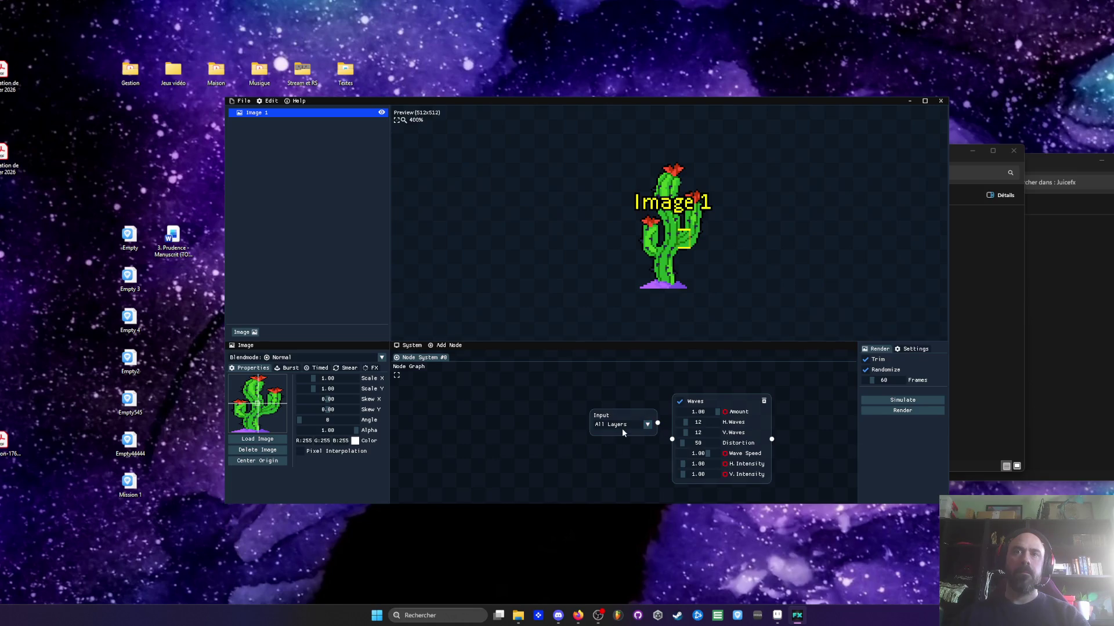
mouse_move(621, 415)
mouse_down()
mouse_move(492, 398)
mouse_move(671, 442)
mouse_up()
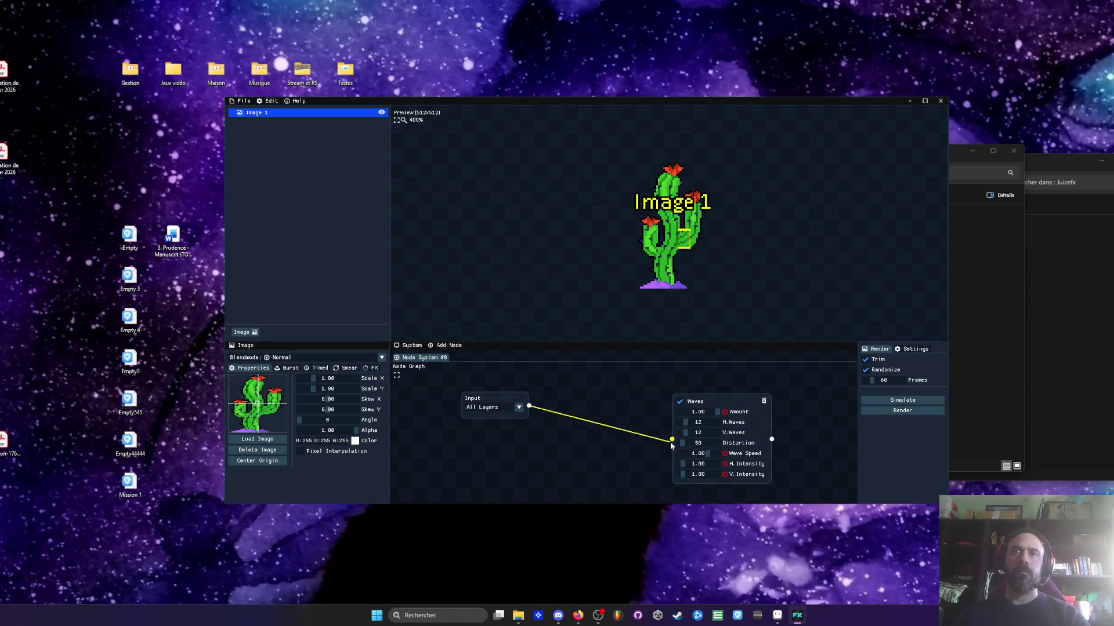
mouse_move(719, 400)
mouse_down()
mouse_move(593, 382)
mouse_move(561, 406)
mouse_move(555, 398)
mouse_up()
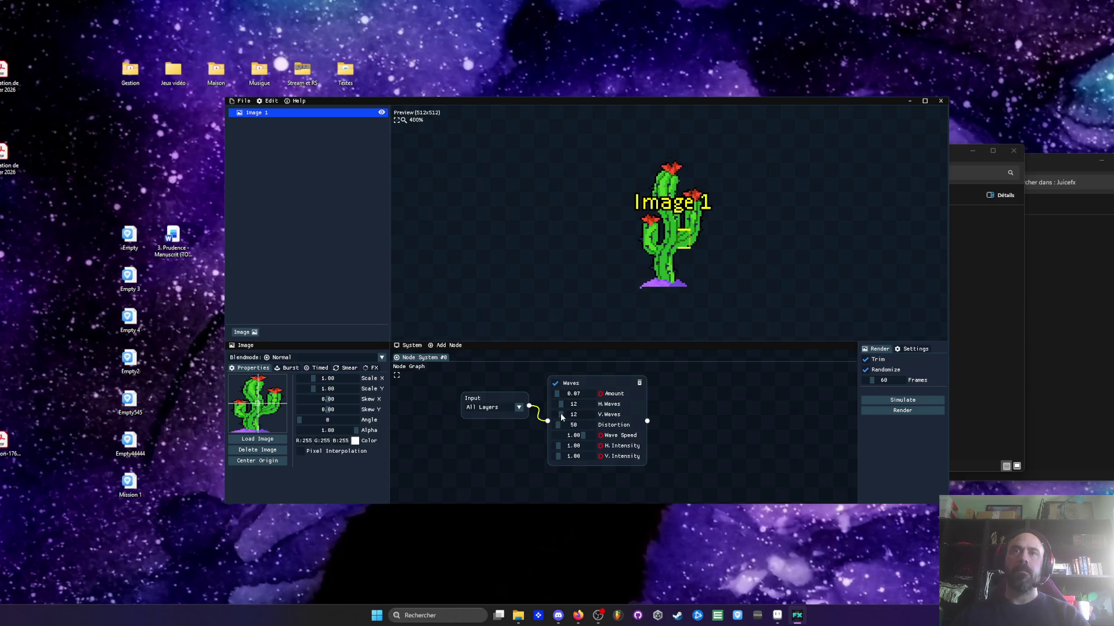
Tune the Waves to 6 H.Waves, Distortion 71 and H.Intensity 0.12, then maximize the window
mouse_move(561, 406)
mouse_down()
mouse_move(552, 409)
mouse_move(572, 408)
mouse_move(559, 409)
mouse_up()
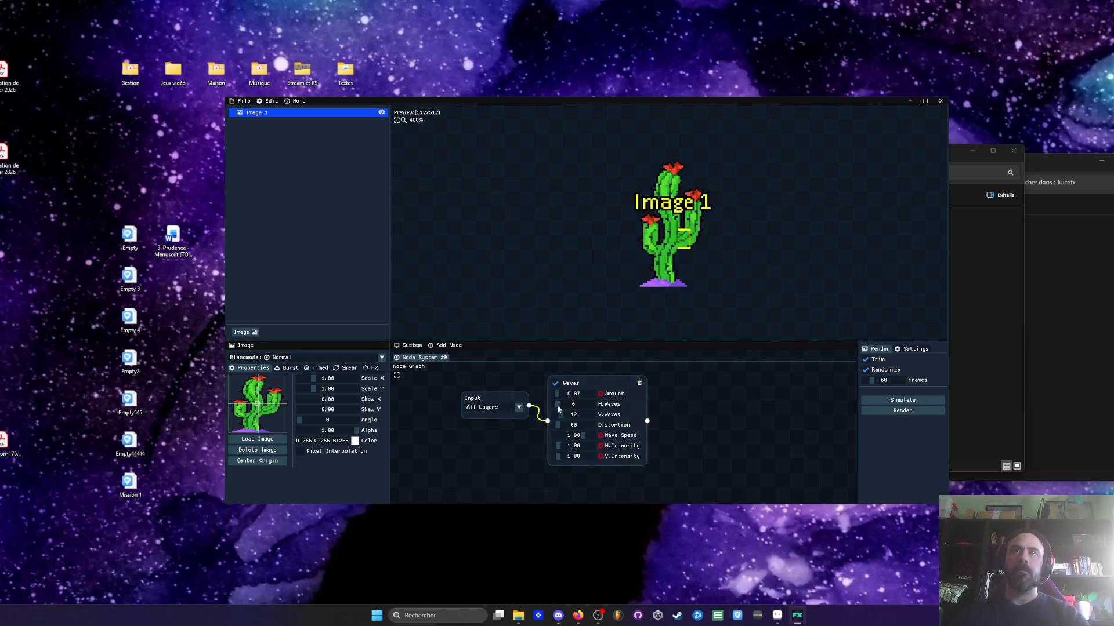
mouse_move(562, 425)
mouse_down()
mouse_move(530, 429)
mouse_move(561, 433)
mouse_up()
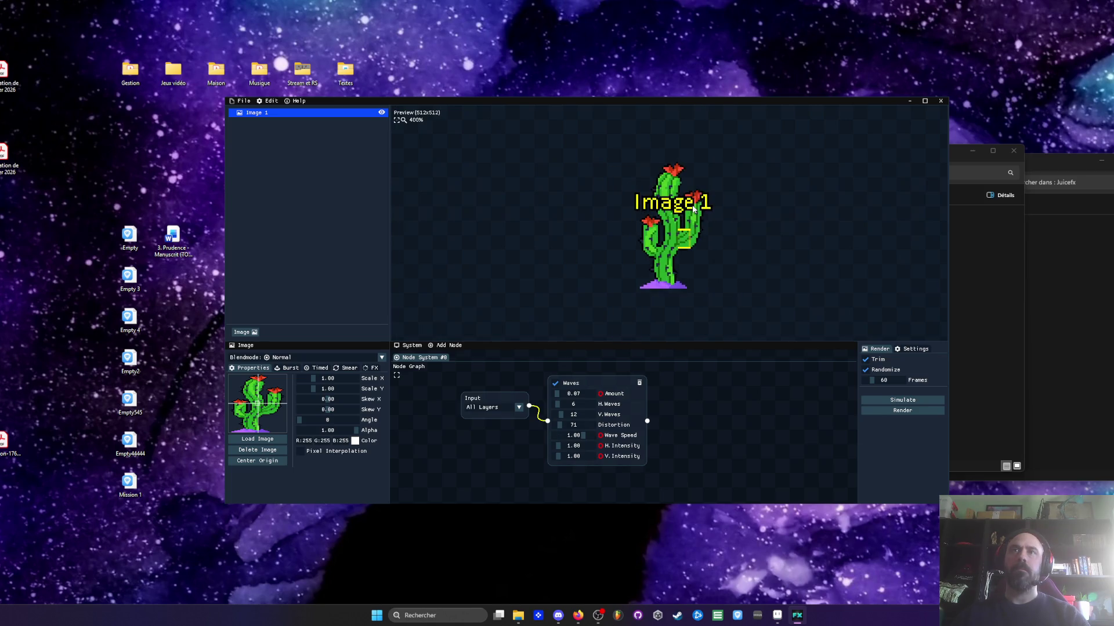
mouse_move(557, 446)
mouse_down()
mouse_move(573, 451)
mouse_move(542, 454)
mouse_move(560, 452)
mouse_move(554, 445)
mouse_up()
click(924, 101)
Retune Waves to 7 H.Waves, Distortion 94, H.Intensity 1.63, Amount 0.07, then delete the node
scroll(434, 66, up, 3)
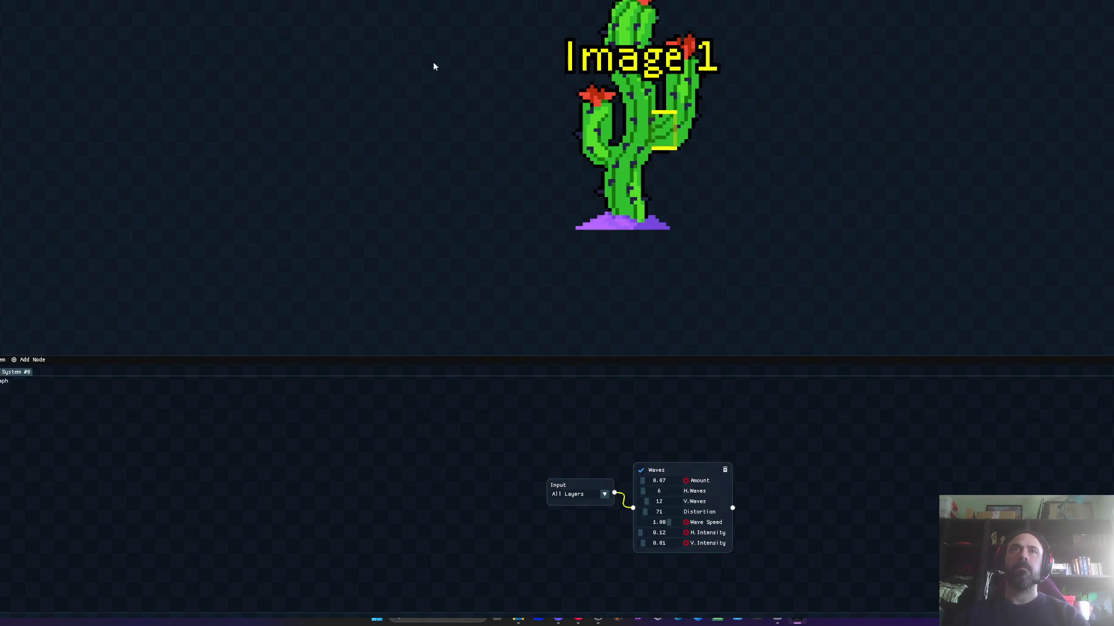
scroll(652, 103, down, 3)
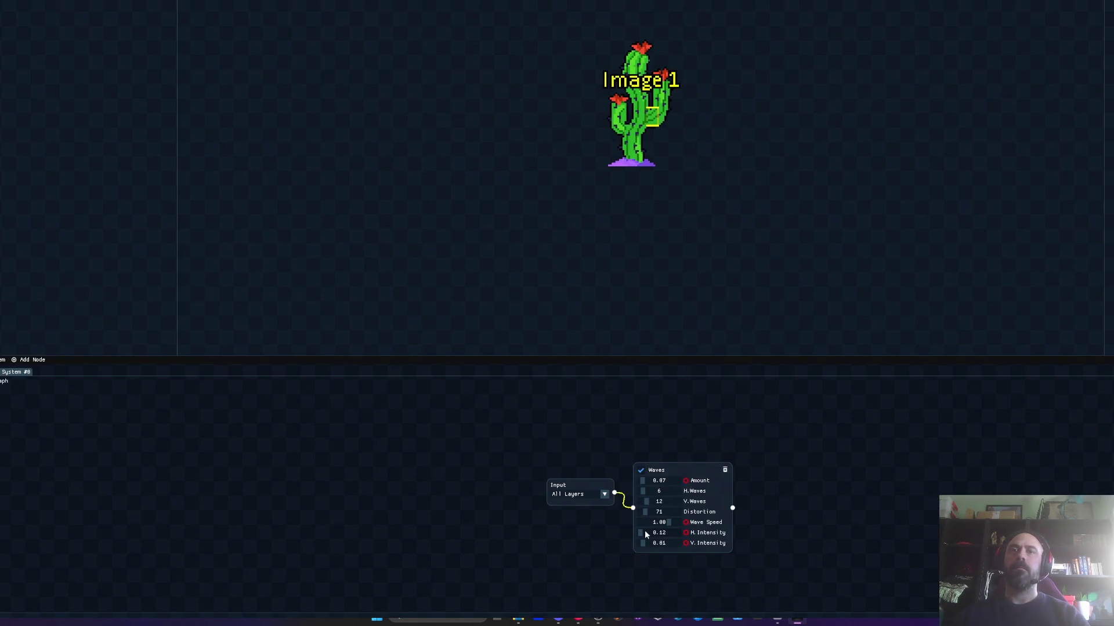
drag(641, 532, 644, 534)
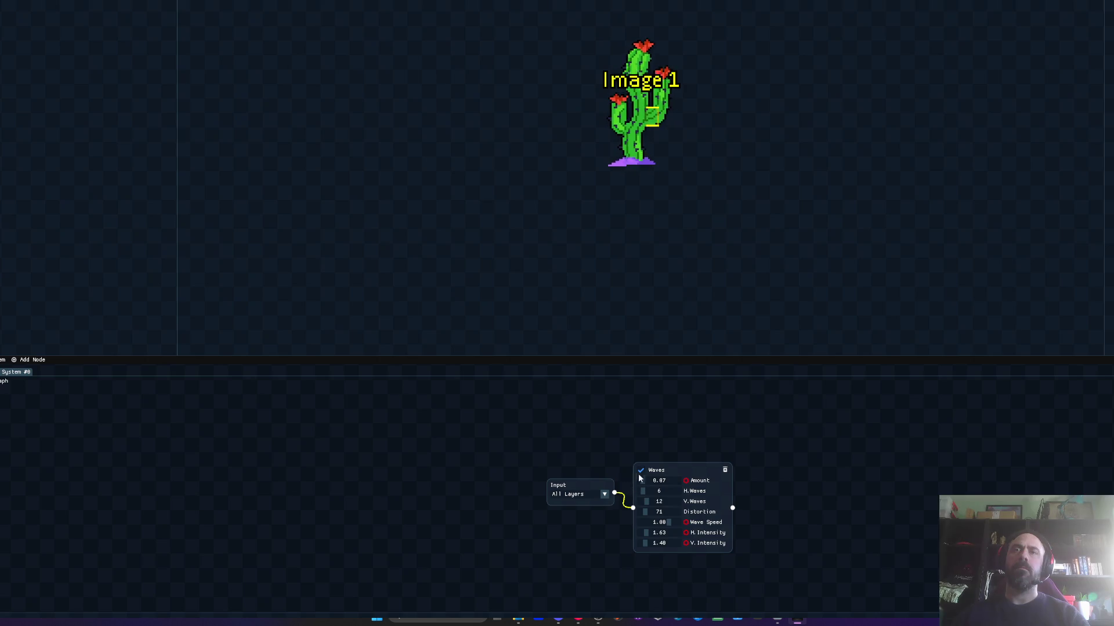
drag(644, 493, 659, 494)
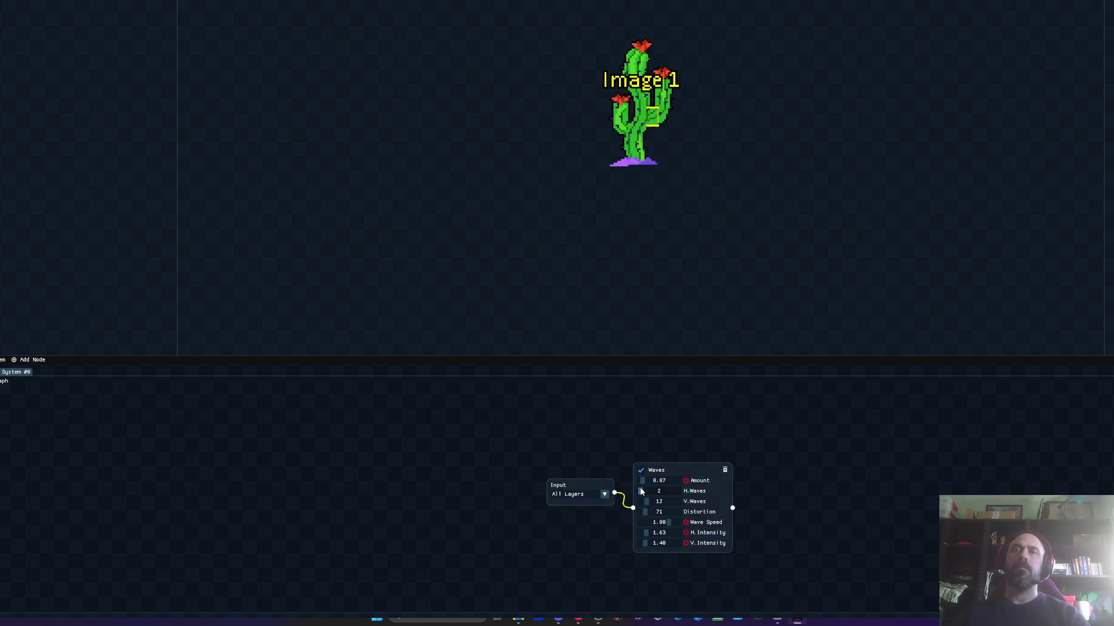
drag(644, 481, 652, 483)
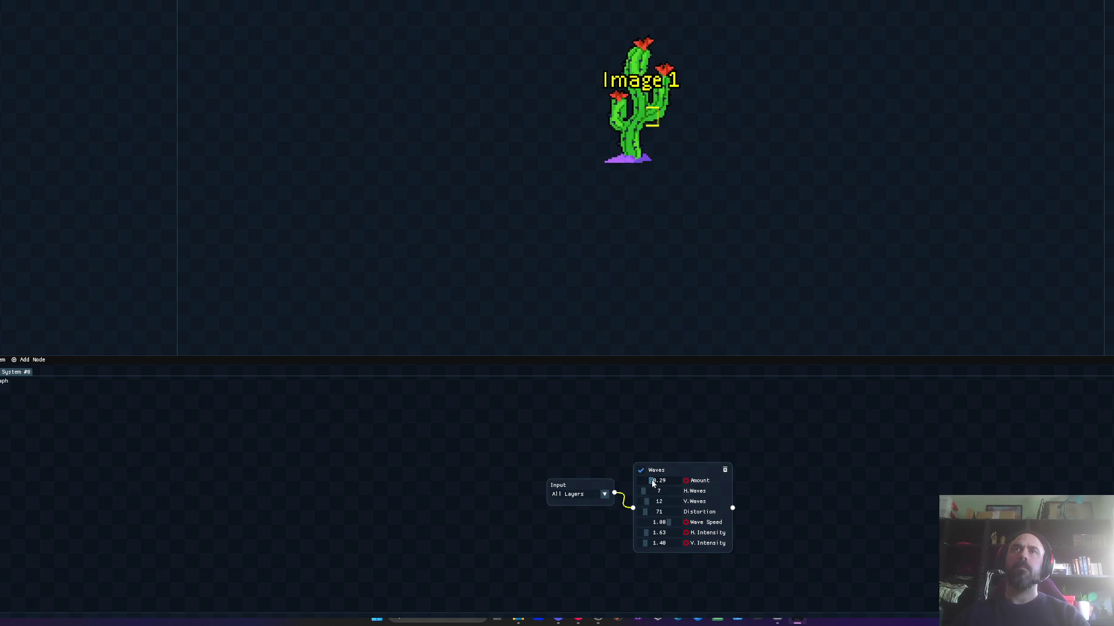
drag(651, 483, 644, 484)
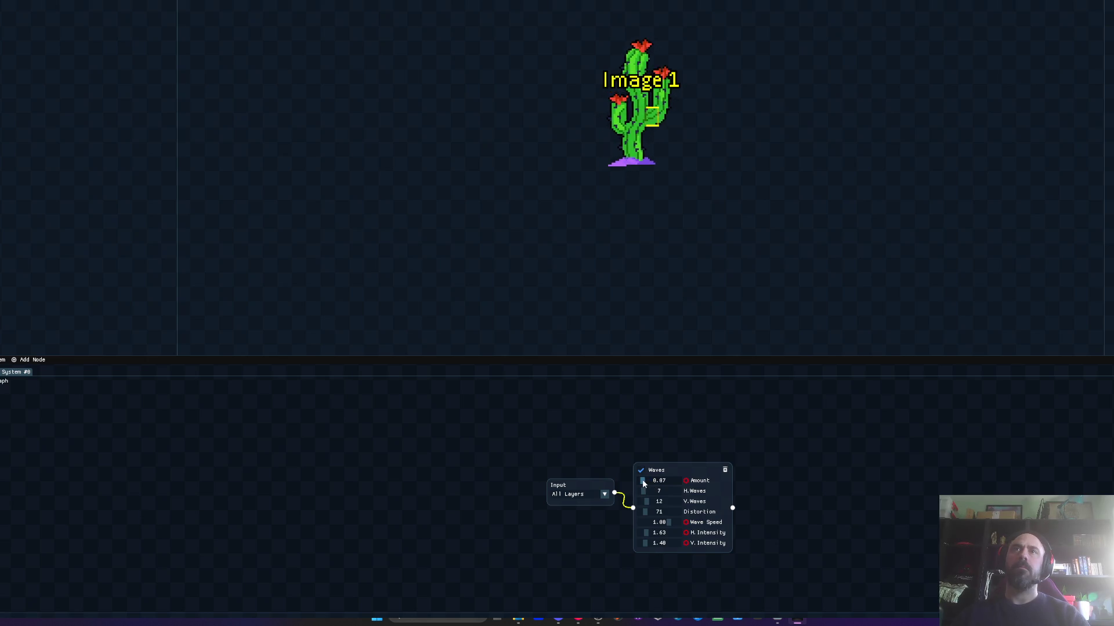
mouse_move(644, 513)
mouse_down()
mouse_move(656, 516)
mouse_move(644, 513)
mouse_up()
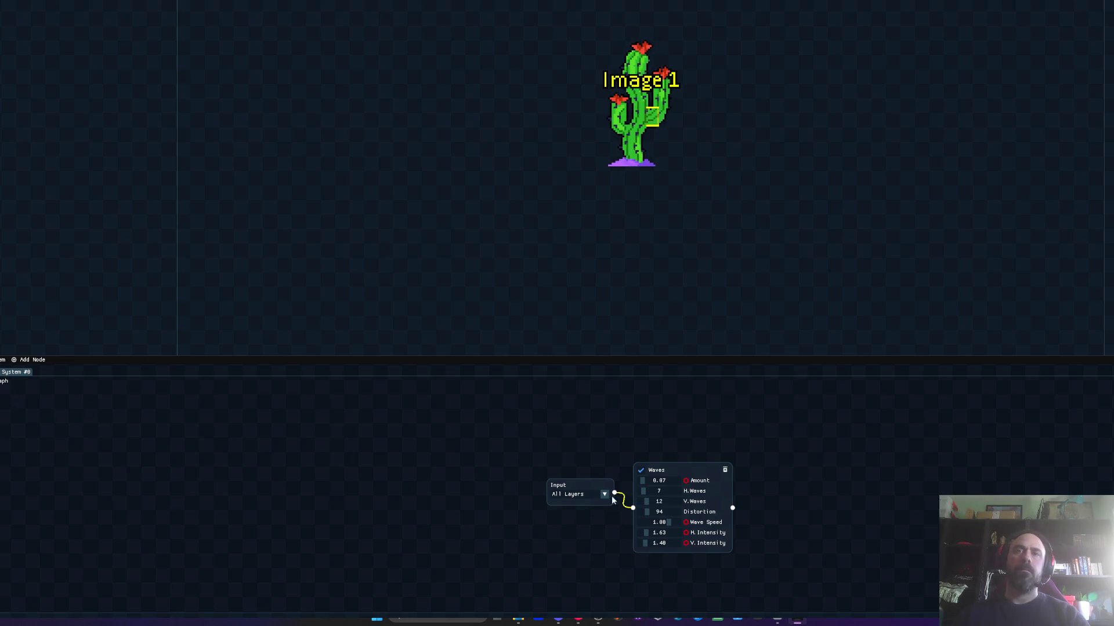
click(725, 470)
Add a Wave modifier node and move the Input node further left
click(29, 359)
mouse_move(33, 394)
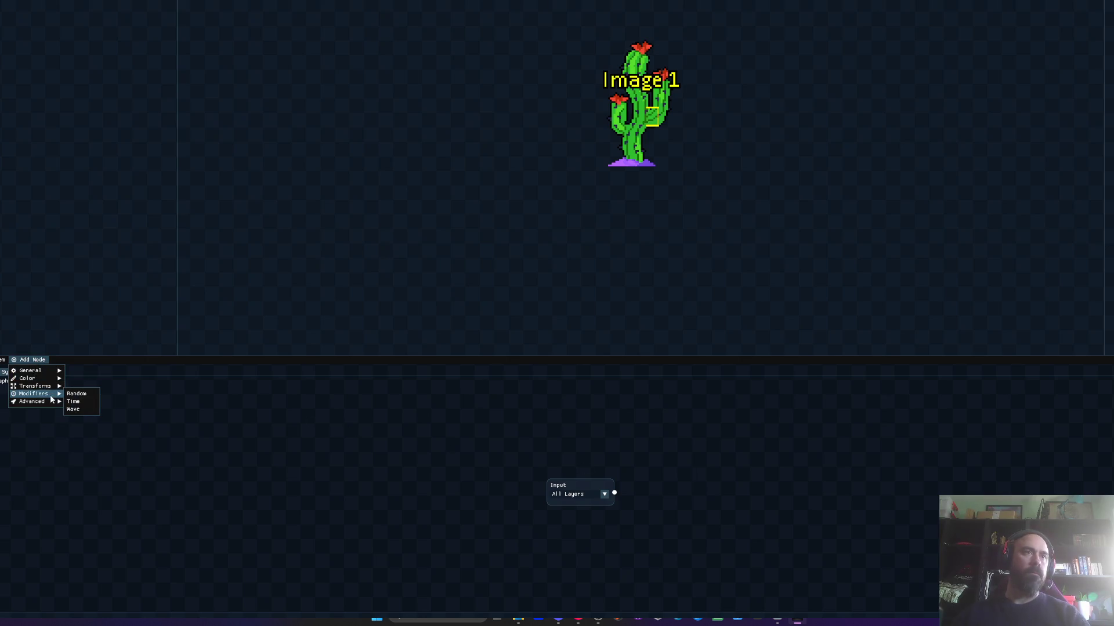
click(87, 410)
mouse_move(582, 482)
mouse_down()
mouse_move(510, 485)
mouse_move(637, 485)
mouse_up()
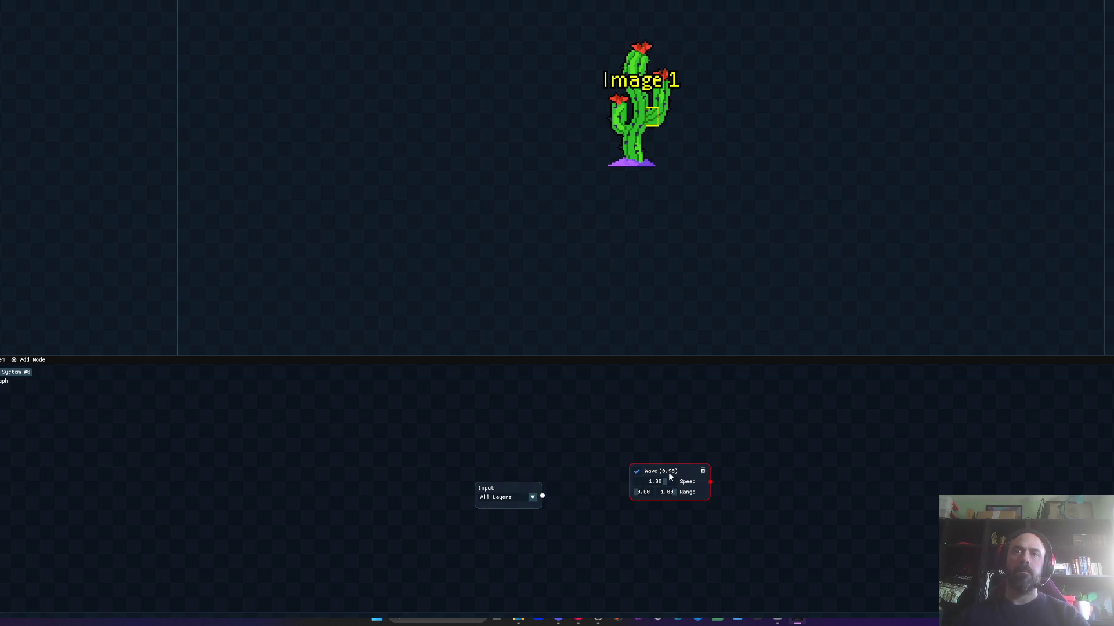
Add a Wrap node linked to the Input, then delete it again
click(28, 361)
mouse_move(35, 403)
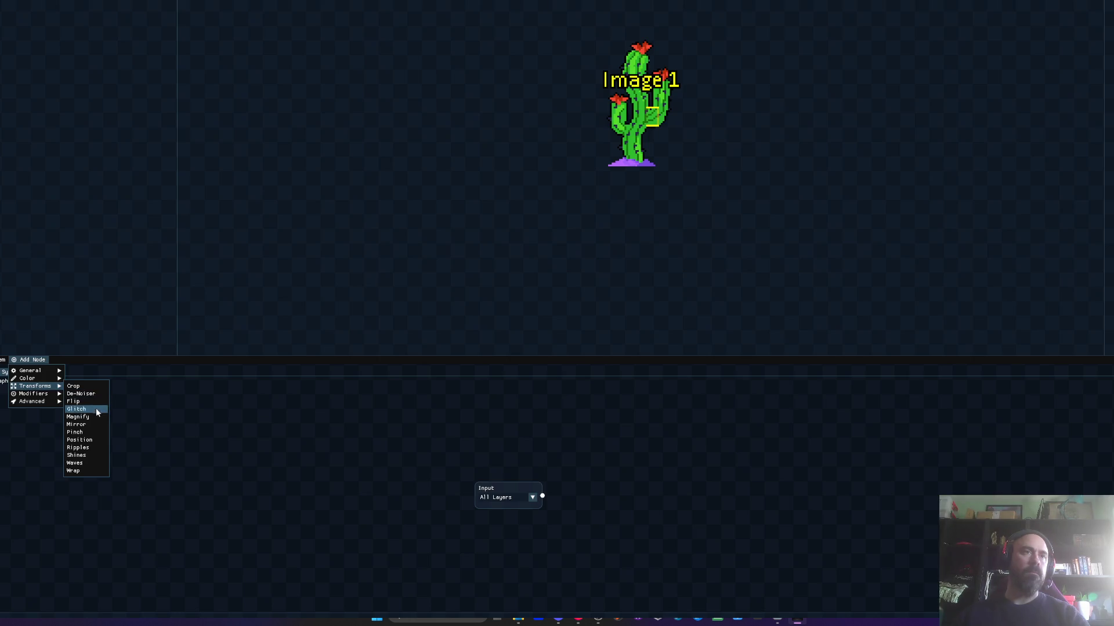
click(80, 472)
mouse_move(542, 496)
mouse_down()
mouse_move(557, 486)
mouse_move(597, 490)
mouse_move(572, 491)
mouse_move(582, 500)
mouse_up()
click(623, 475)
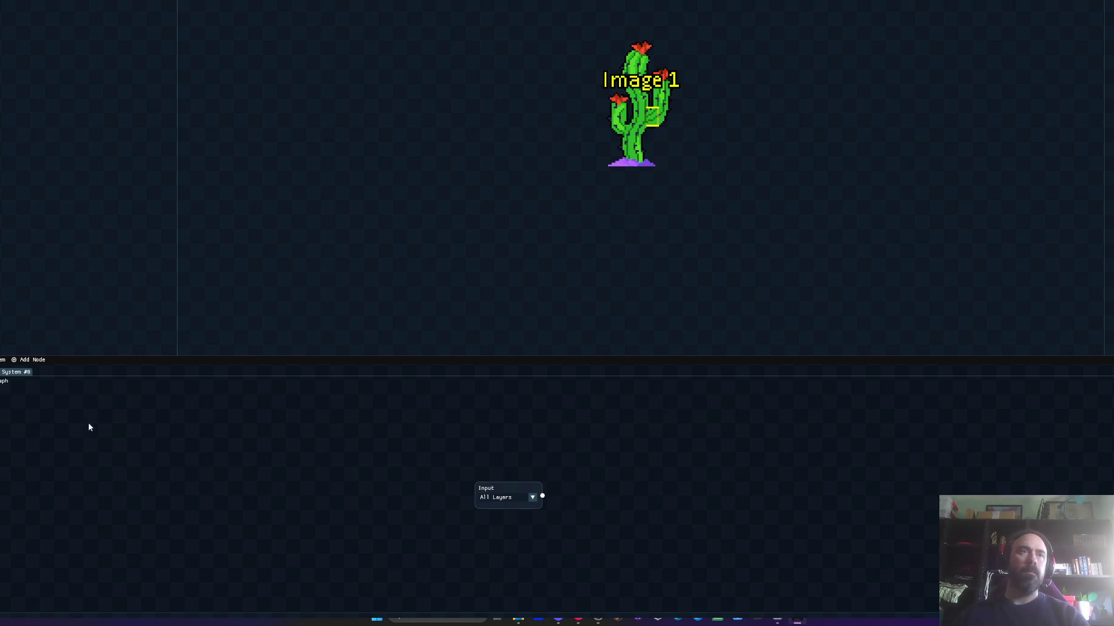
Browse the list of node types and close it without adding anything
click(29, 359)
mouse_move(41, 396)
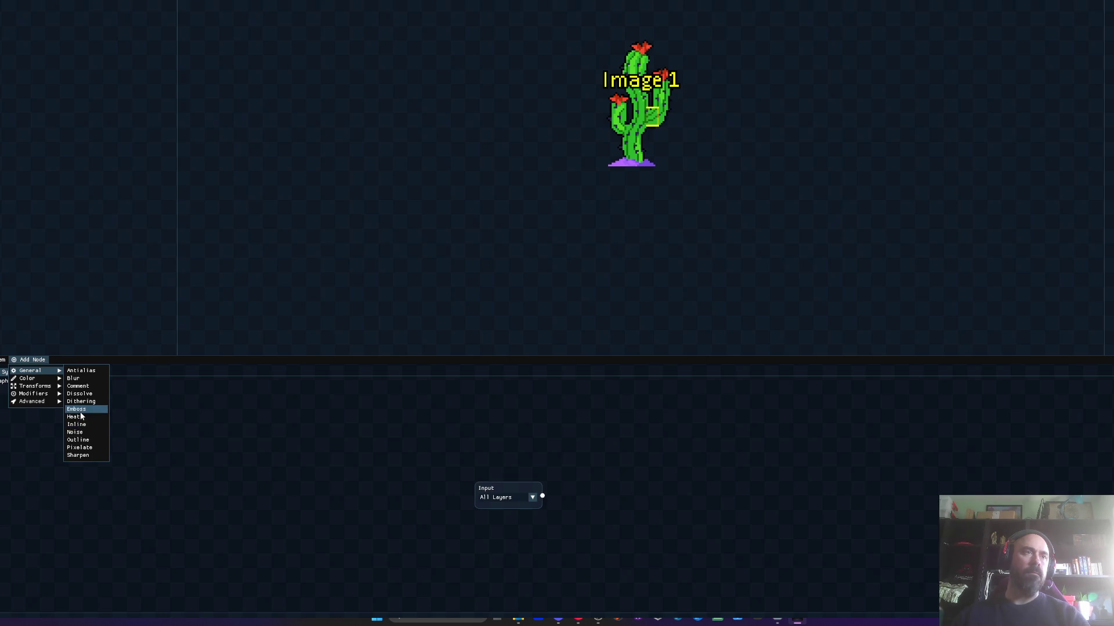
key(Escape)
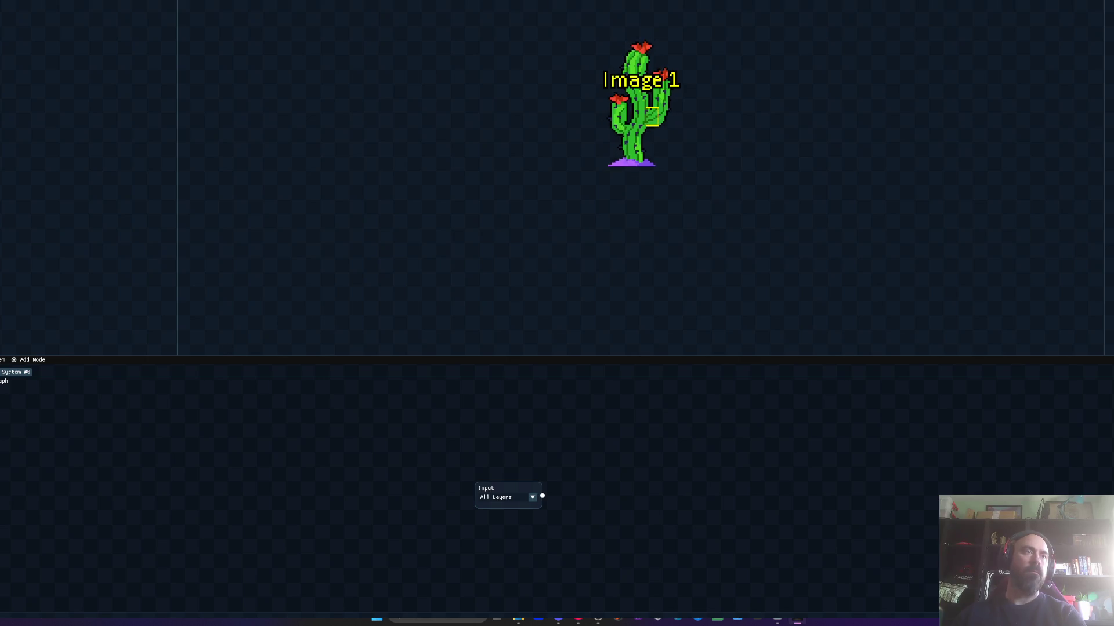
Try adding a Wave modifier node and a Waves transform node, removing each again
click(30, 359)
mouse_move(52, 394)
click(90, 417)
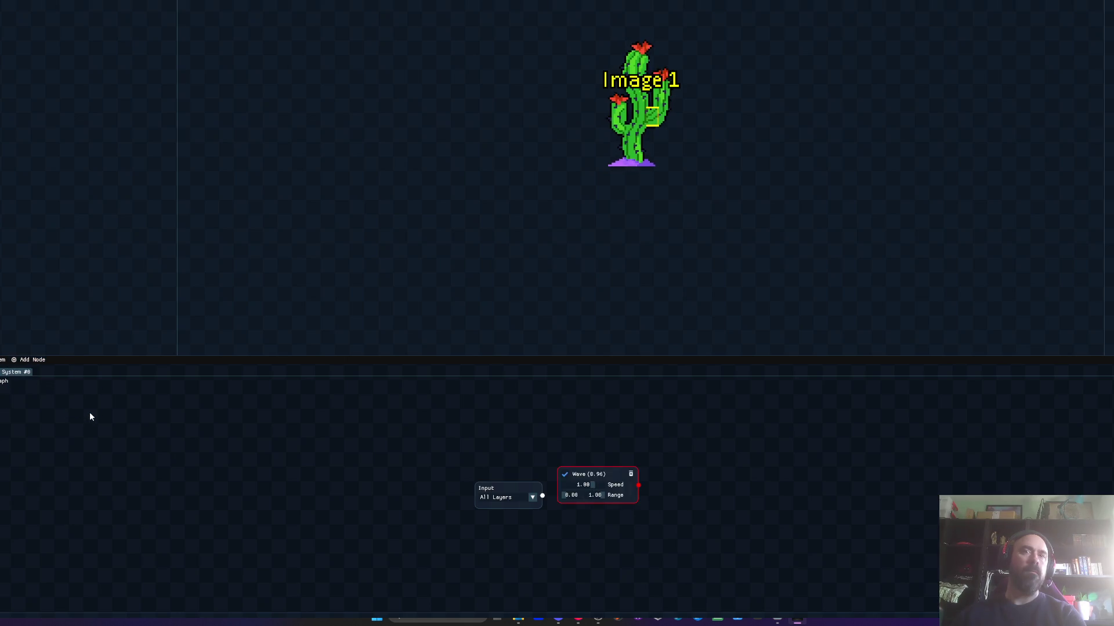
click(632, 475)
click(30, 359)
mouse_move(31, 387)
click(81, 463)
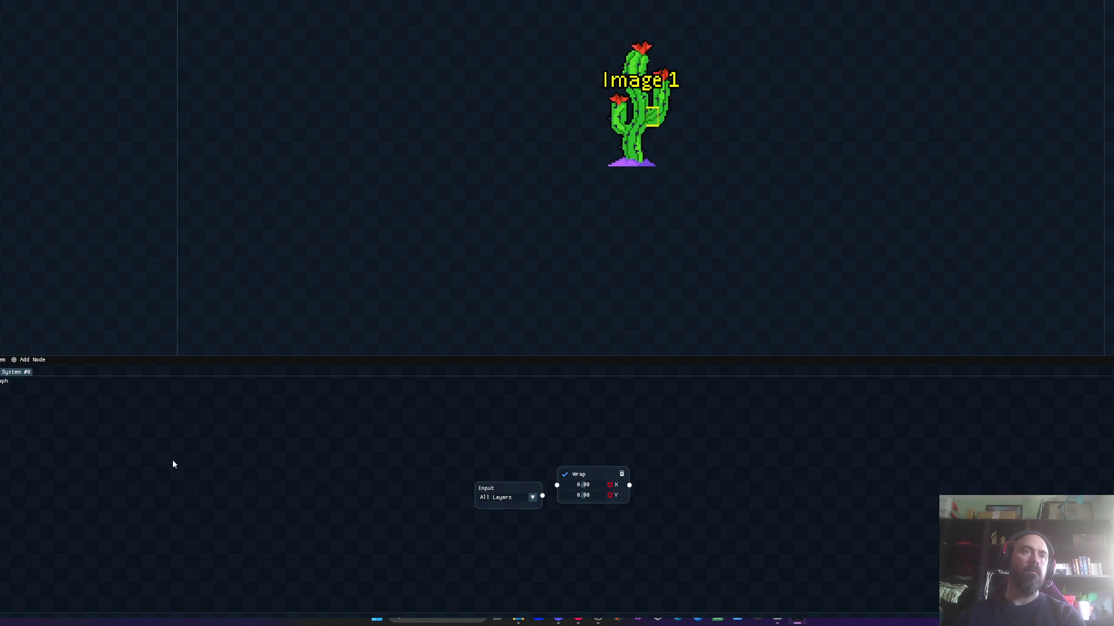
click(621, 471)
Add a Waves node fed by the Input node, then switch to the desktop
click(30, 360)
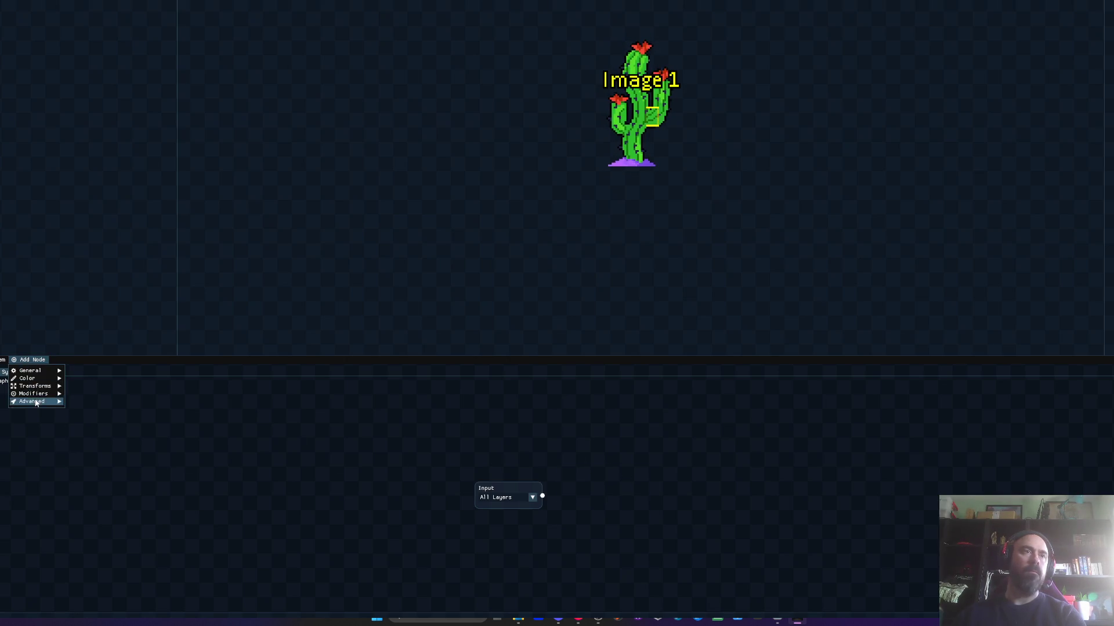
mouse_move(46, 390)
click(75, 463)
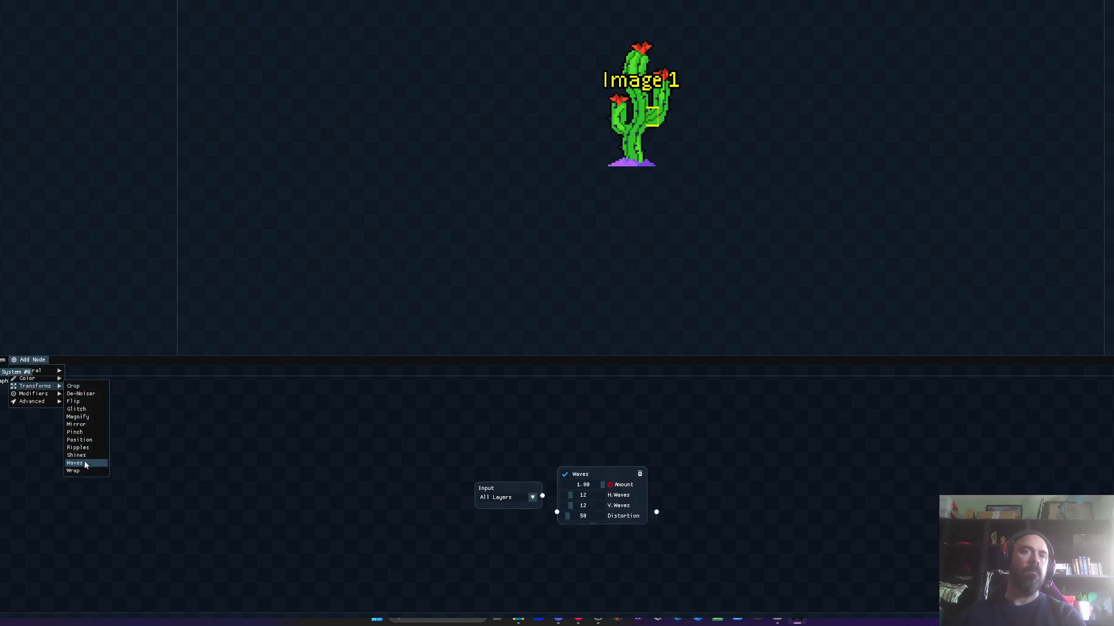
drag(542, 497, 557, 512)
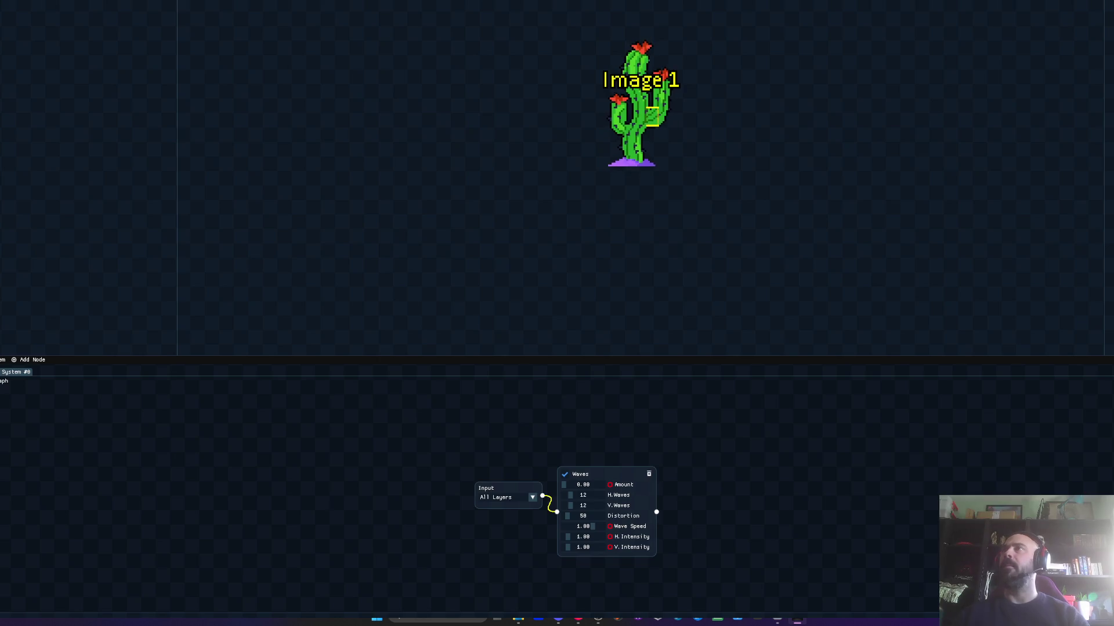
key(alt+Tab)
key(alt+Tab)
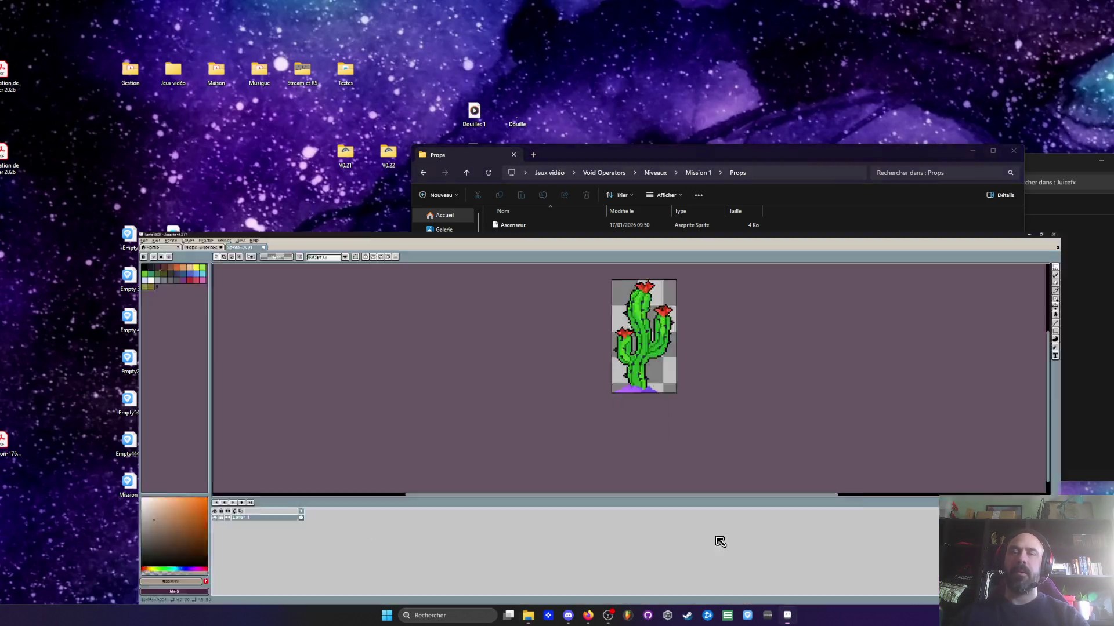
Enlarge the cactus canvas to the right, upward and leftward with Canvas Size
scroll(482, 259, down, 3)
scroll(626, 184, up, 3)
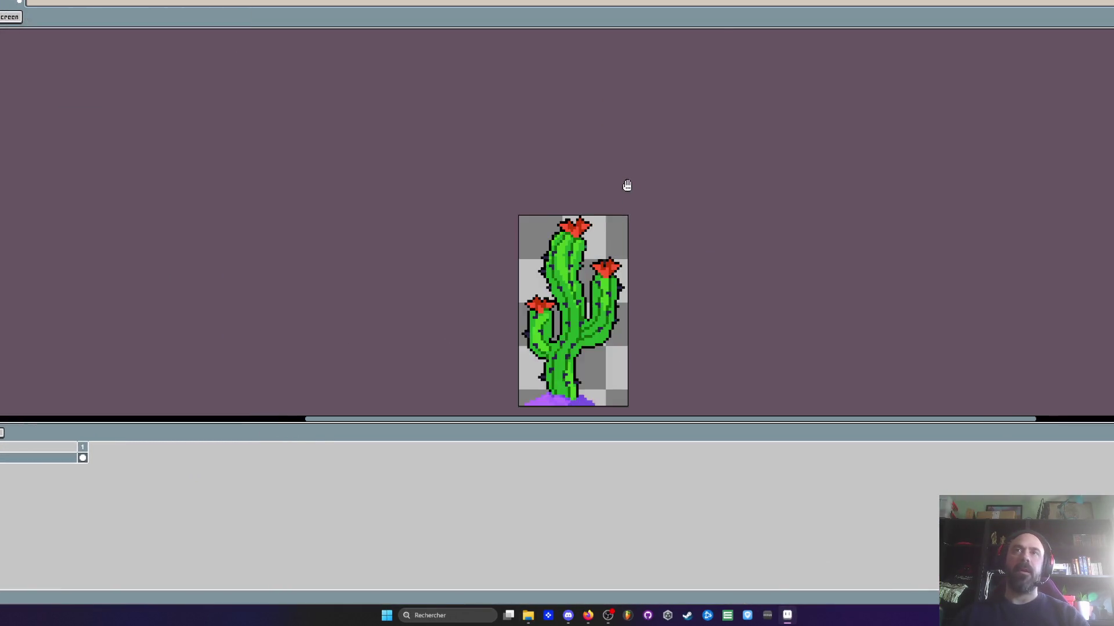
key(ctrl+alt+c)
drag(607, 272, 702, 285)
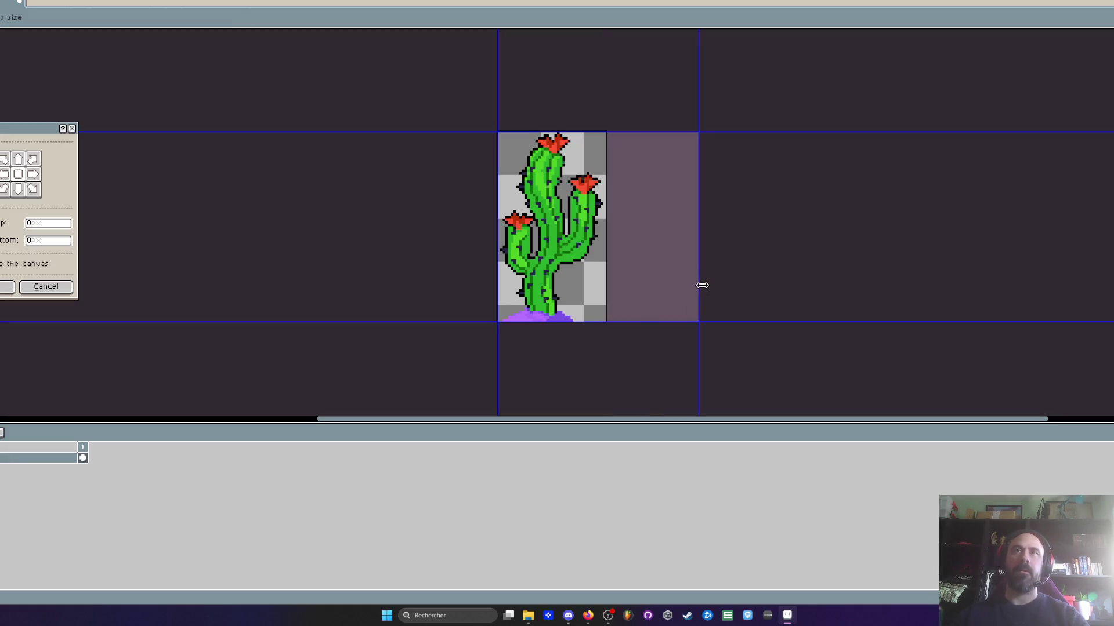
mouse_move(518, 133)
mouse_down()
mouse_move(510, 56)
mouse_move(397, 120)
mouse_up()
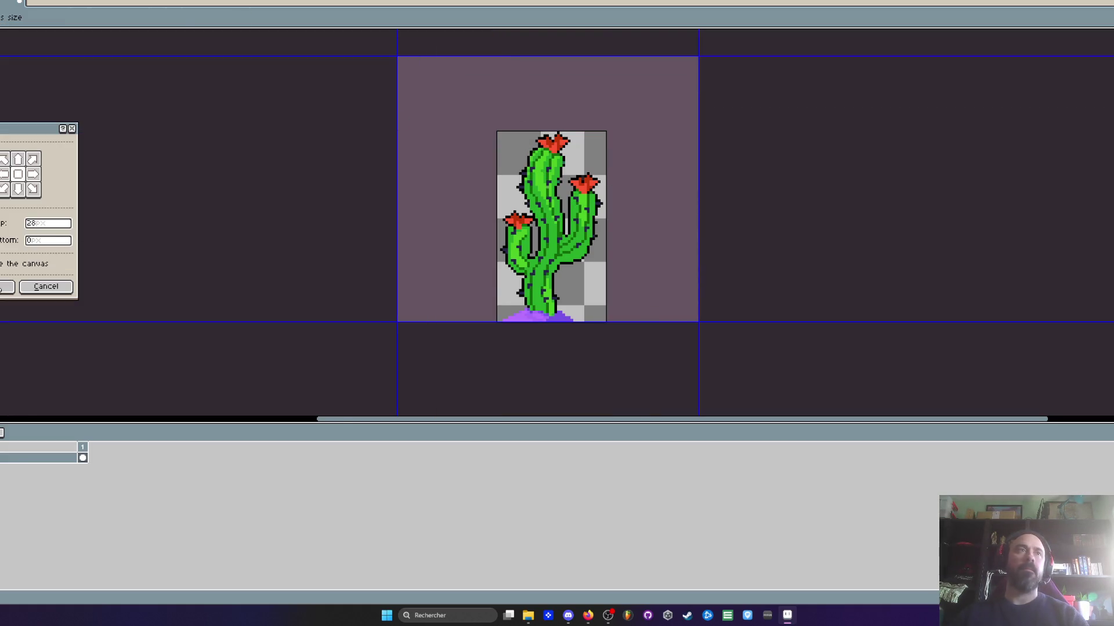
key(Return)
Add a second frame and nudge the selected cactus slightly sideways on it
click(82, 457)
key(alt+n)
scroll(425, 177, up, 1)
drag(357, 90, 614, 356)
scroll(389, 240, up, 1)
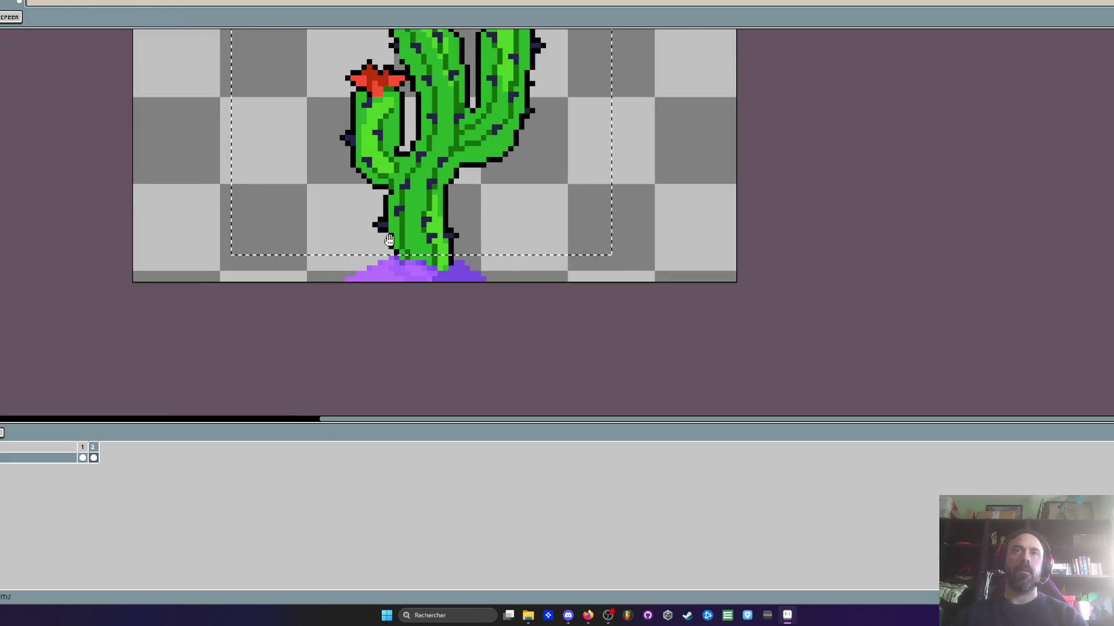
scroll(389, 240, up, 1)
mouse_move(423, 231)
mouse_down()
mouse_move(435, 231)
mouse_move(418, 235)
mouse_up()
scroll(419, 234, down, 2)
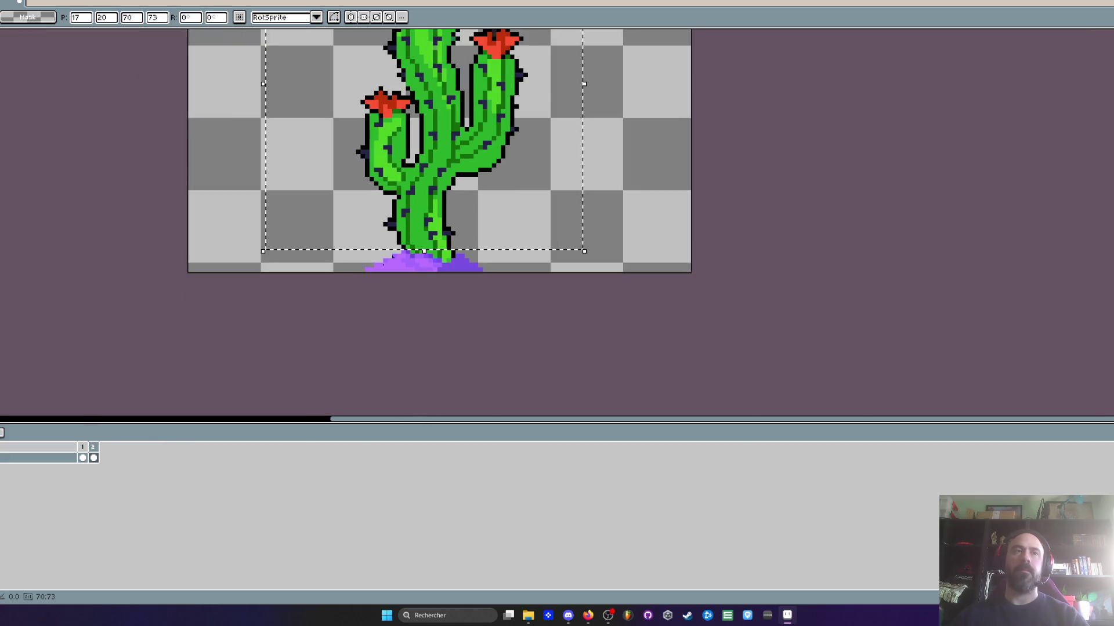
Add a third frame and compare the shifted cactus poses on frames 2 and 3
click(85, 451)
key(alt+n)
key(alt+n)
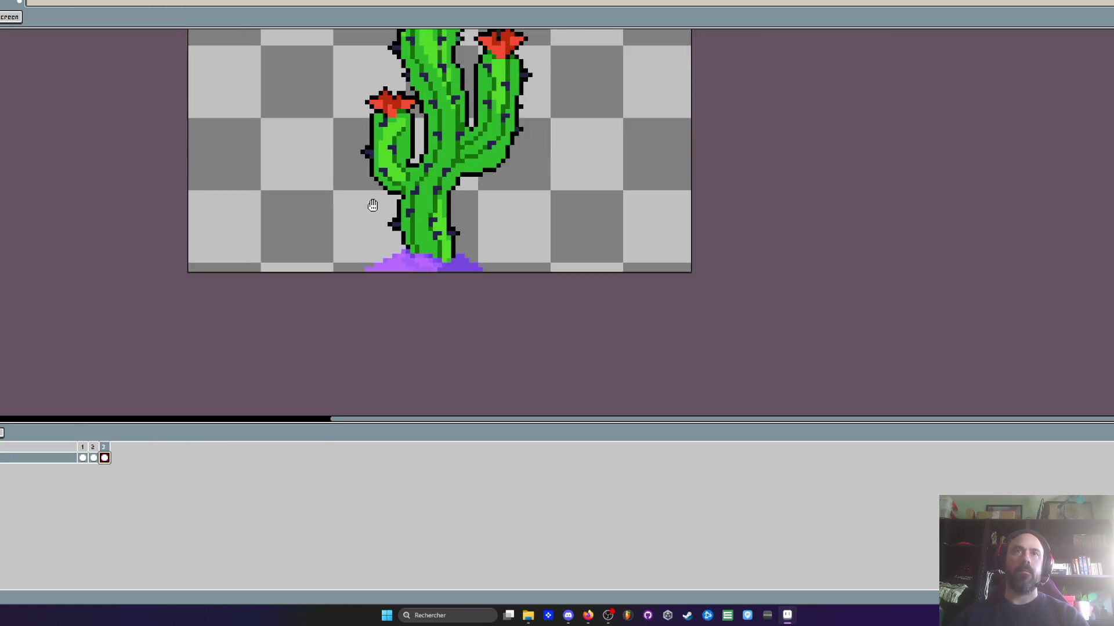
drag(373, 204, 360, 272)
drag(83, 451, 96, 452)
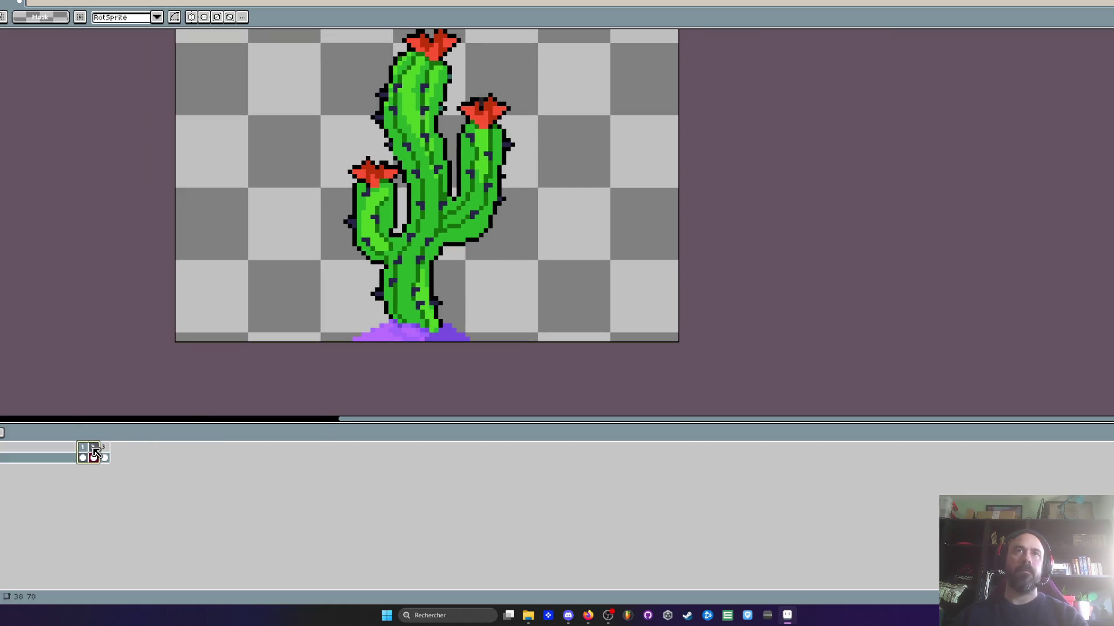
click(104, 452)
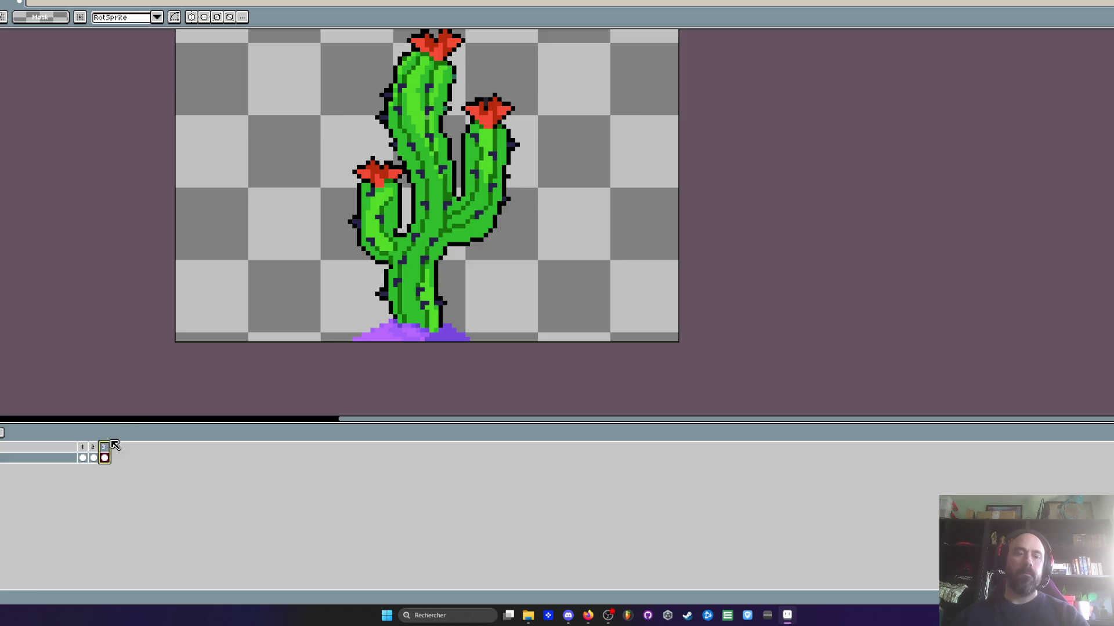
Add a fourth frame and select the whole cactus on it
key(alt+n)
scroll(229, 234, down, 1)
mouse_move(256, 55)
mouse_down()
mouse_move(511, 286)
mouse_move(520, 312)
mouse_move(311, 337)
mouse_move(334, 331)
mouse_up()
scroll(350, 323, up, 1)
scroll(379, 286, up, 1)
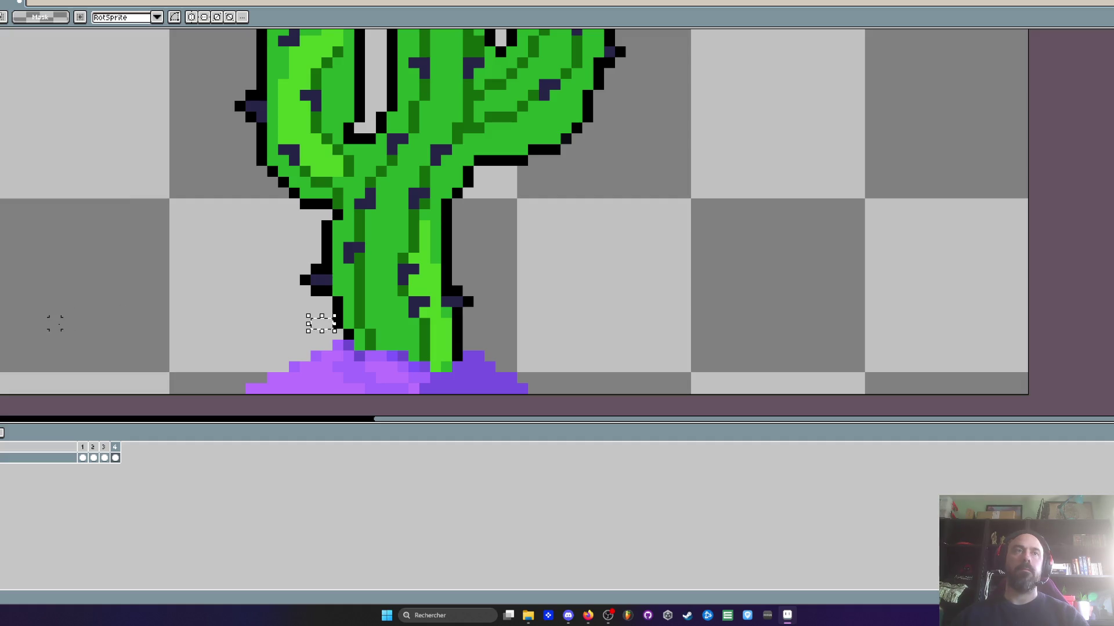
scroll(56, 323, down, 2)
mouse_move(204, 323)
mouse_down()
mouse_move(448, 204)
mouse_move(532, 397)
mouse_up()
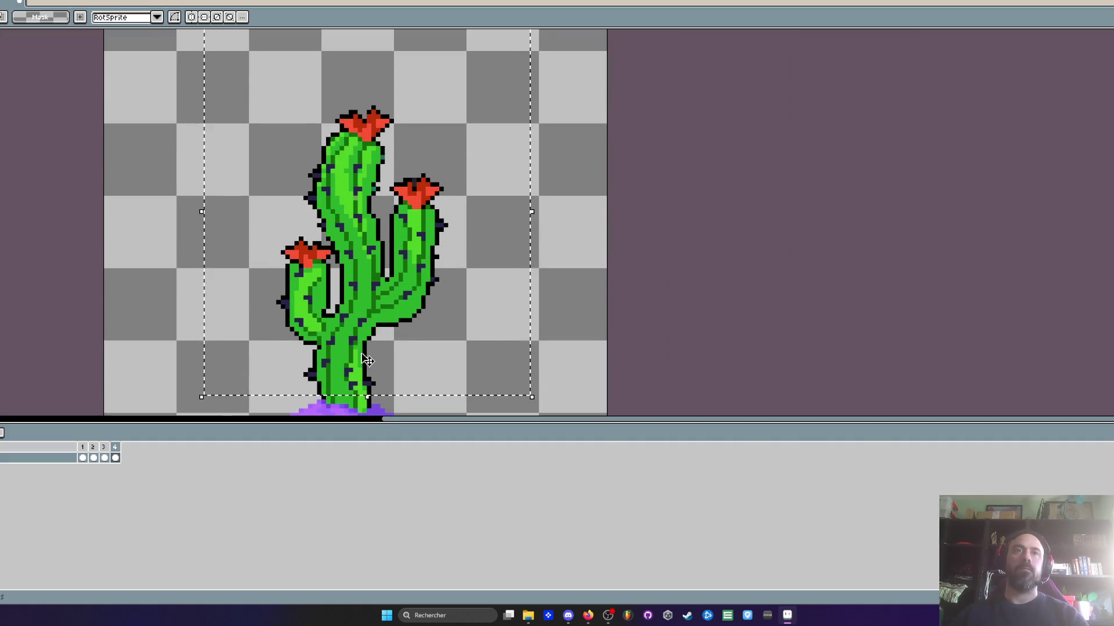
click(98, 458)
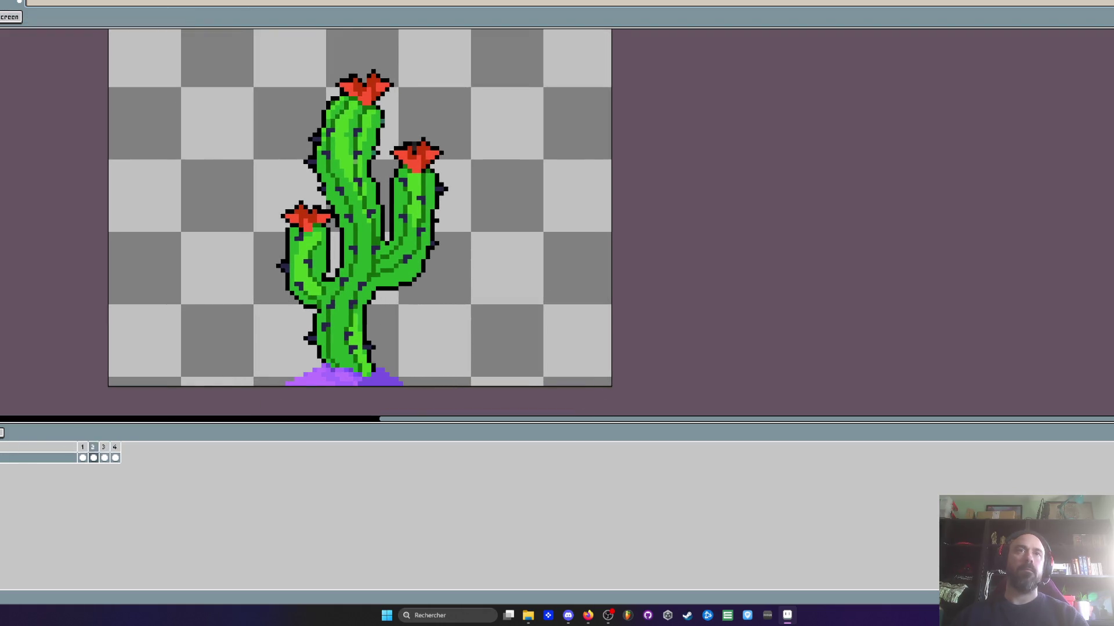
scroll(343, 180, up, 1)
drag(344, 180, 339, 224)
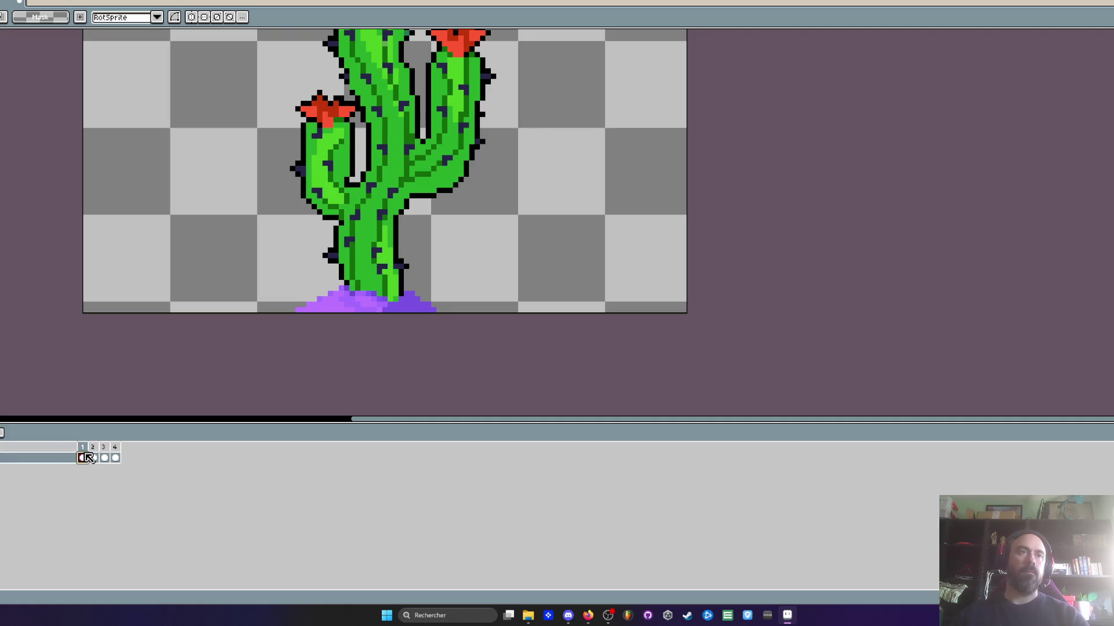
click(105, 458)
Set frames 1–3 as the loop section, after first trying frames 2–3
drag(92, 447, 101, 448)
right_click(100, 447)
click(147, 511)
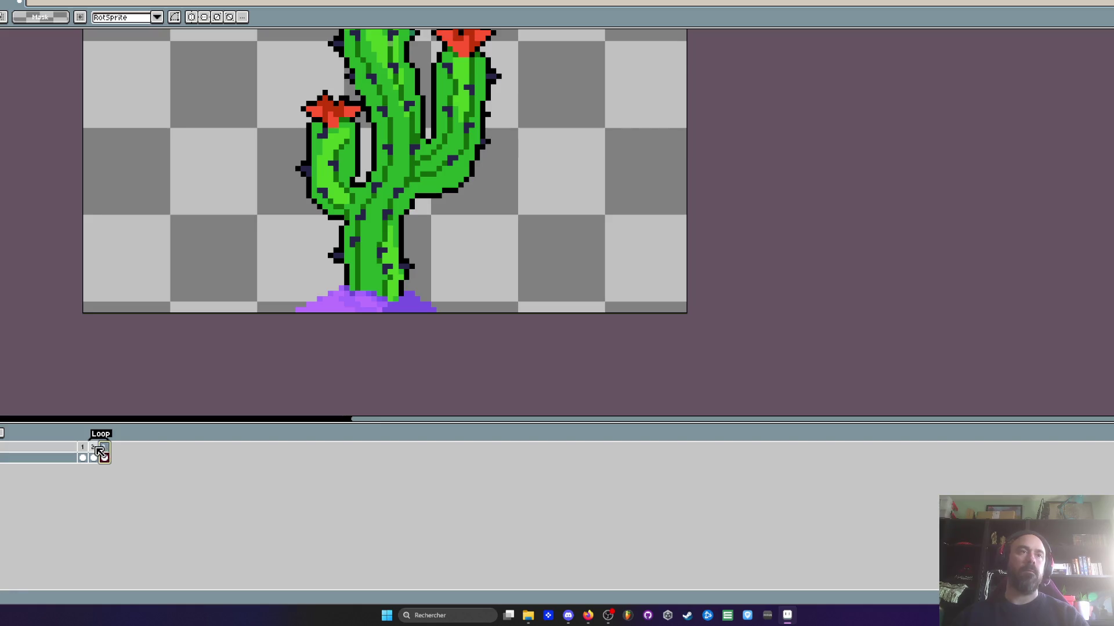
scroll(330, 326, down, 1)
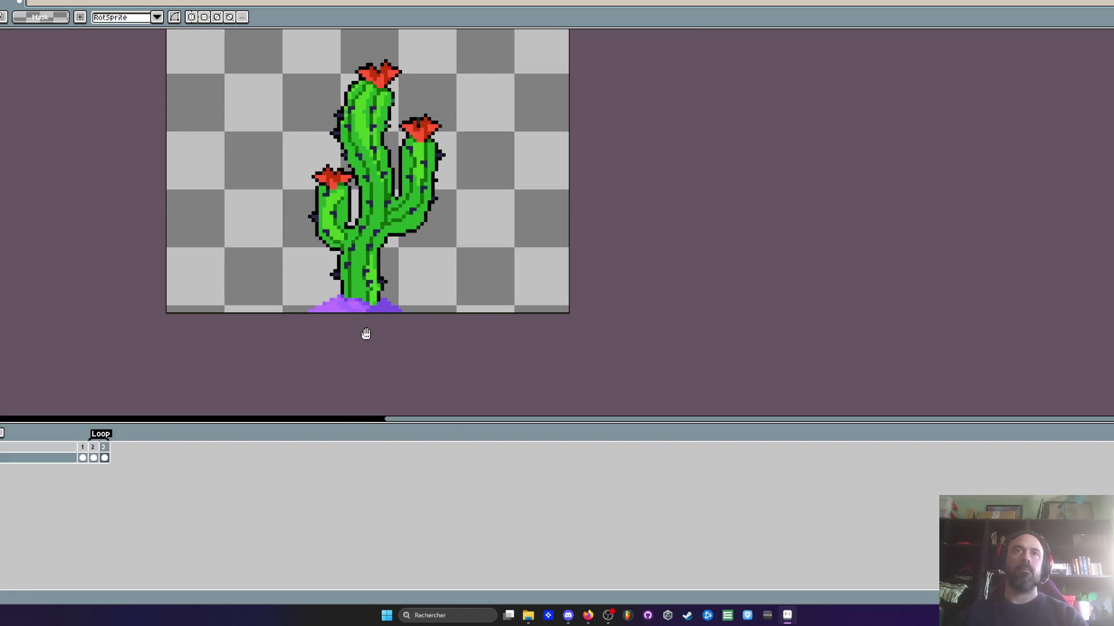
click(103, 454)
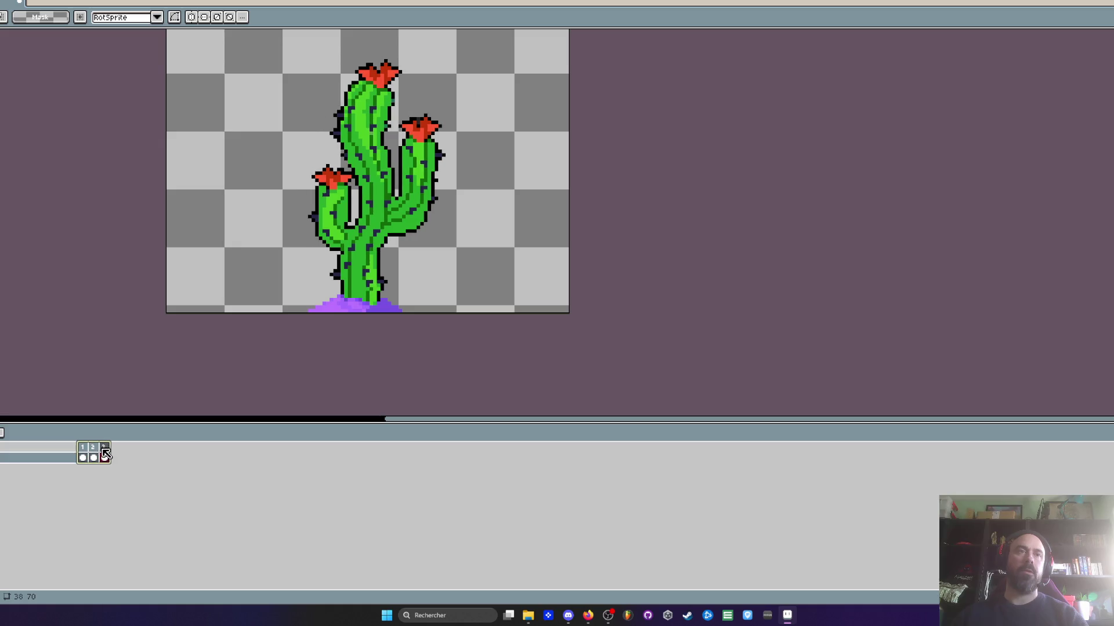
right_click(104, 454)
click(113, 512)
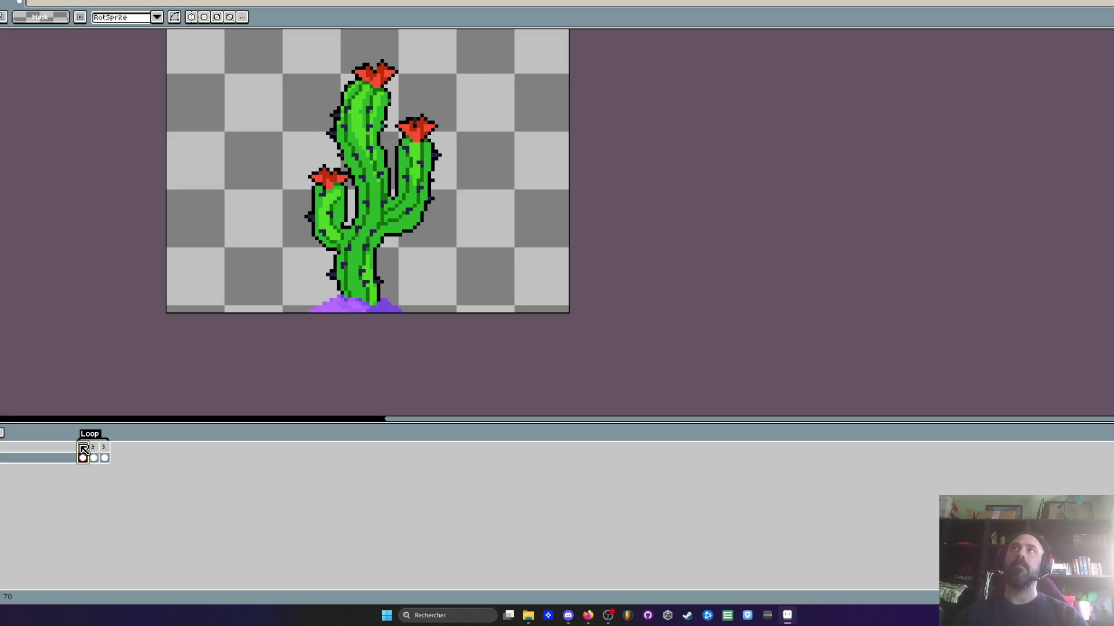
Add a fourth frame inside the loop and select all four frames
key(alt+n)
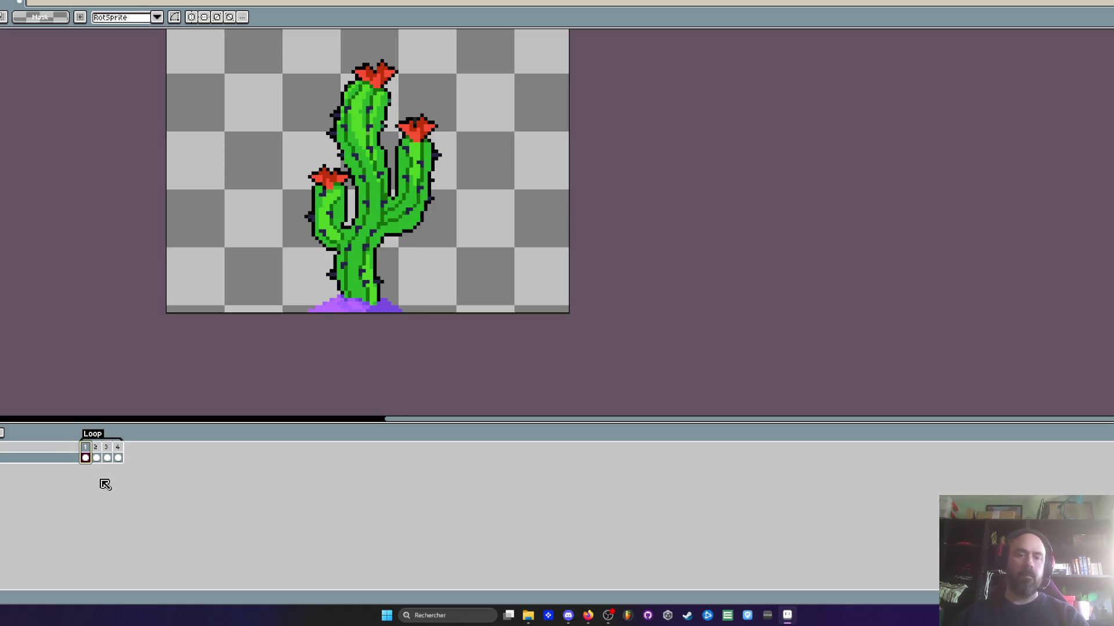
scroll(331, 313, down, 2)
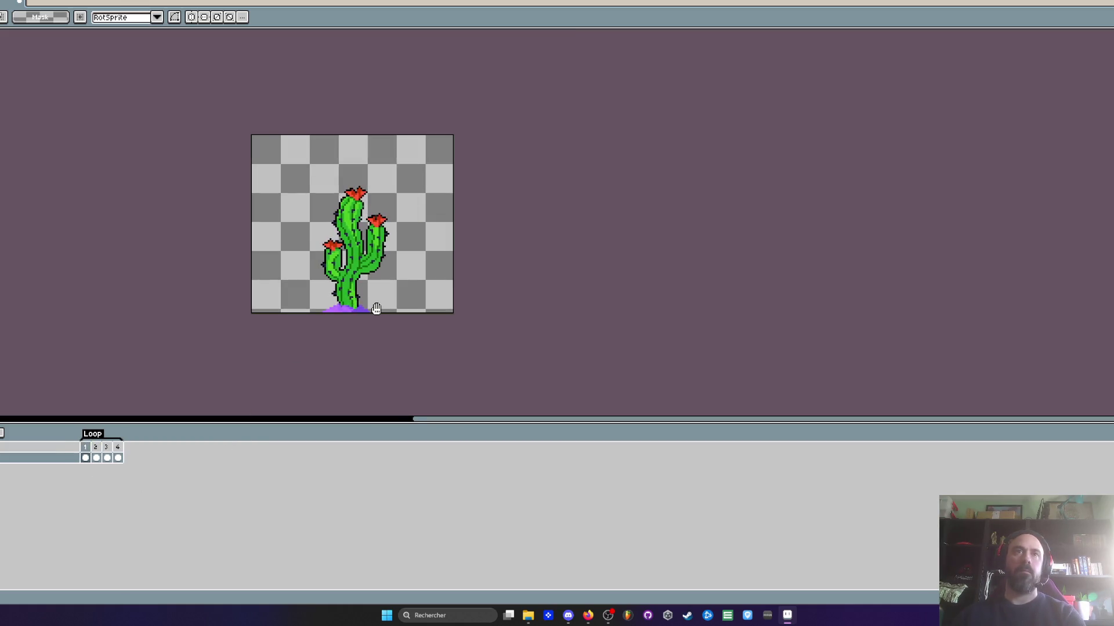
drag(86, 446, 117, 446)
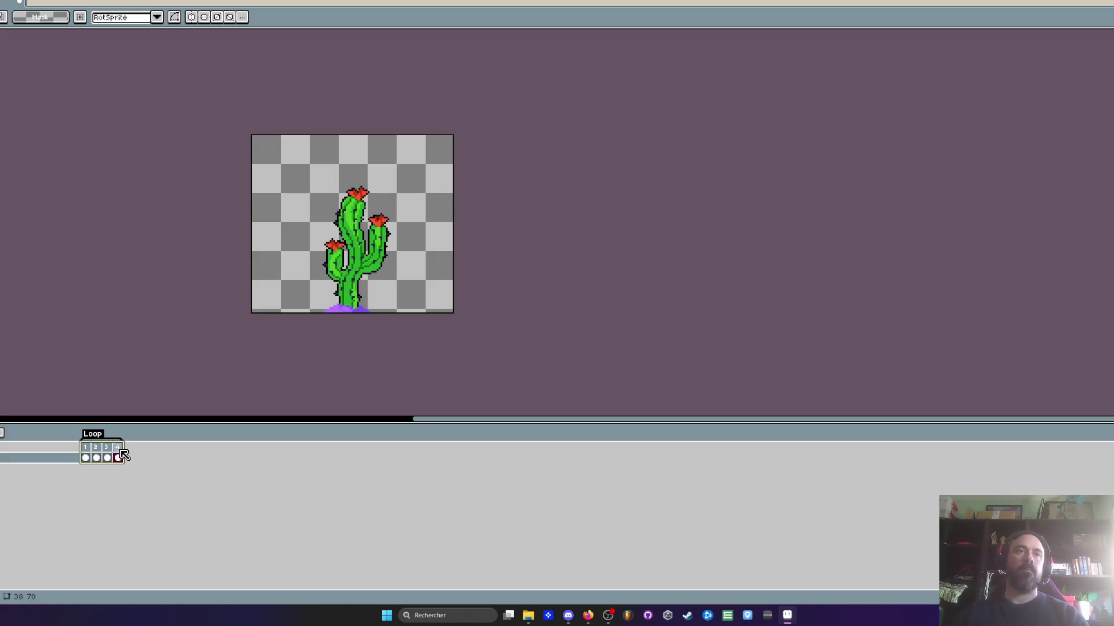
Set a 150 ms duration on all four frames
double_click(116, 442)
text(150)
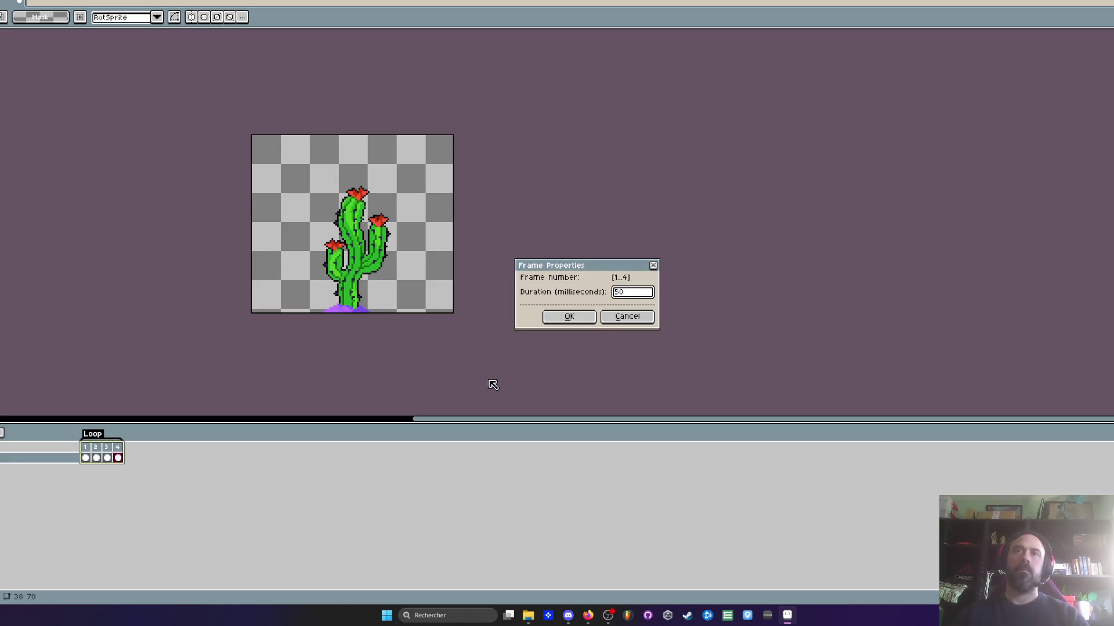
key(Return)
click(179, 442)
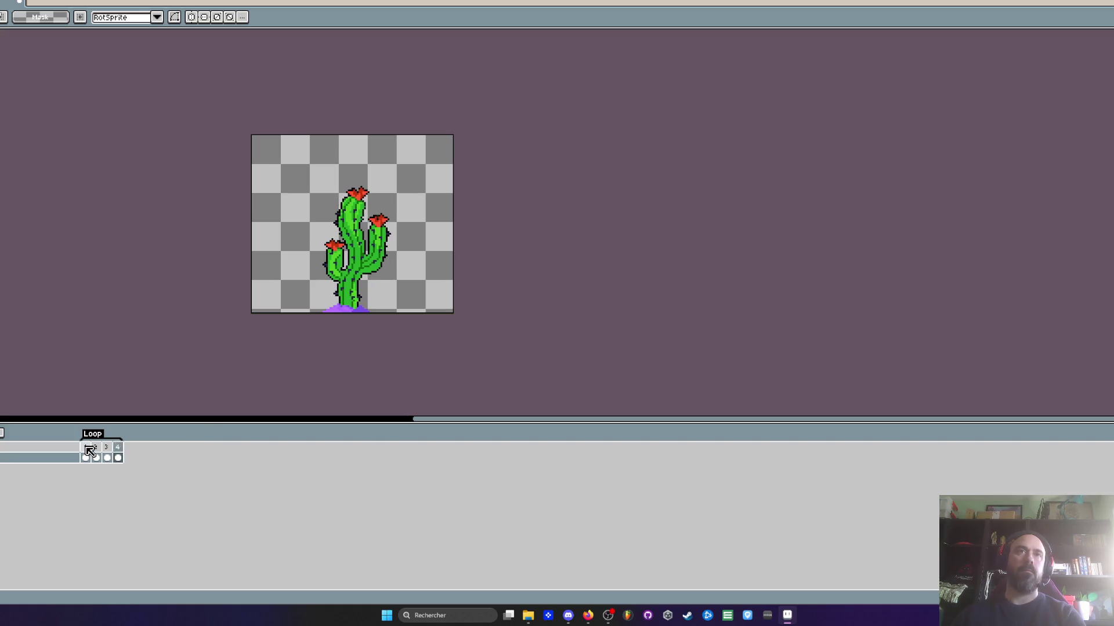
Reconfirm the shared duration for frames 1–4 in Frame Properties, then return to frame 1
scroll(318, 284, up, 2)
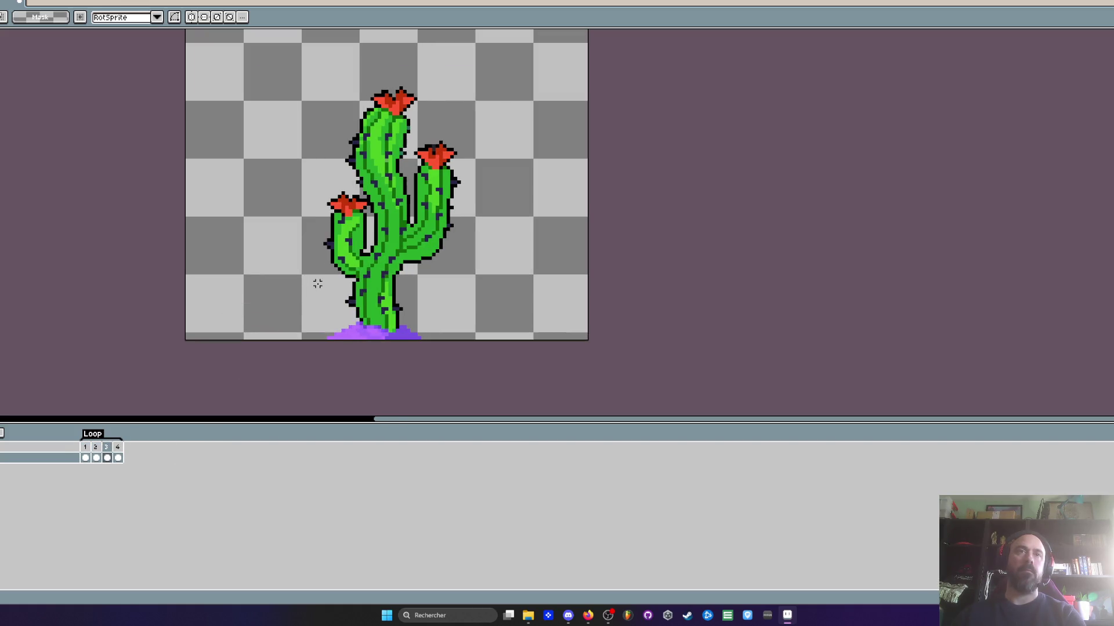
scroll(278, 296, down, 3)
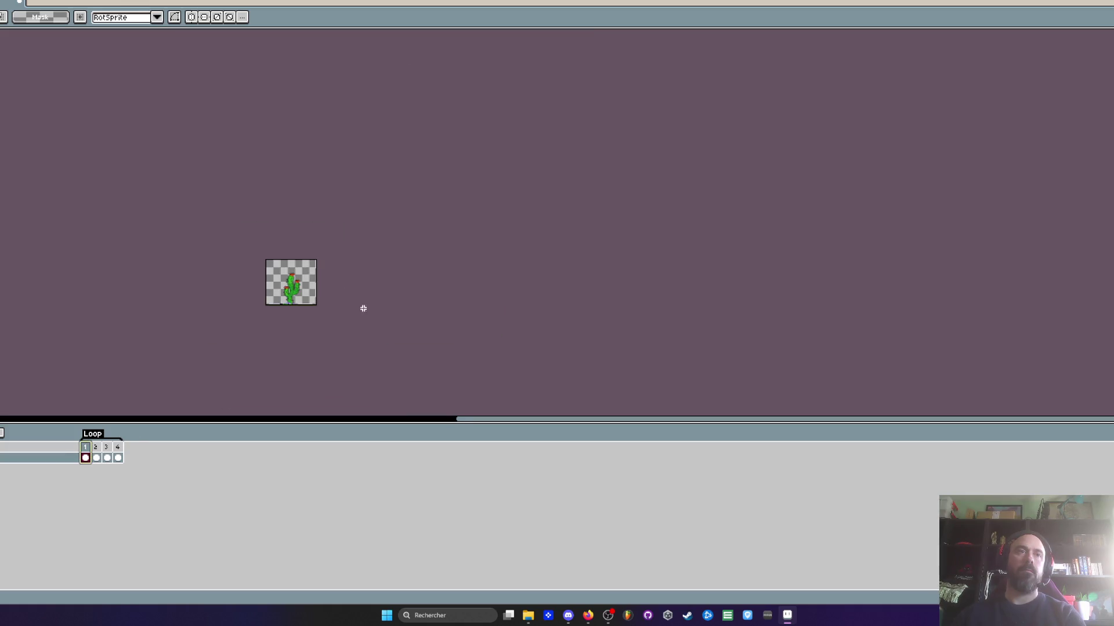
scroll(276, 303, up, 1)
scroll(323, 303, up, 2)
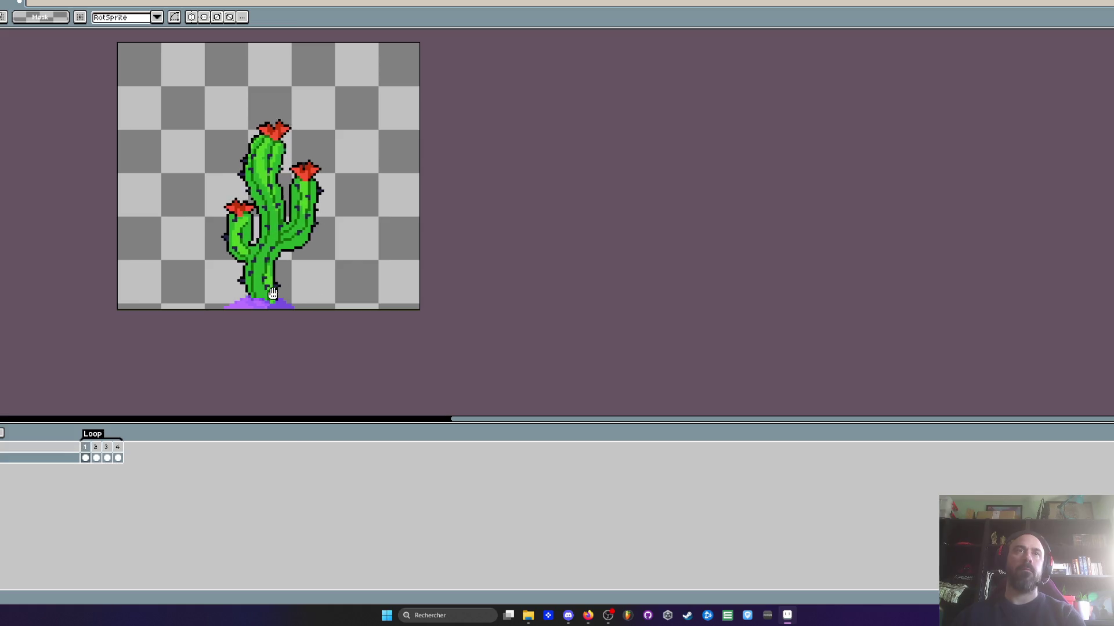
scroll(273, 293, down, 1)
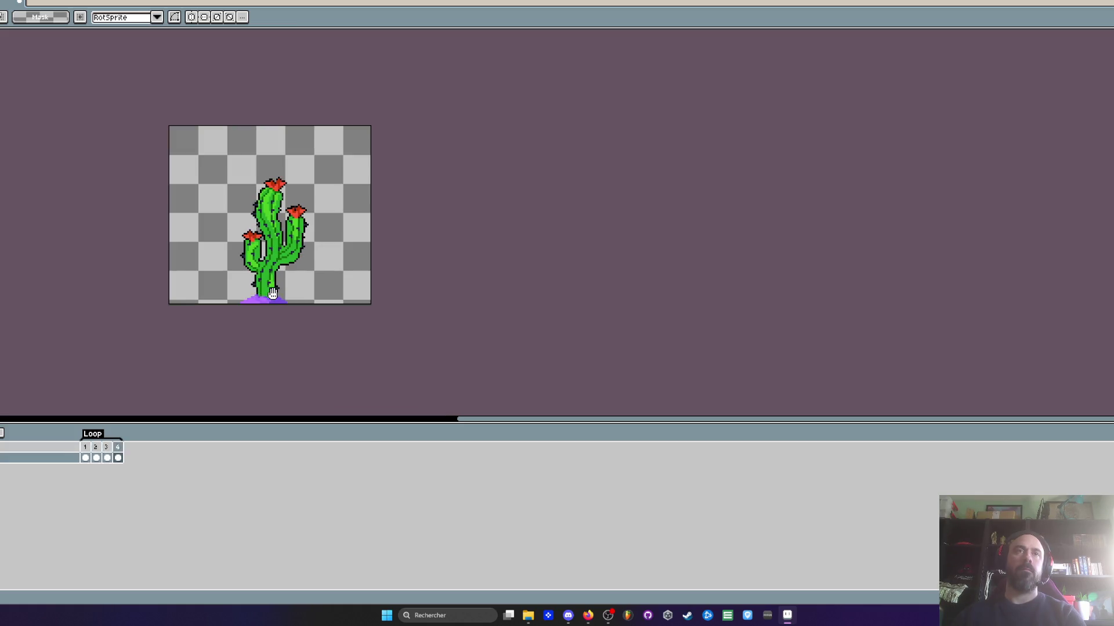
scroll(272, 293, up, 1)
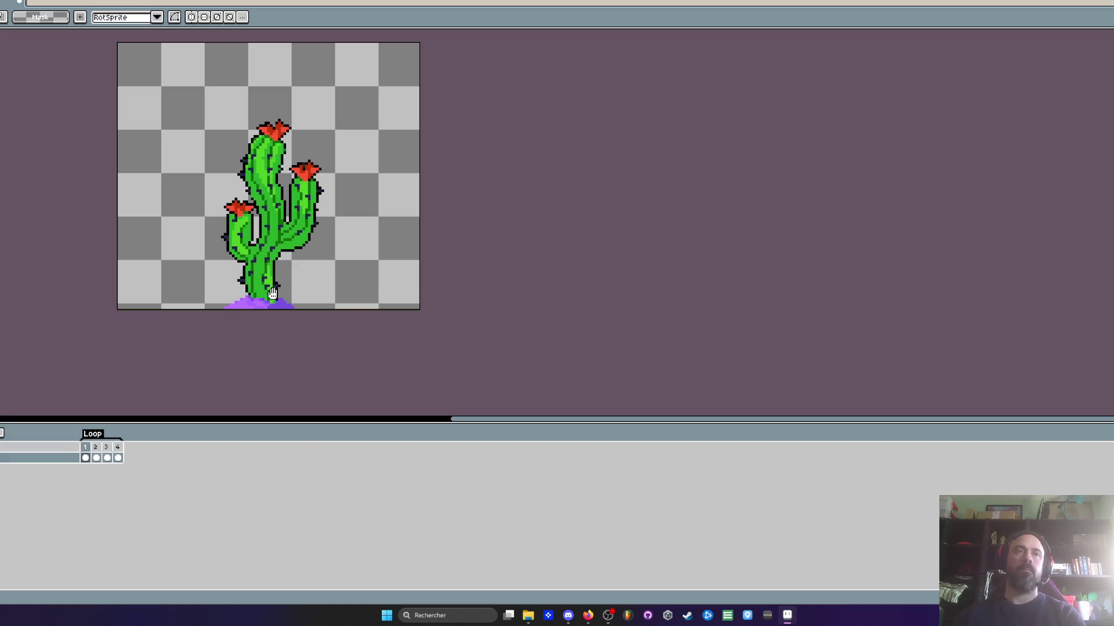
click(93, 435)
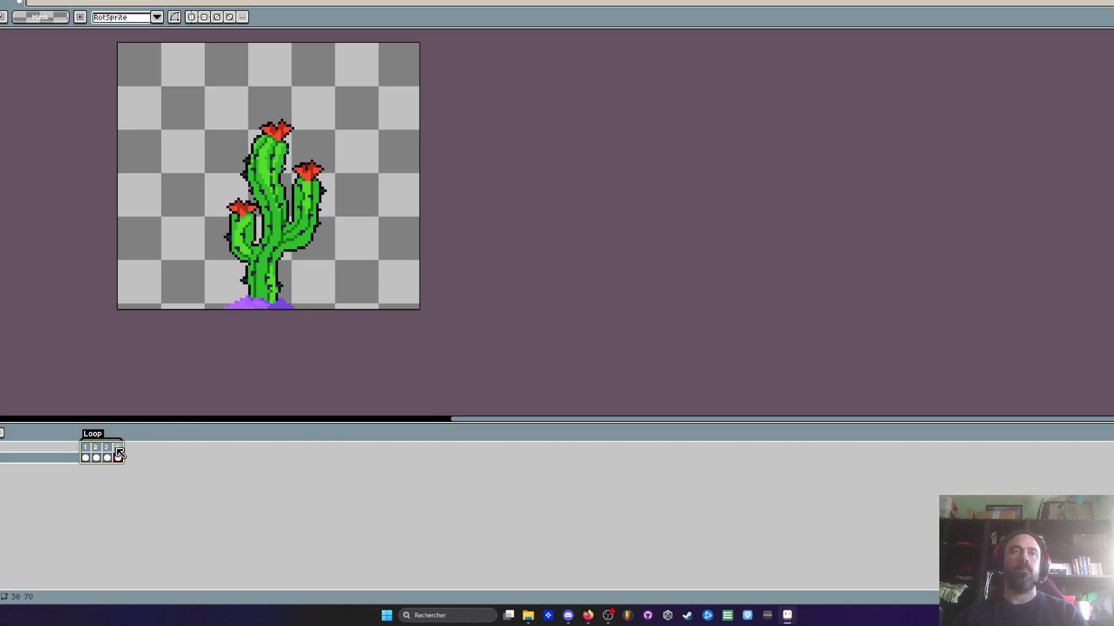
double_click(108, 445)
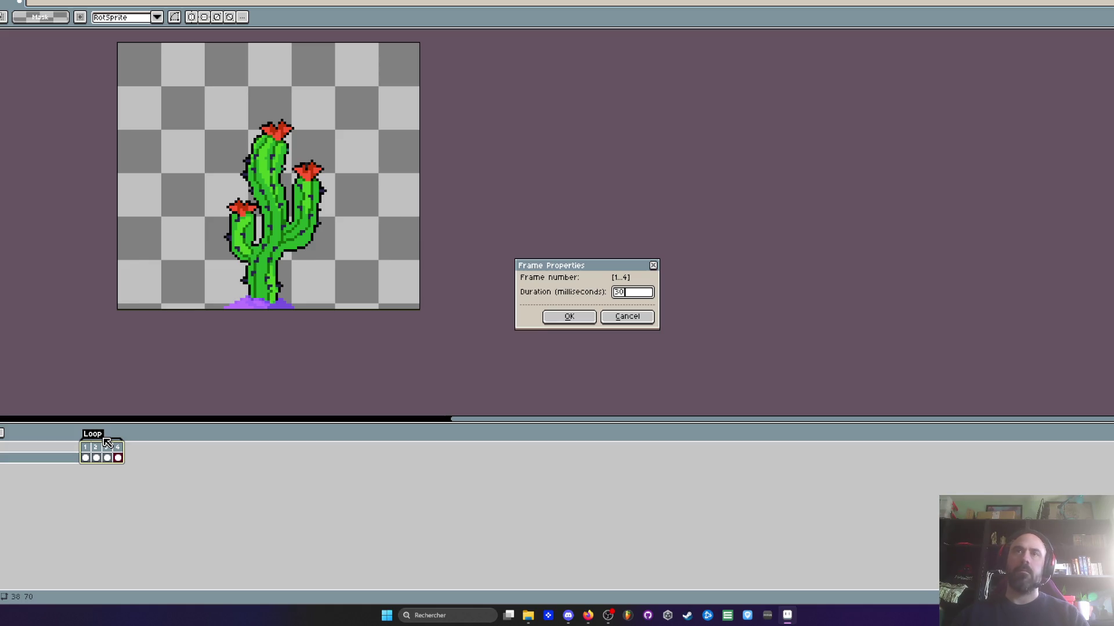
click(569, 316)
click(90, 452)
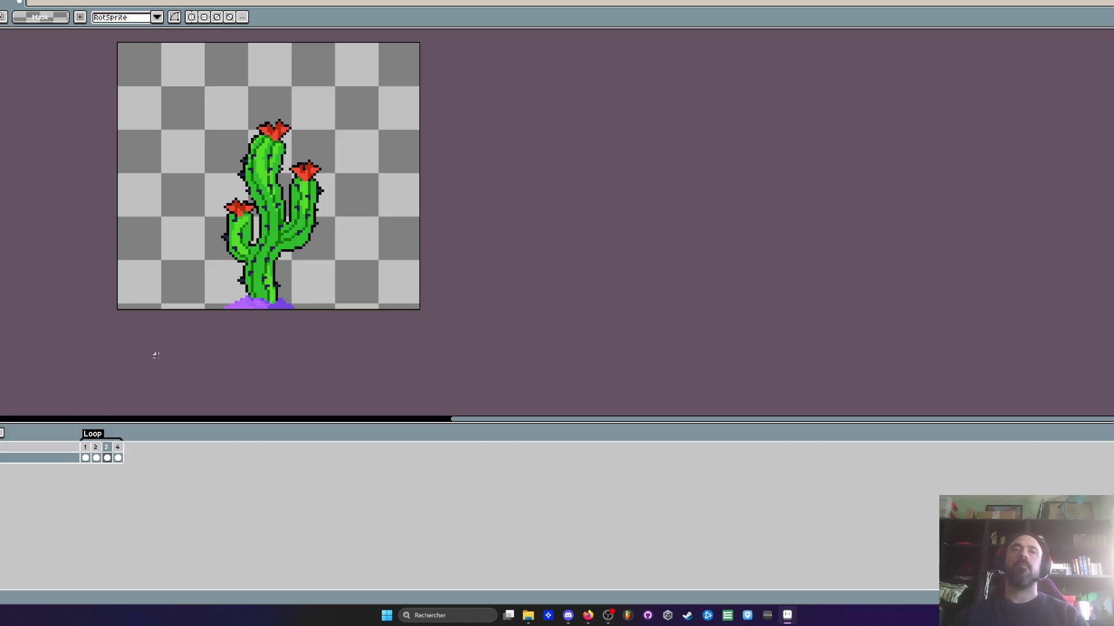
click(88, 450)
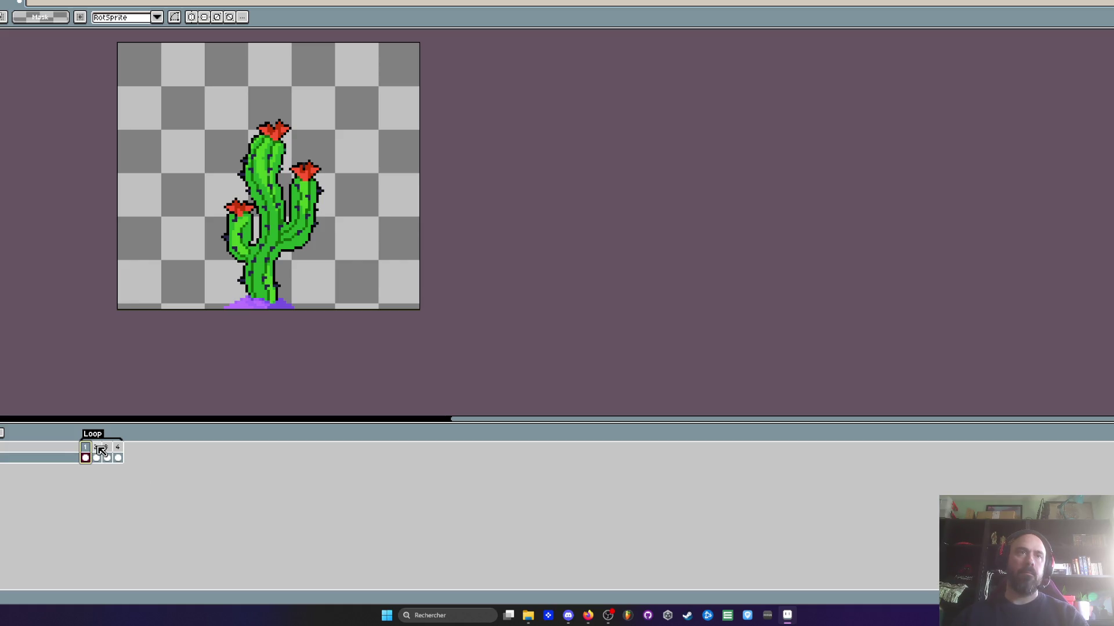
Add a fifth cactus frame after reviewing the frame 1 and 2 poses
click(99, 447)
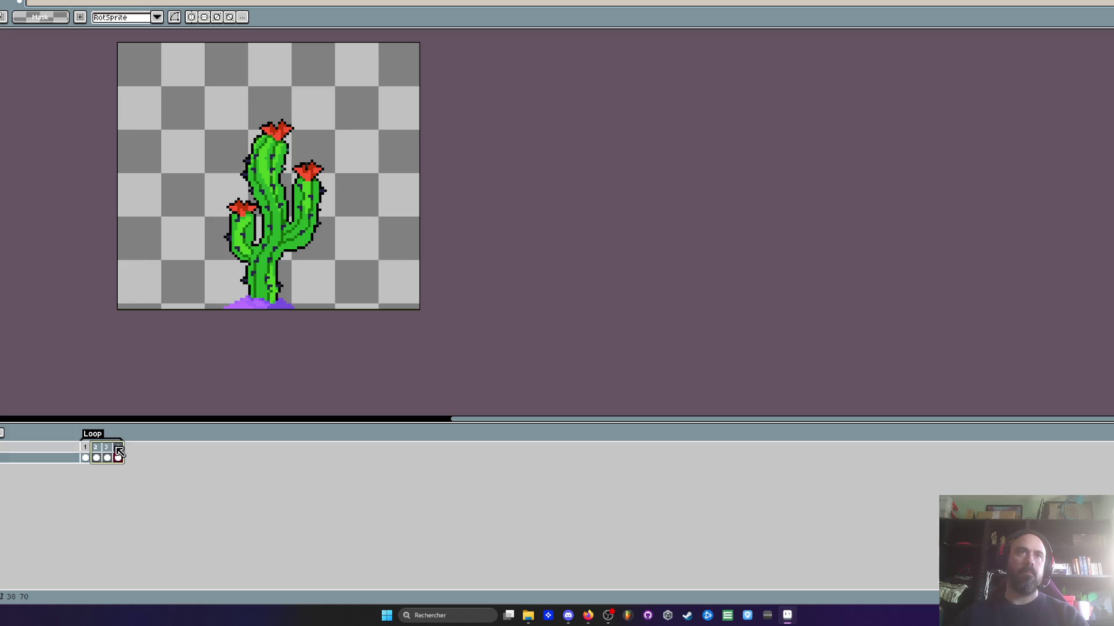
click(90, 450)
key(alt+n)
drag(81, 441, 73, 441)
Set frame 1's duration to 500 ms
double_click(80, 448)
text(500)
click(569, 316)
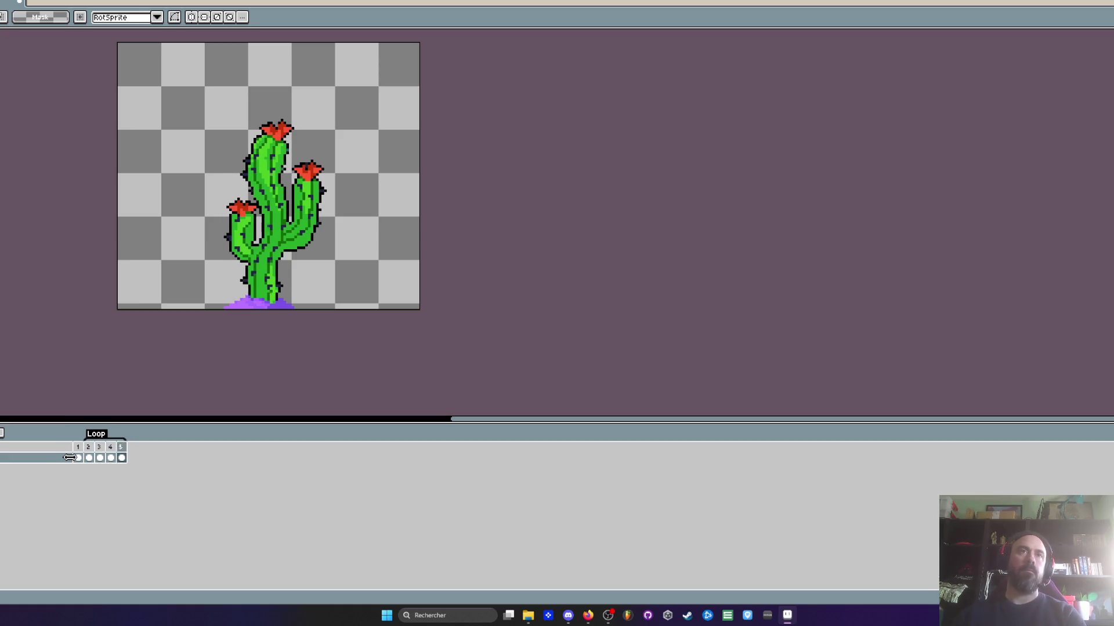
click(93, 452)
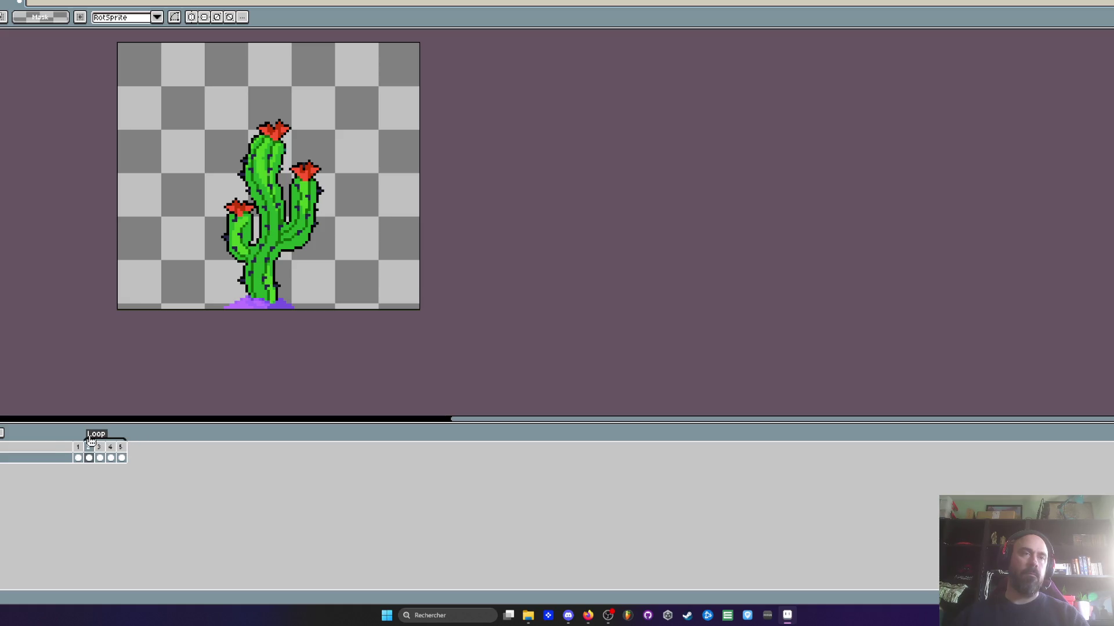
click(78, 457)
Select frames 2–5 and add a blank frame 6 after them
drag(89, 452, 123, 454)
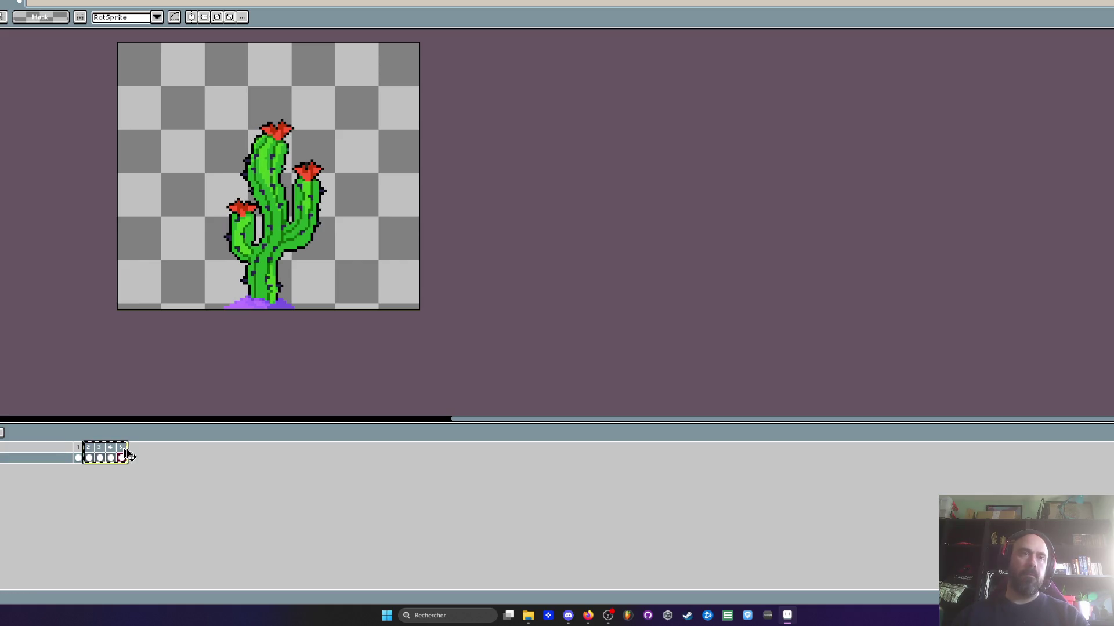
key(alt+shift+n)
click(132, 458)
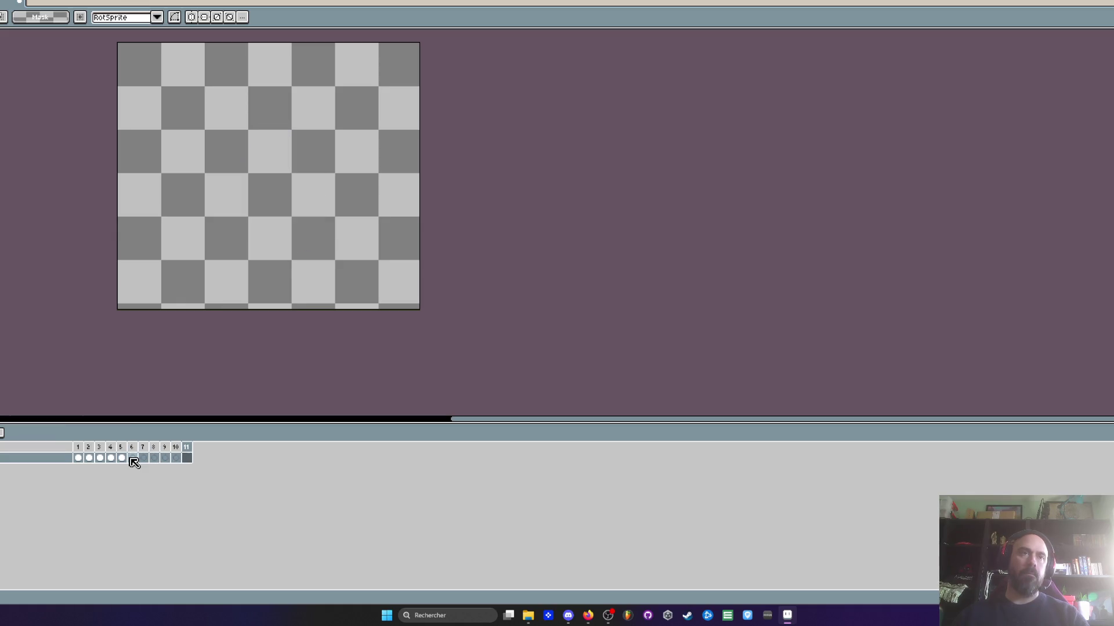
Paste the cactus poses from frames 2–5 into the blank frames
click(120, 458)
click(90, 458)
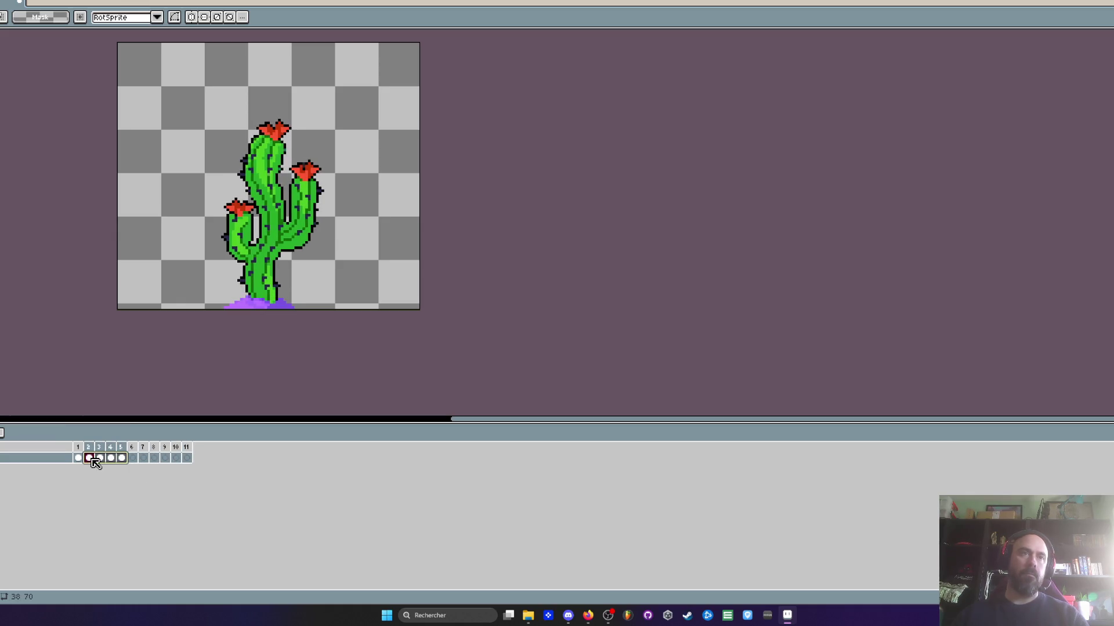
key(End)
key(ctrl+v)
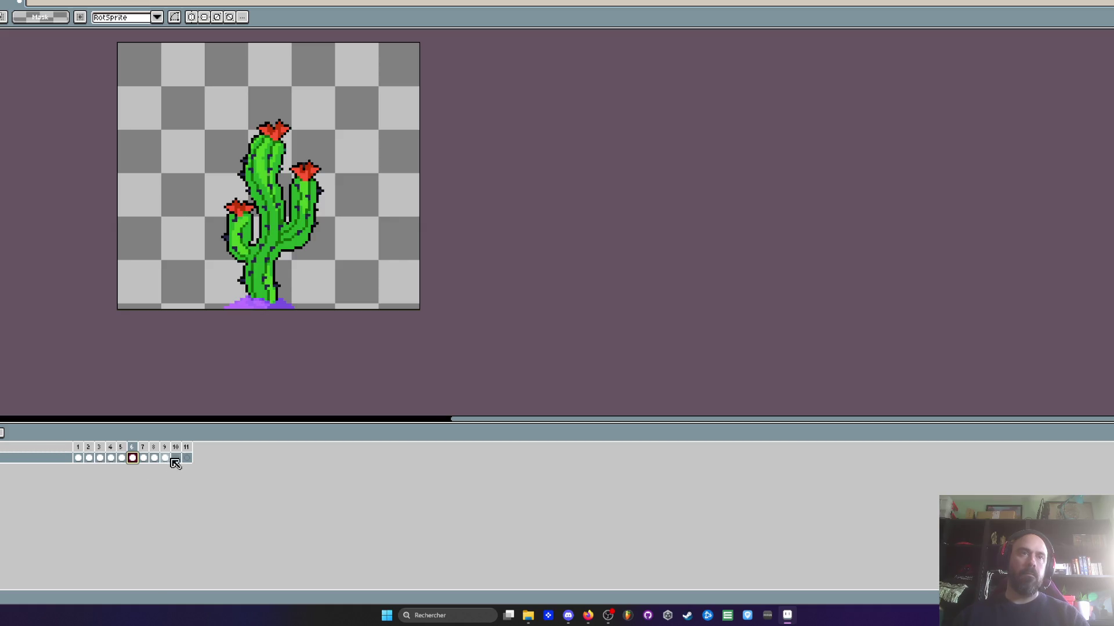
Play the 13-frame animation from frame 1 to check the sway
click(79, 458)
key(Return)
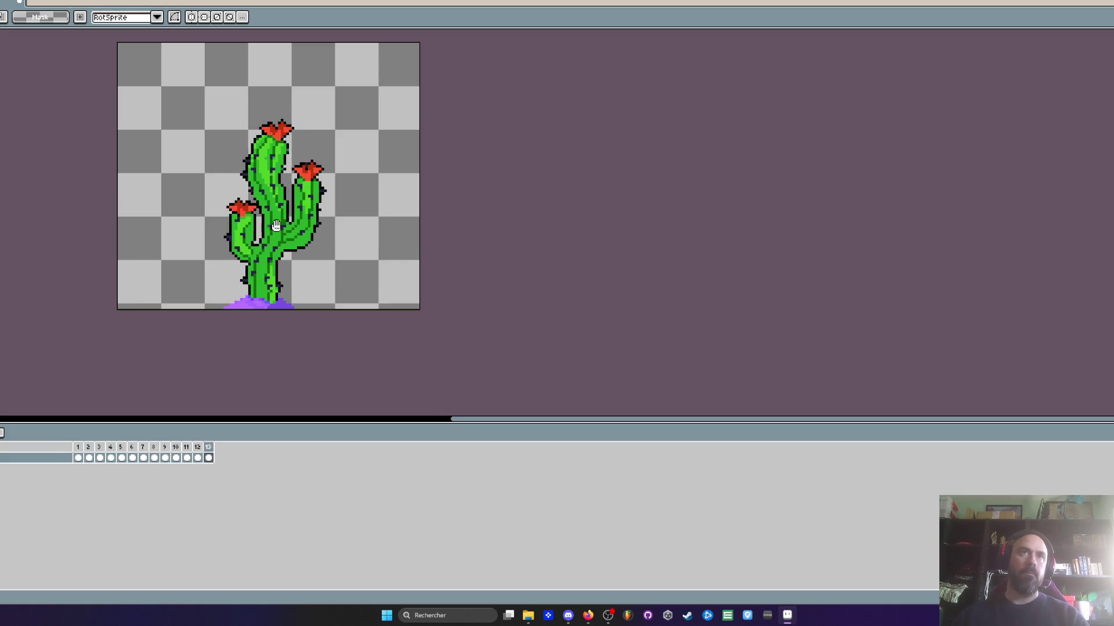
scroll(368, 157, down, 3)
scroll(367, 157, up, 2)
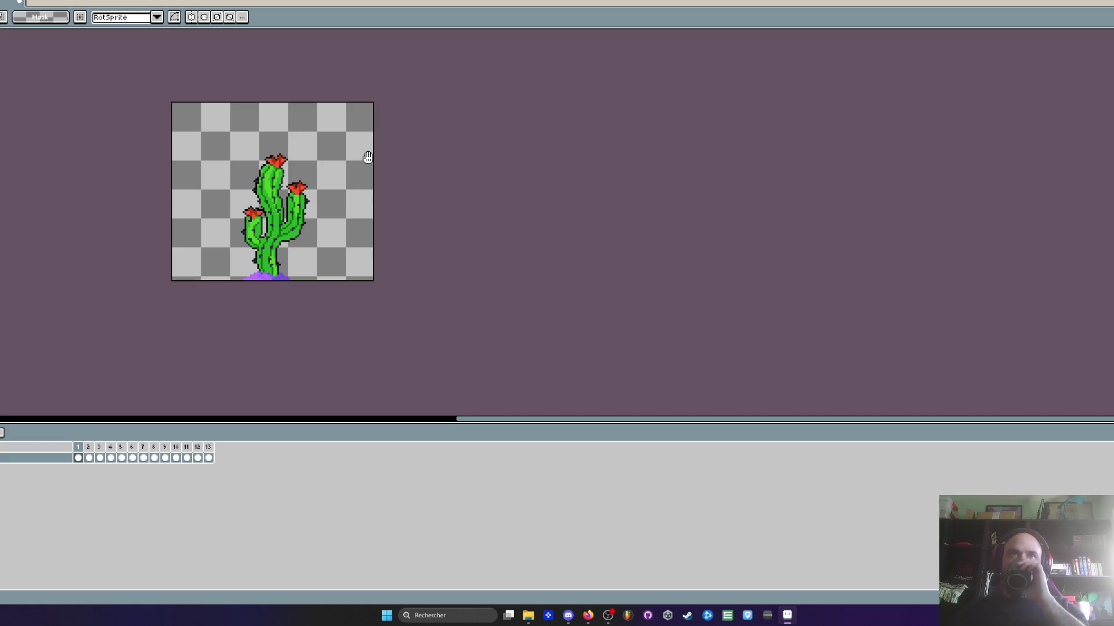
scroll(284, 177, up, 1)
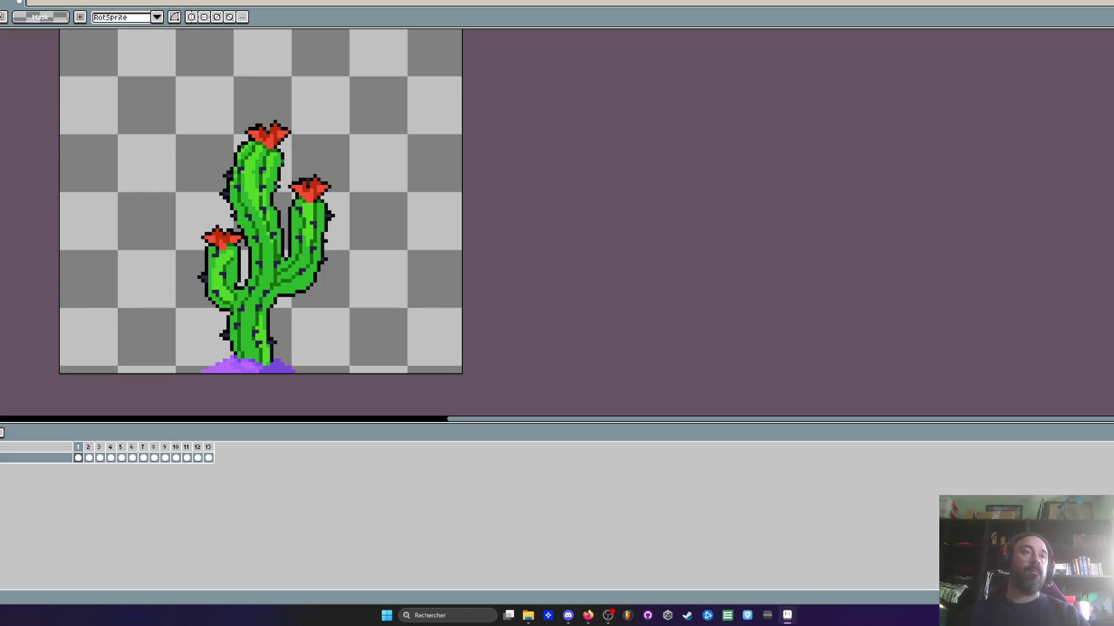
Inspect the cel properties of frames 2 and 5, then select all 13 frames
double_click(89, 458)
click(331, 192)
double_click(121, 457)
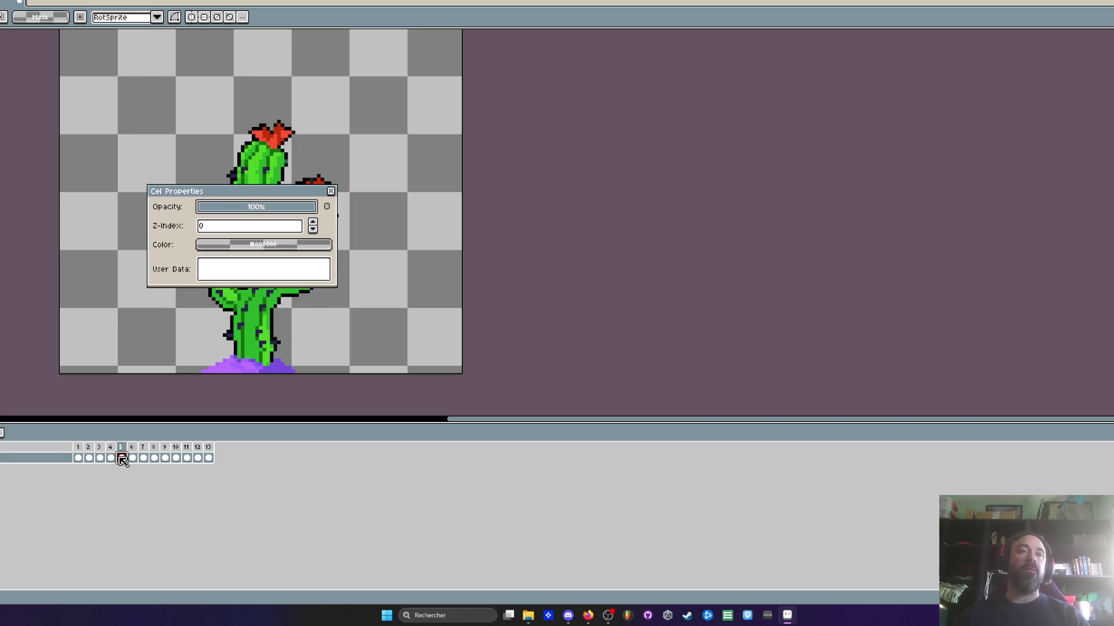
click(330, 192)
drag(78, 458, 208, 458)
scroll(253, 229, down, 2)
scroll(253, 230, up, 2)
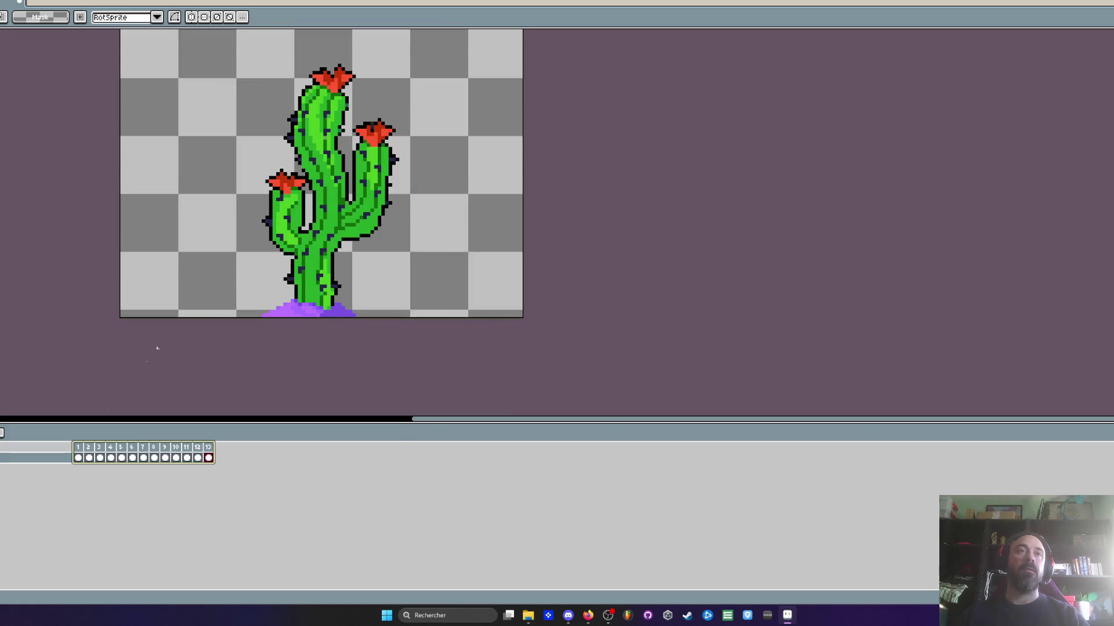
Tag frame 1 as Idle
click(78, 458)
right_click(80, 453)
click(110, 489)
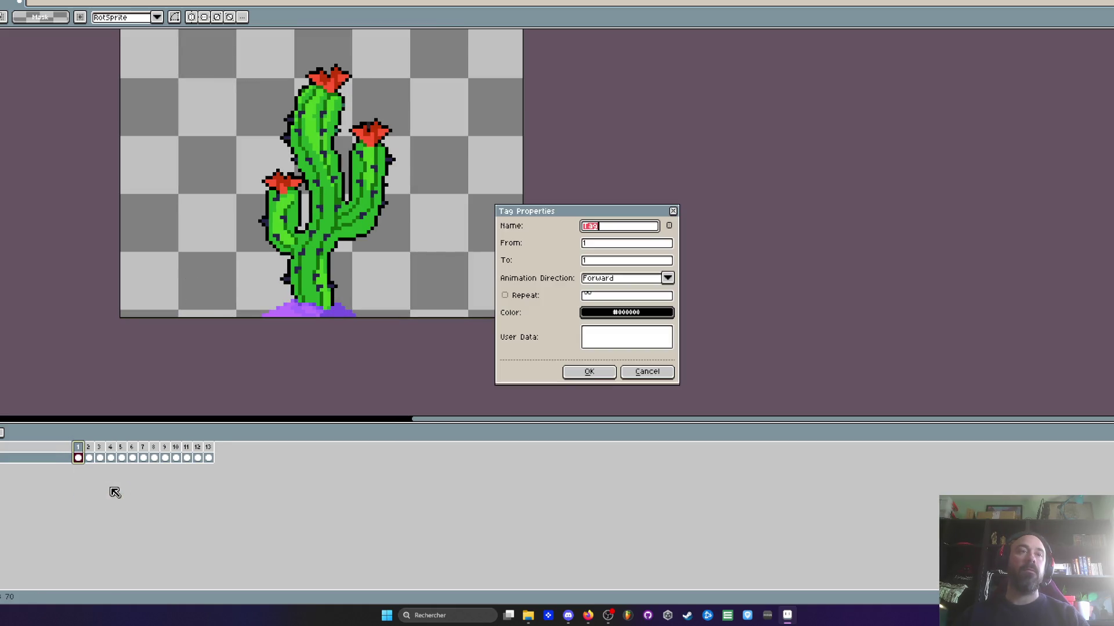
click(589, 372)
Tag frames 2–13 as Anim
drag(89, 458, 210, 455)
right_click(210, 453)
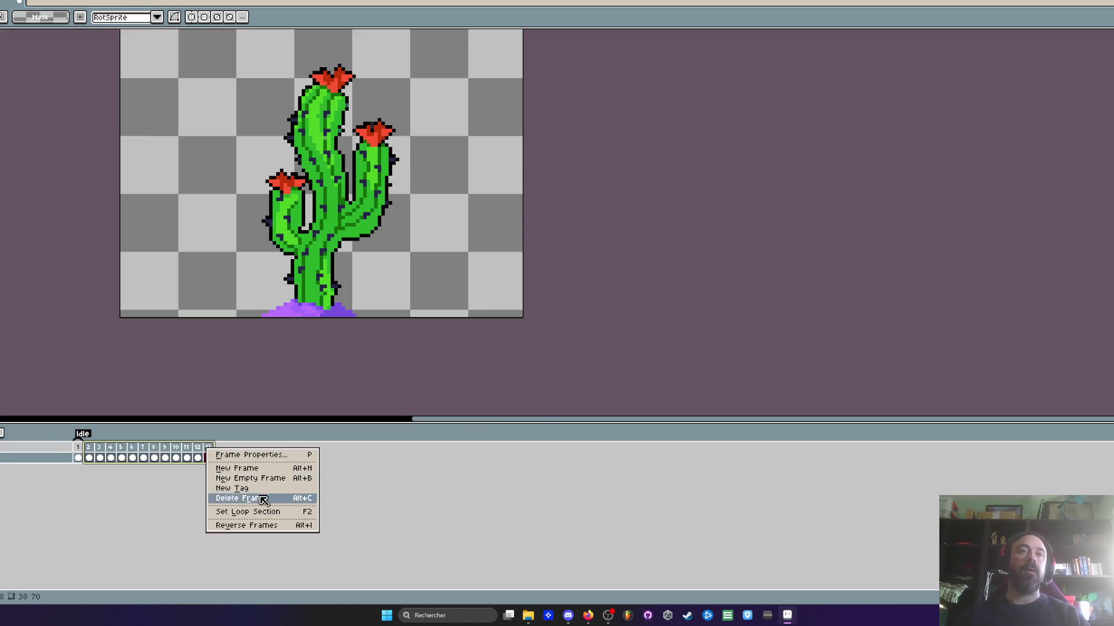
click(239, 491)
text(Anim)
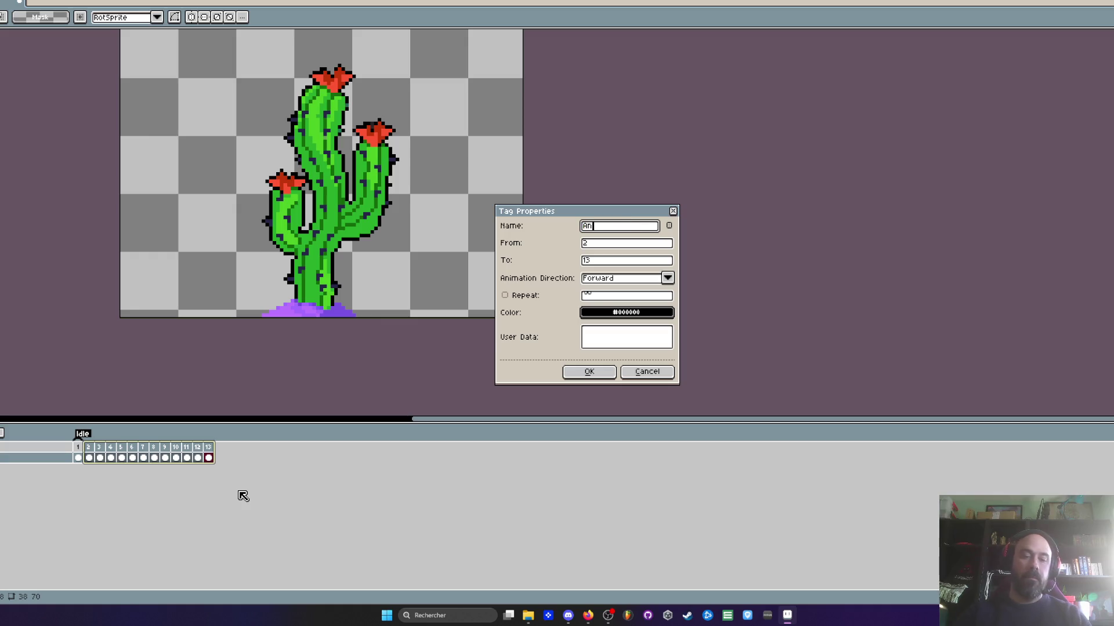
click(606, 374)
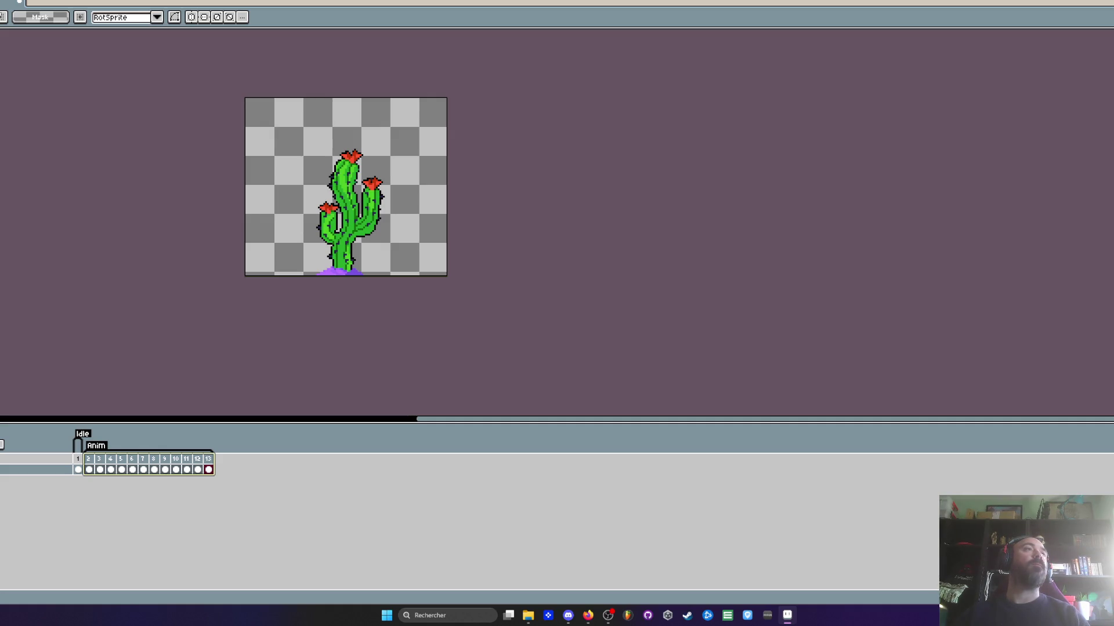
Export the tagged cactus animation, choosing its file type and saving it to the desktop
mouse_move(1, 79)
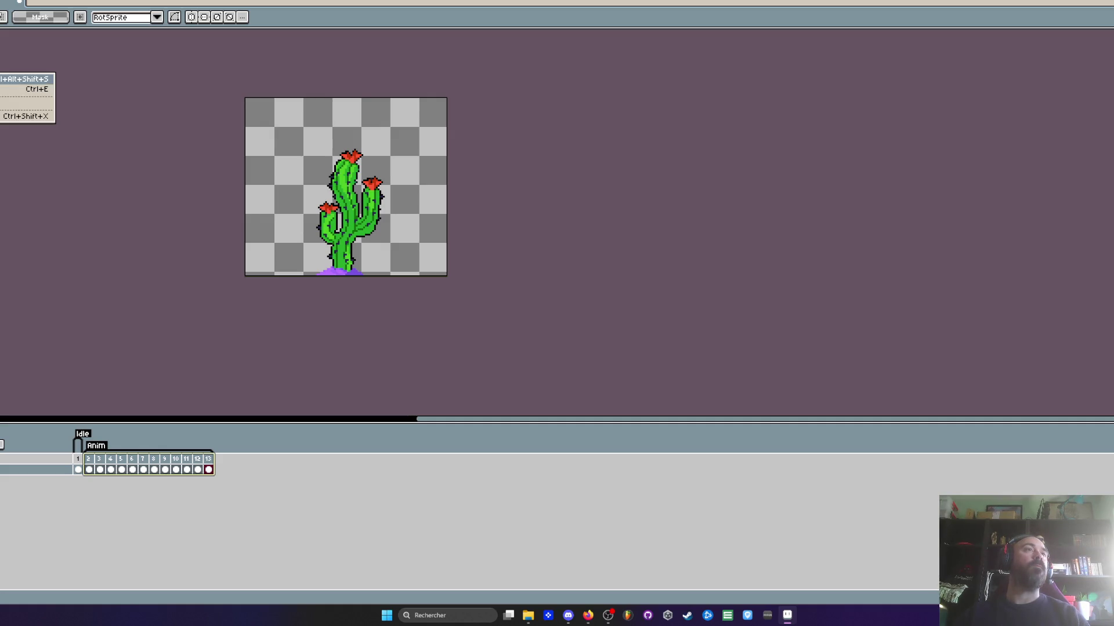
key(Return)
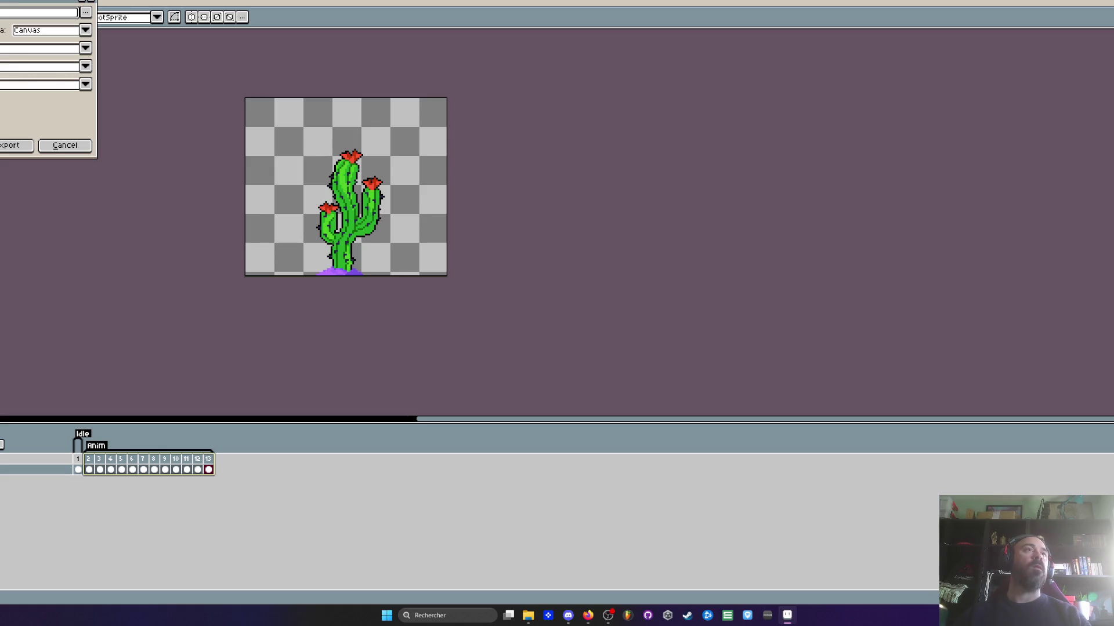
mouse_move(43, 4)
mouse_down()
mouse_move(140, 51)
mouse_move(119, 70)
mouse_up()
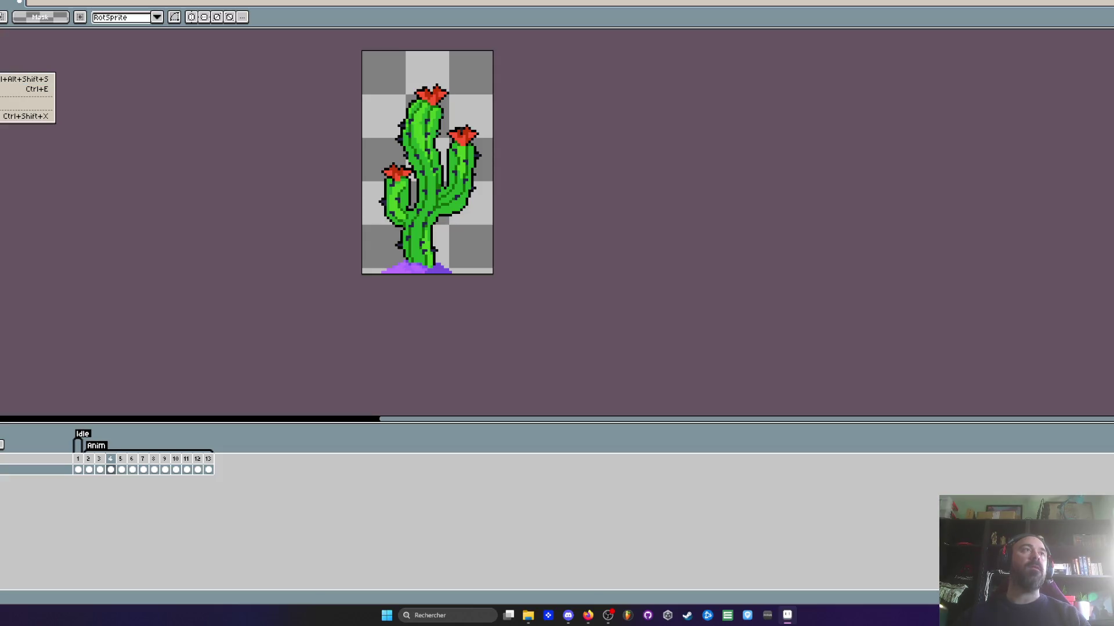
click(8, 104)
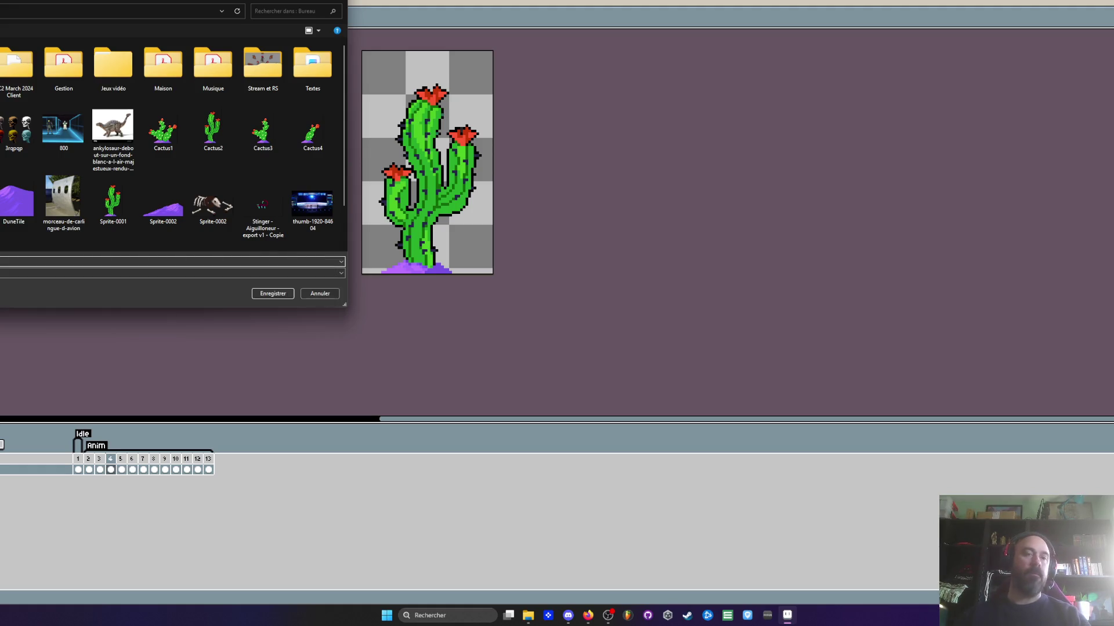
key(Down)
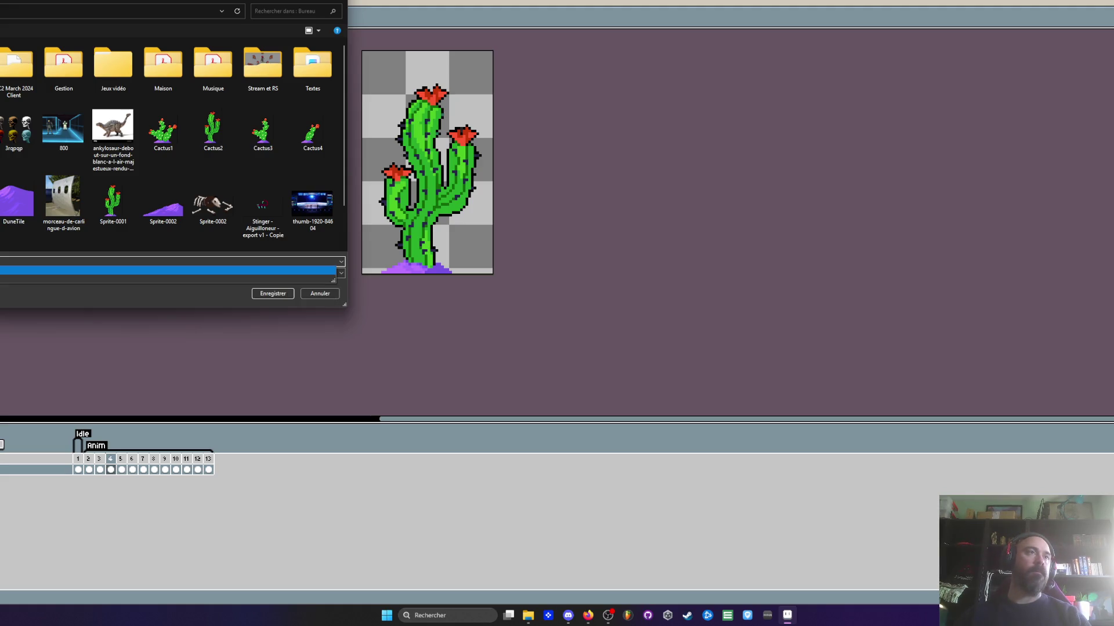
key(Tab)
key(alt+Down)
key(Down)
key(Return)
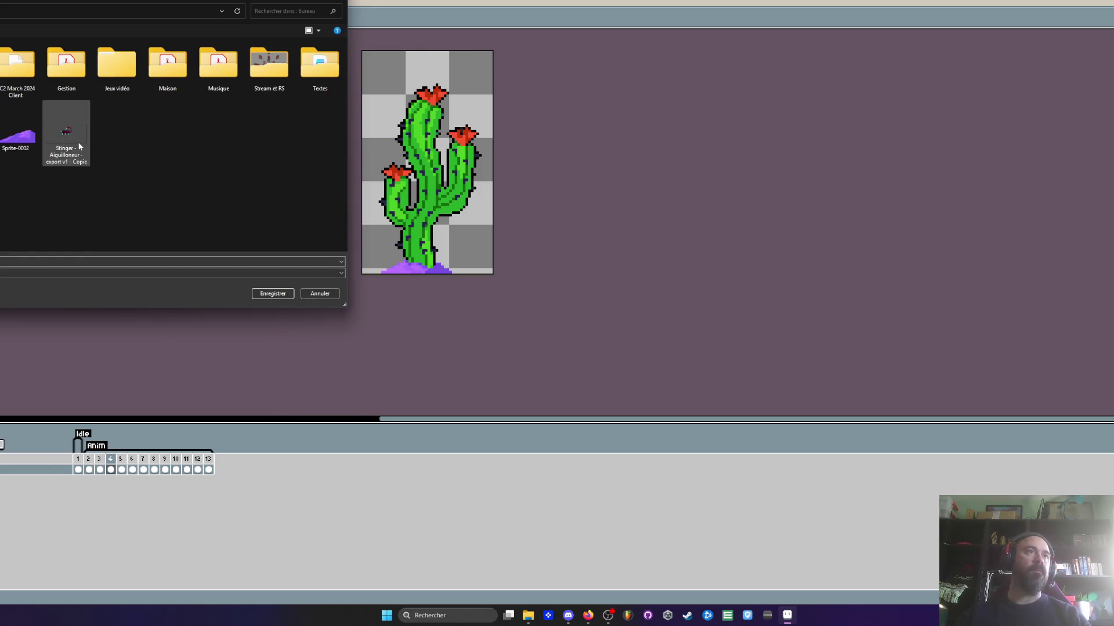
click(268, 295)
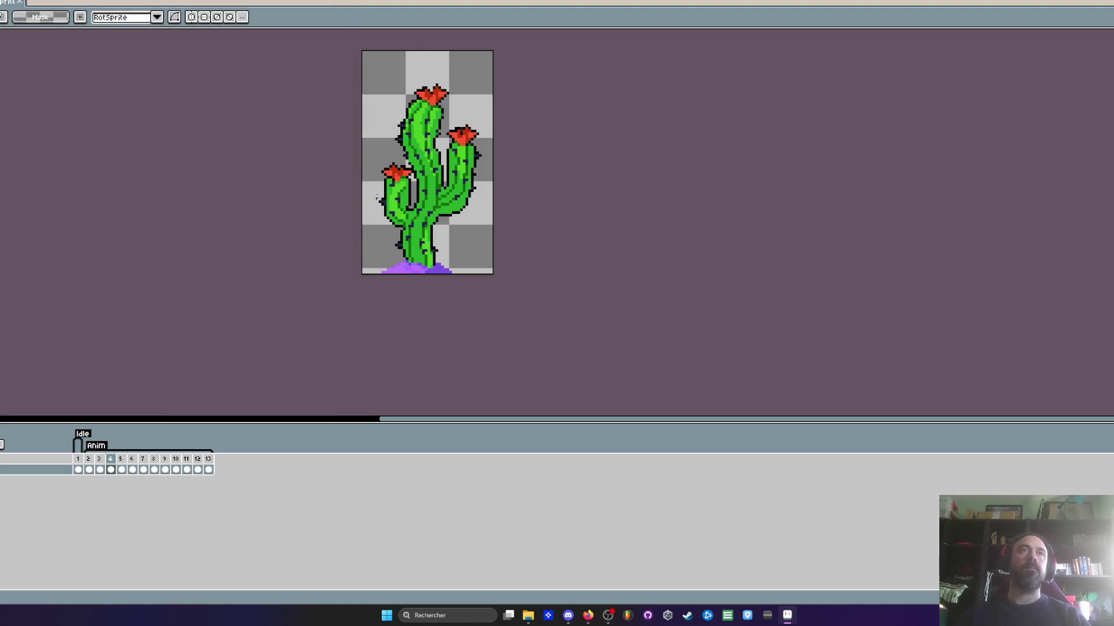
On the desert props sheet, box-select the leftmost prickly pear cactus
click(21, 3)
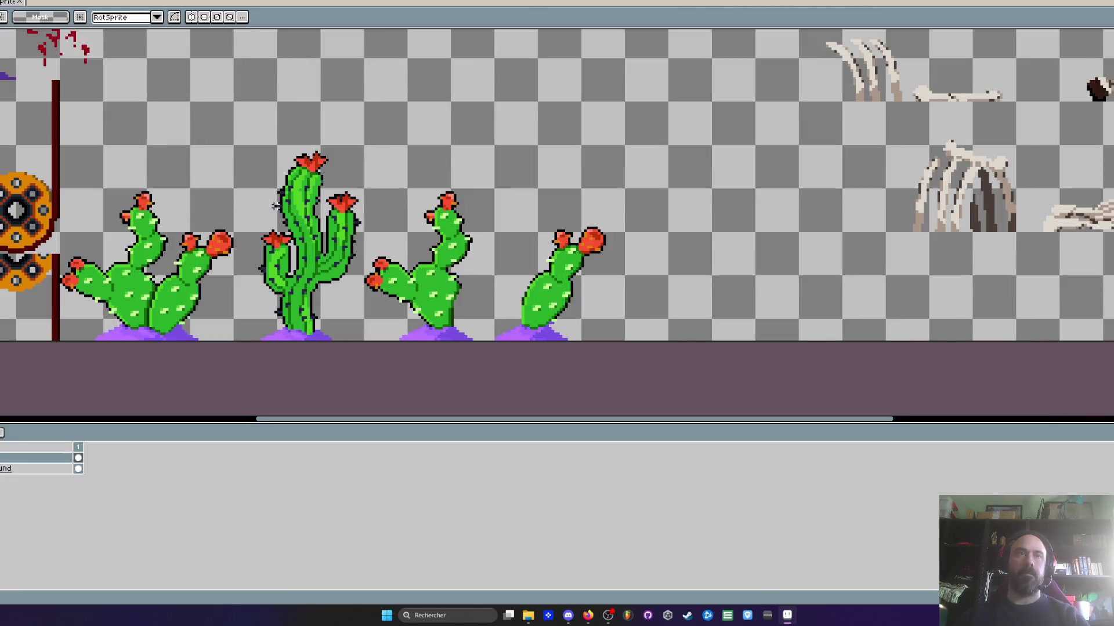
scroll(286, 179, up, 2)
drag(135, 159, 366, 399)
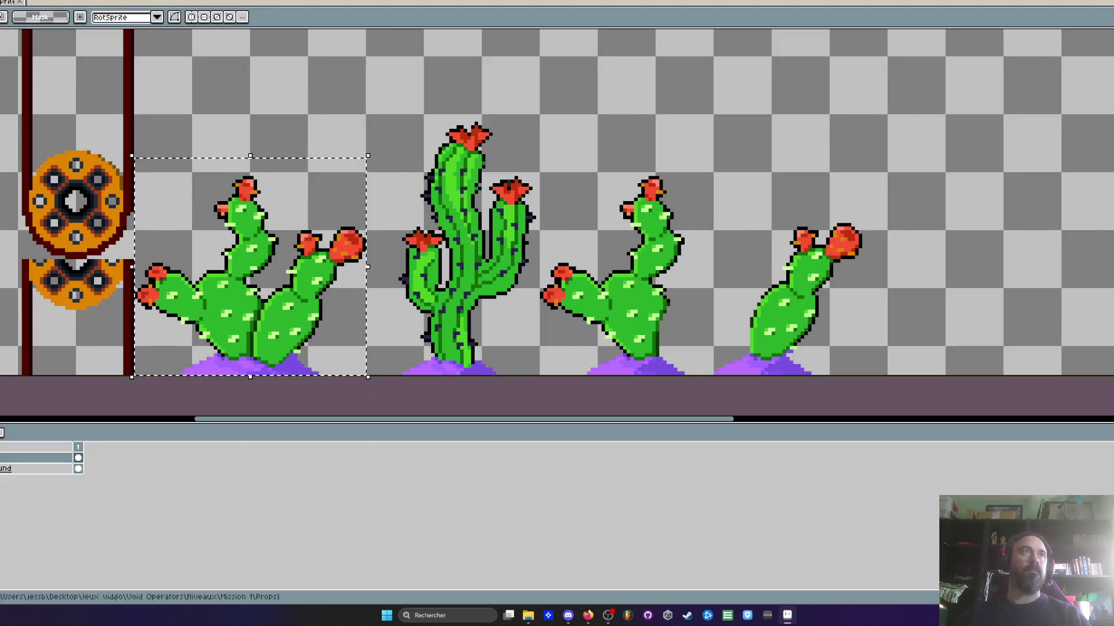
key(ctrl+n)
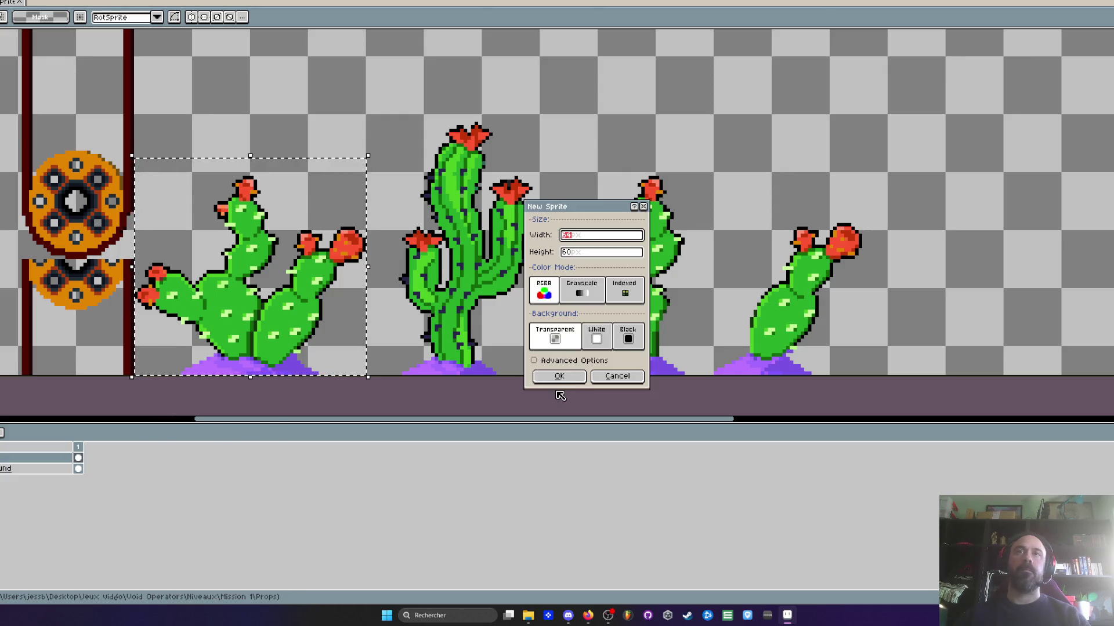
Create the 64×60 sprite, paste the copied cactus into it and zoom in
key(Return)
key(ctrl+v)
key(Return)
mouse_move(635, 221)
mouse_down()
mouse_move(516, 267)
mouse_move(509, 251)
mouse_up()
scroll(509, 251, up, 1)
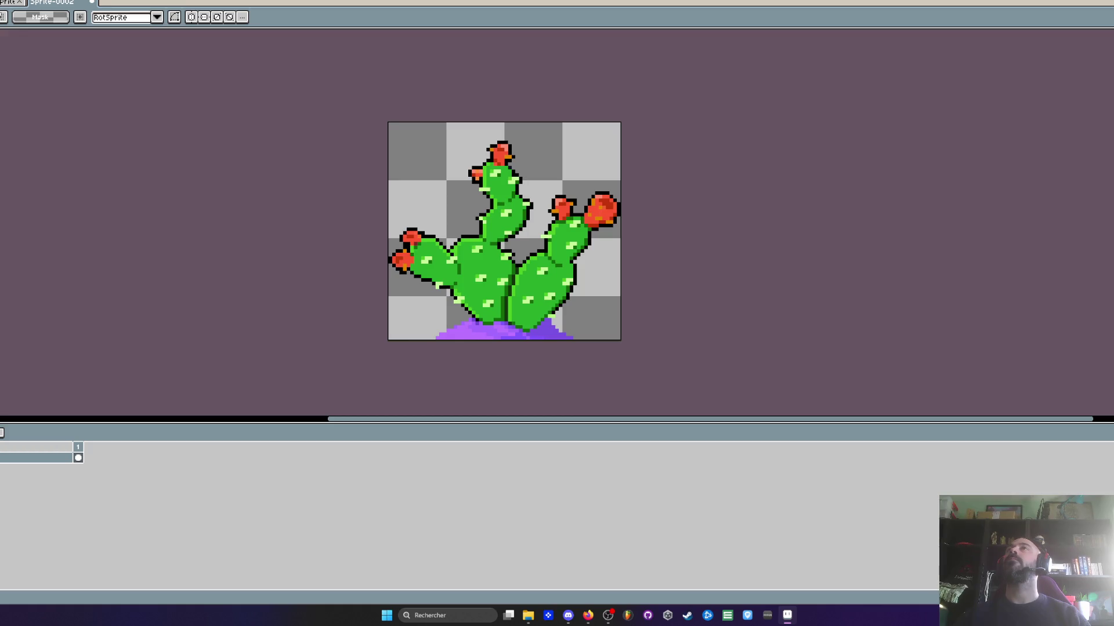
key(alt+Tab)
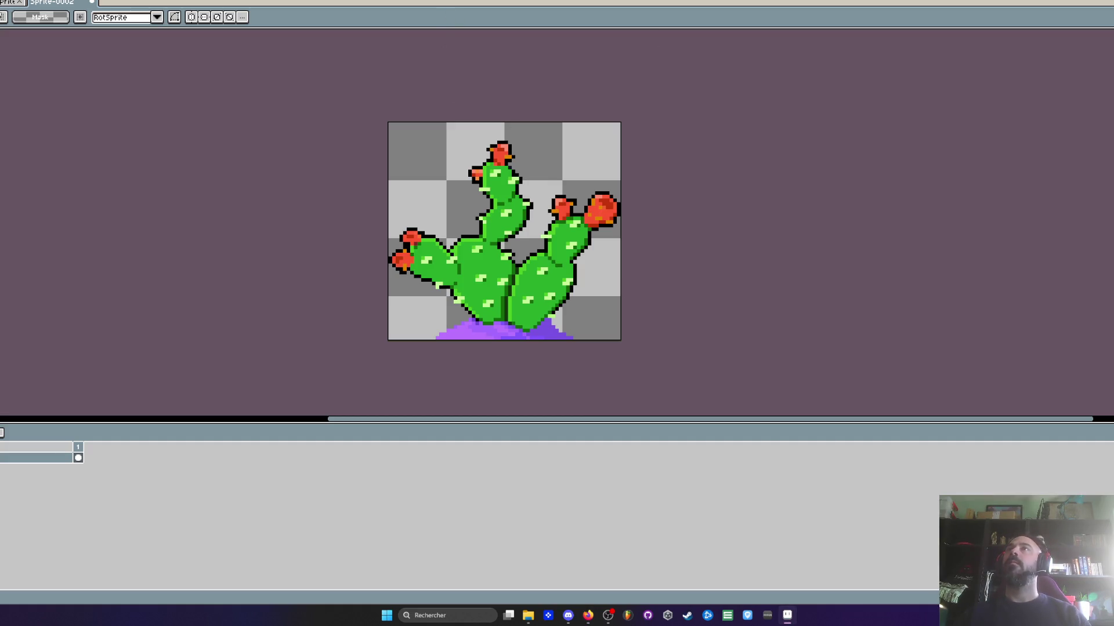
scroll(447, 207, up, 1)
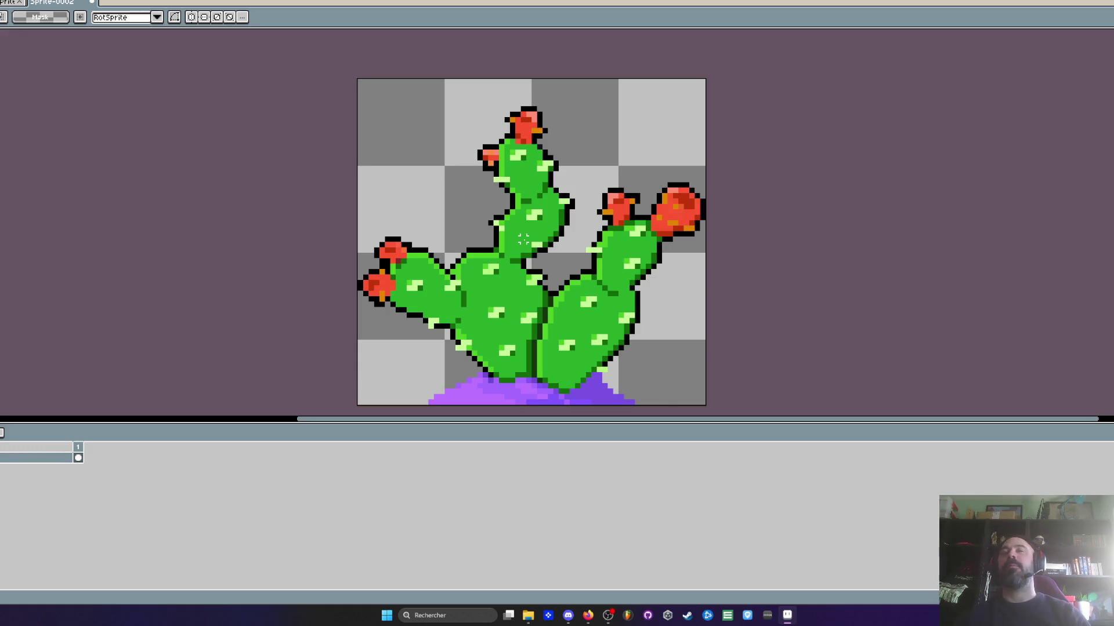
Add a second frame and shift the right cactus arm one pixel right
scroll(528, 272, up, 1)
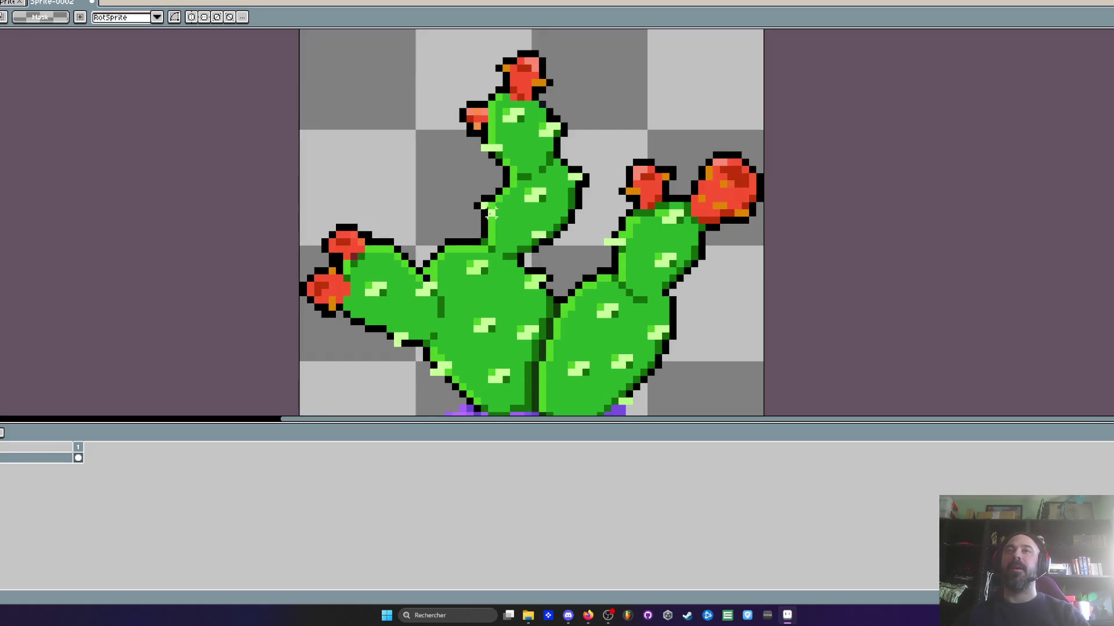
scroll(491, 227, down, 1)
scroll(497, 238, up, 1)
scroll(496, 239, down, 1)
scroll(496, 238, up, 1)
scroll(428, 117, down, 1)
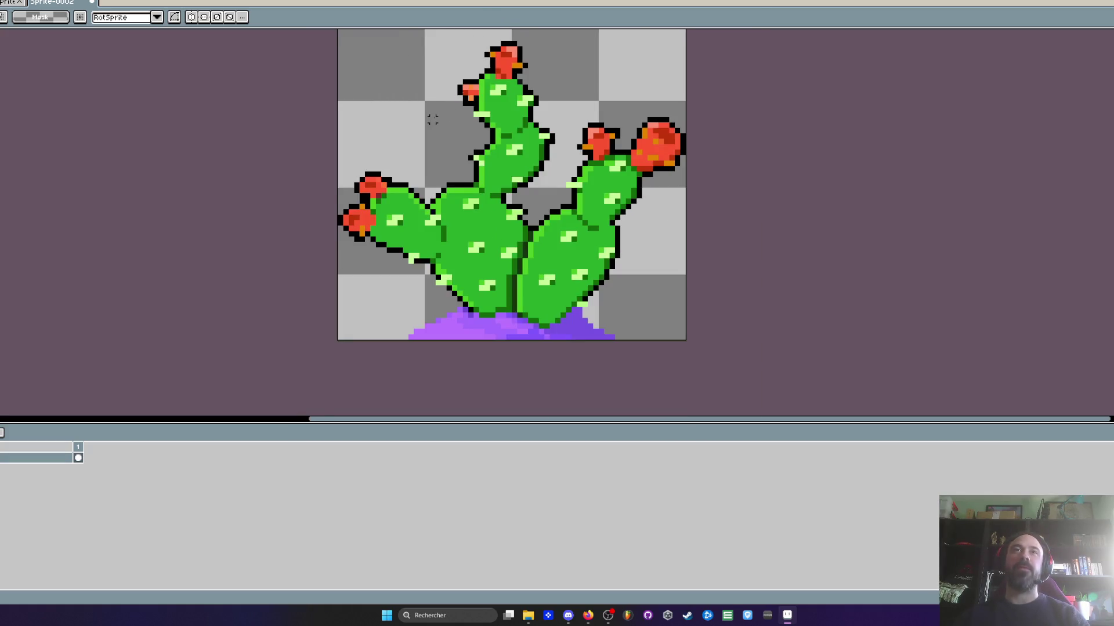
scroll(429, 115, down, 1)
scroll(422, 174, up, 1)
drag(423, 174, 422, 128)
scroll(443, 137, up, 1)
scroll(441, 137, down, 1)
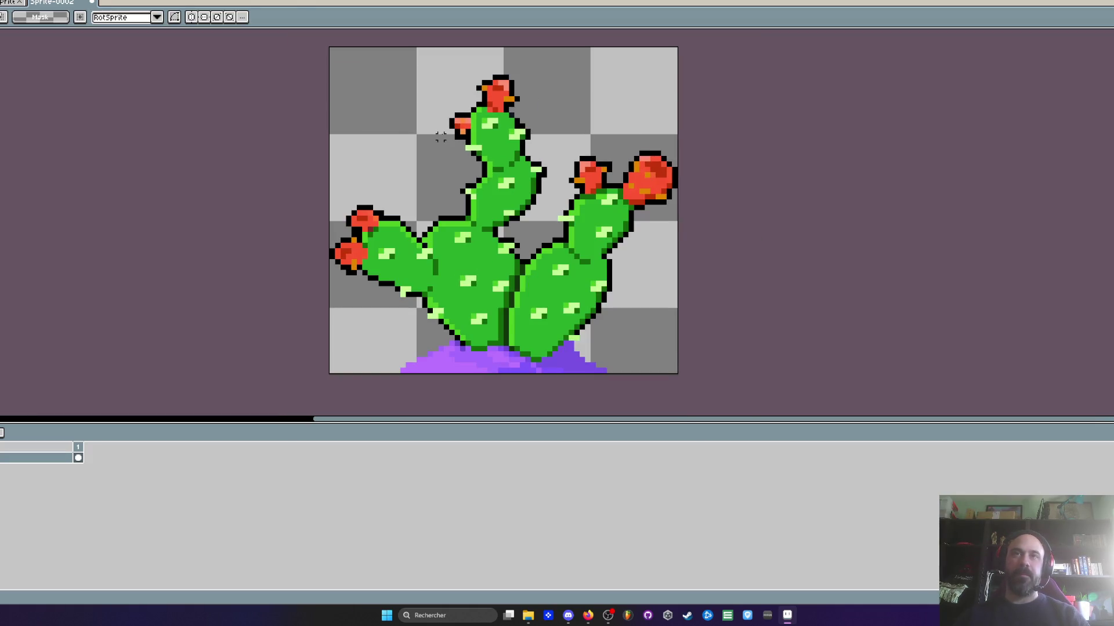
mouse_move(446, 153)
mouse_down()
mouse_move(390, 179)
mouse_move(398, 160)
mouse_up()
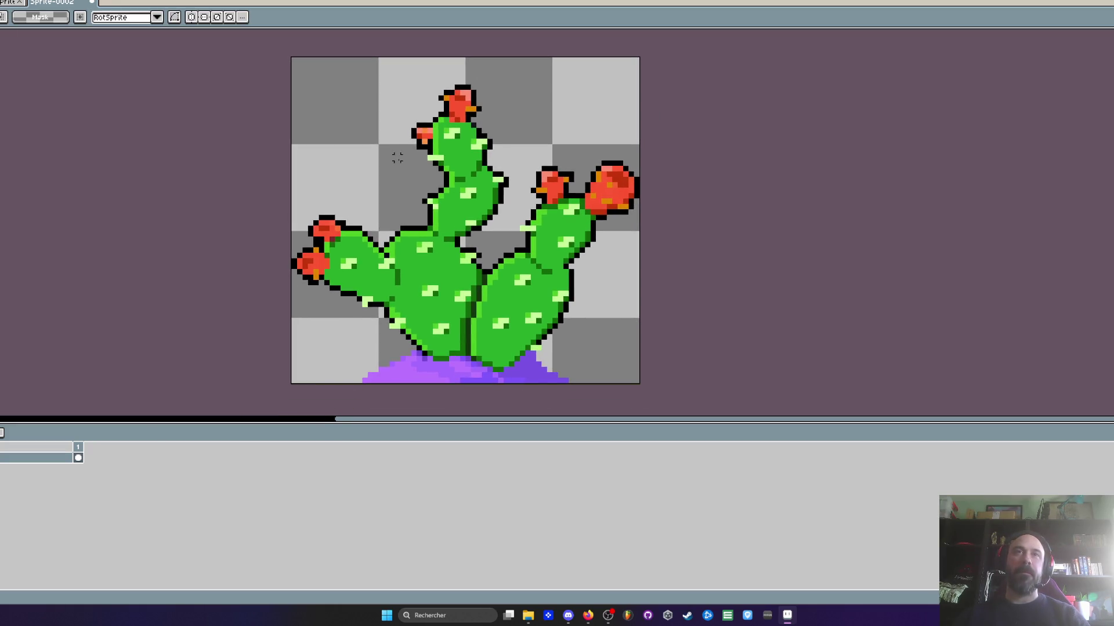
scroll(528, 190, up, 2)
mouse_move(532, 268)
mouse_down()
mouse_move(560, 297)
mouse_move(627, 313)
mouse_move(801, 174)
mouse_move(533, 159)
mouse_move(539, 268)
mouse_up()
key(alt+n)
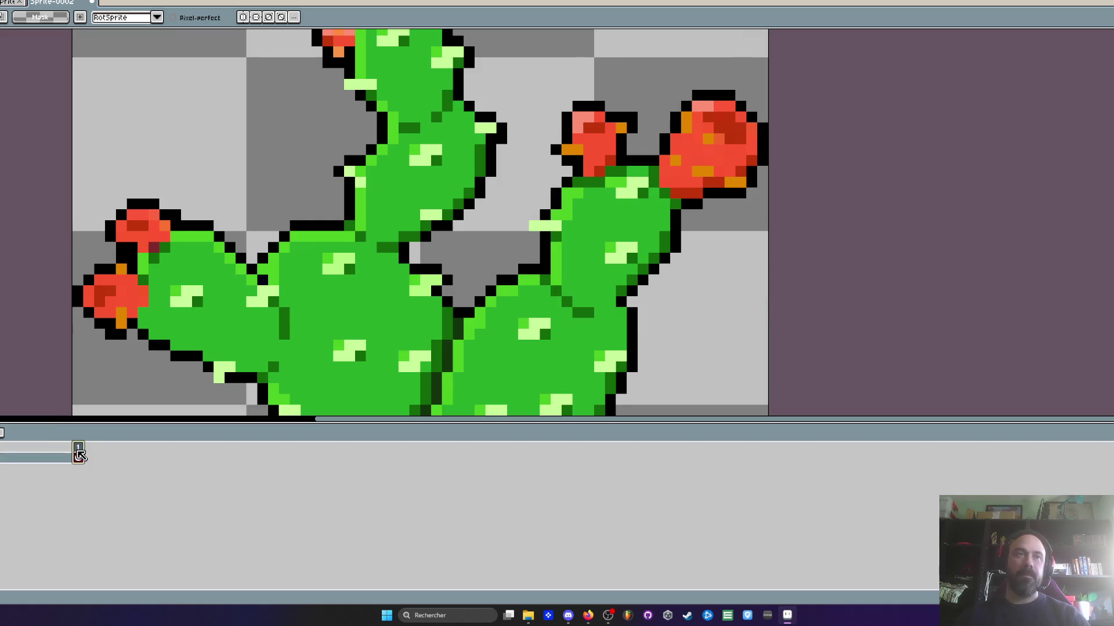
mouse_move(589, 84)
mouse_down()
mouse_move(513, 232)
mouse_move(592, 313)
mouse_move(805, 214)
mouse_move(591, 87)
mouse_up()
drag(637, 211, 647, 213)
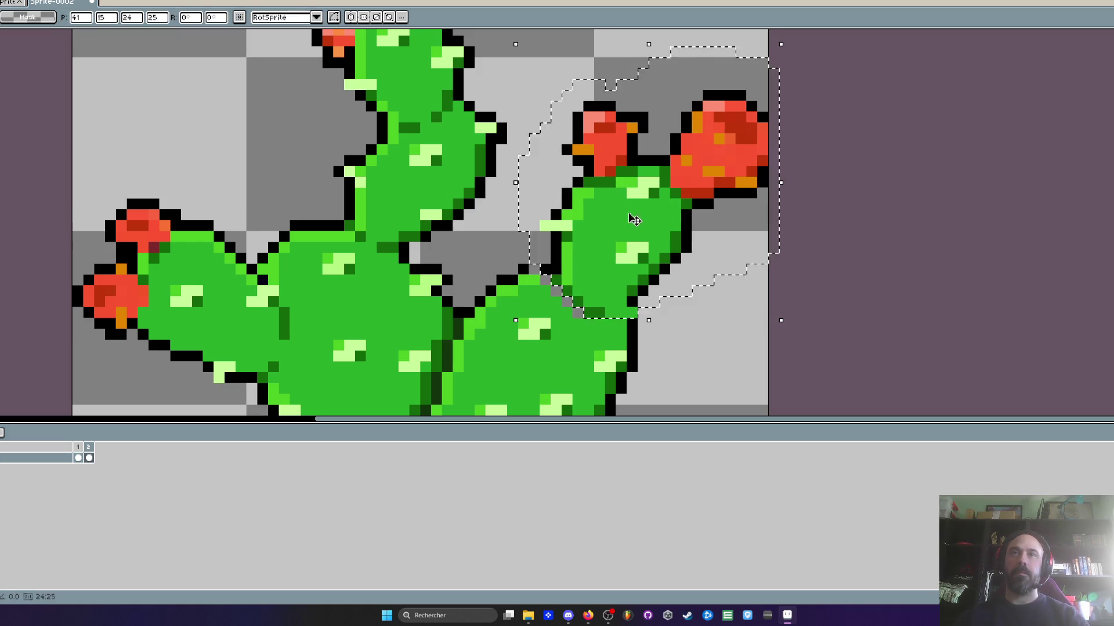
key(ctrl+d)
Repaint the stray grey outline pixels black
scroll(562, 280, up, 1)
scroll(562, 280, up, 1)
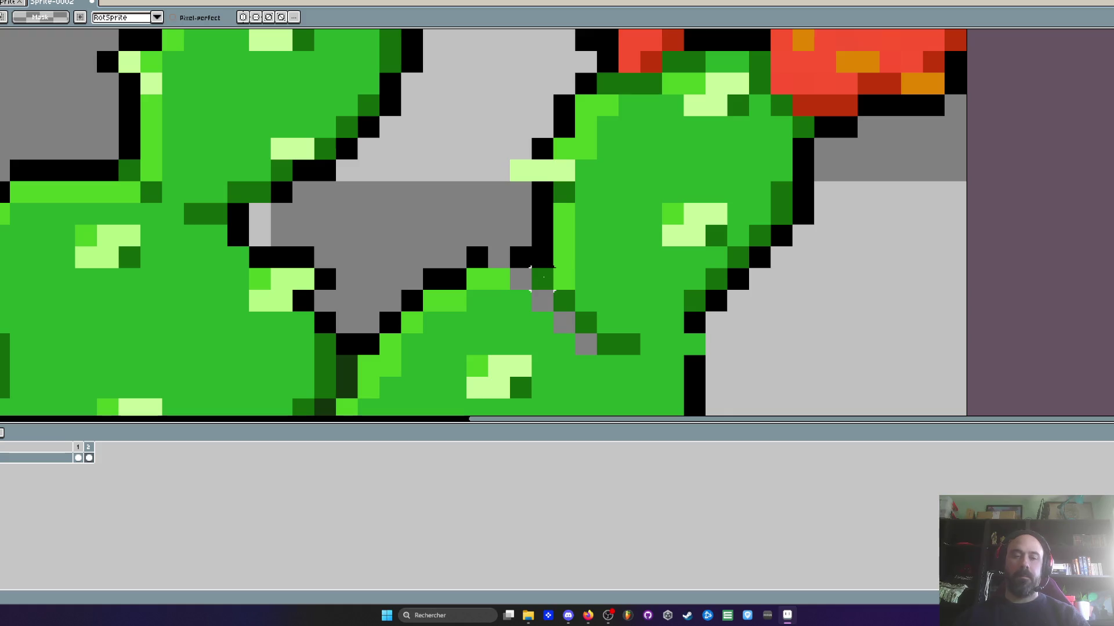
key(i)
click(521, 249)
key(b)
click(499, 257)
Fill the grey gap pixels with the cactus green
scroll(522, 249, down, 4)
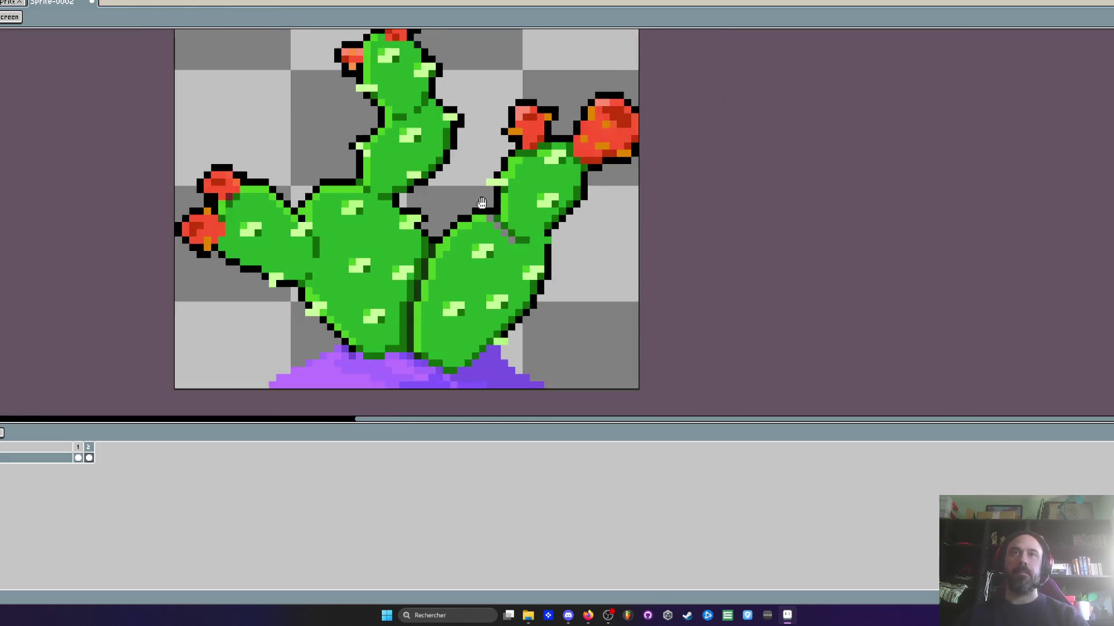
scroll(565, 247, up, 1)
scroll(565, 247, down, 1)
scroll(566, 247, up, 1)
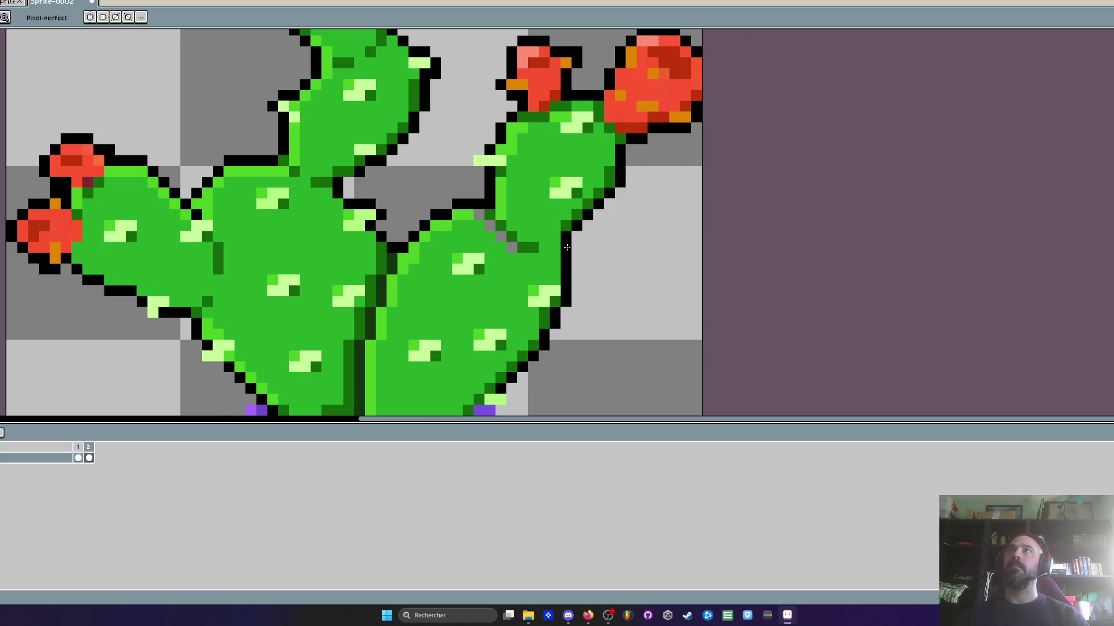
scroll(567, 247, up, 1)
key(i)
click(447, 211)
scroll(448, 215, up, 1)
key(b)
click(455, 197)
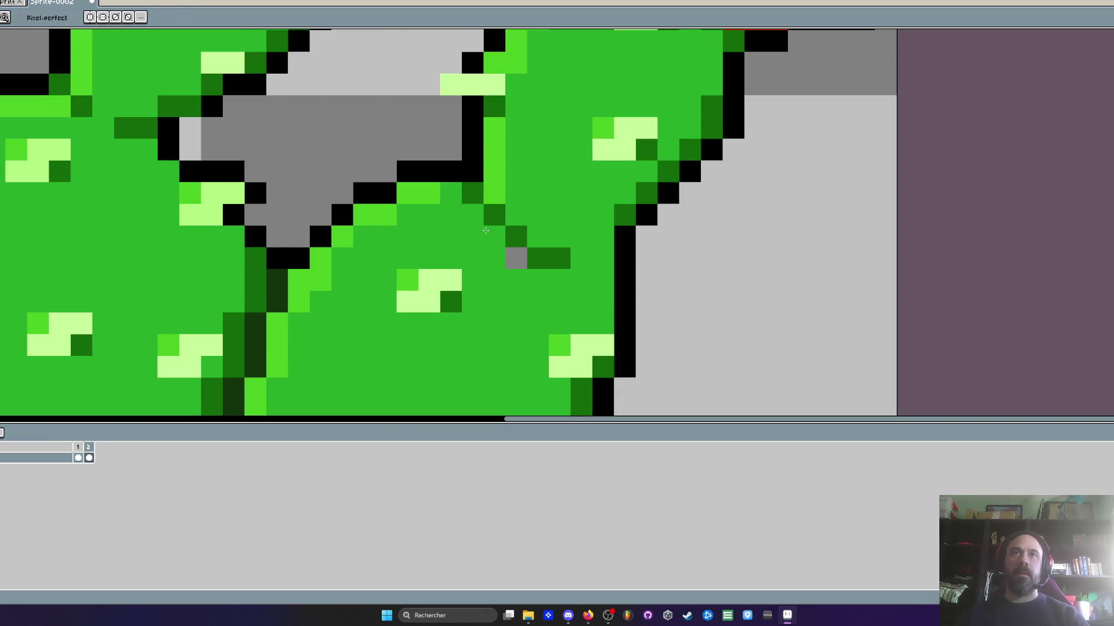
Select the top cactus arm and shift it one pixel right
scroll(500, 234, down, 3)
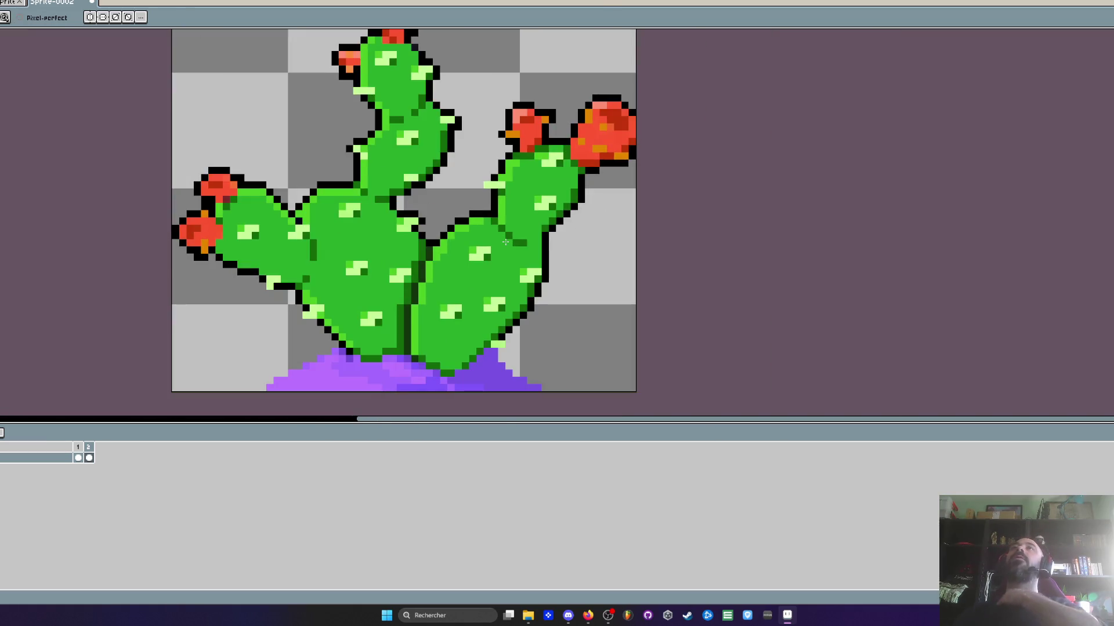
scroll(384, 222, down, 1)
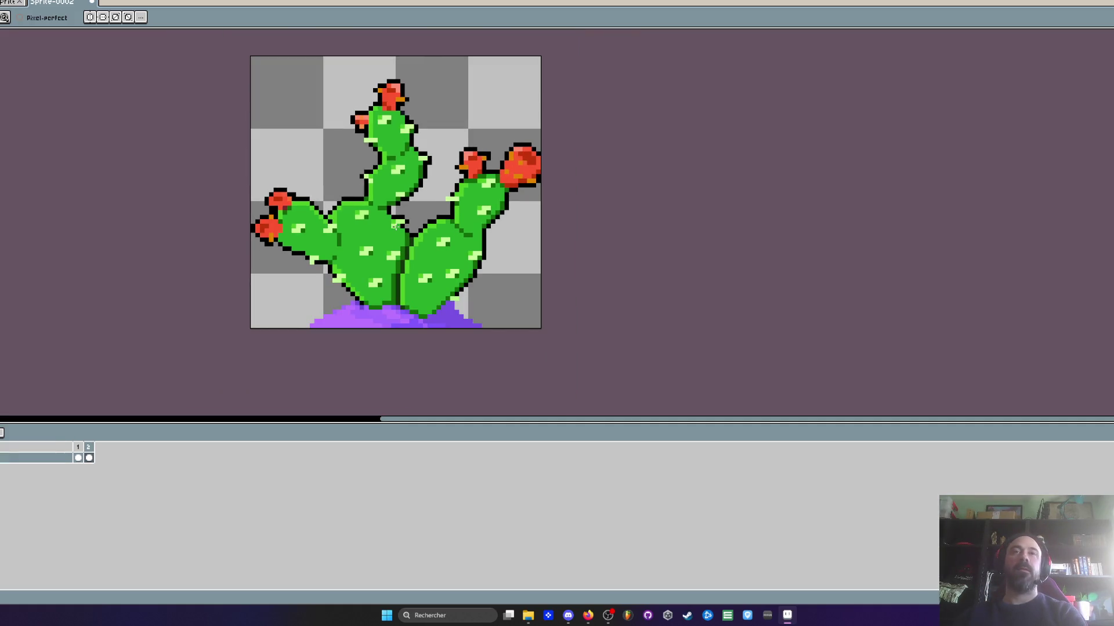
scroll(370, 217, up, 1)
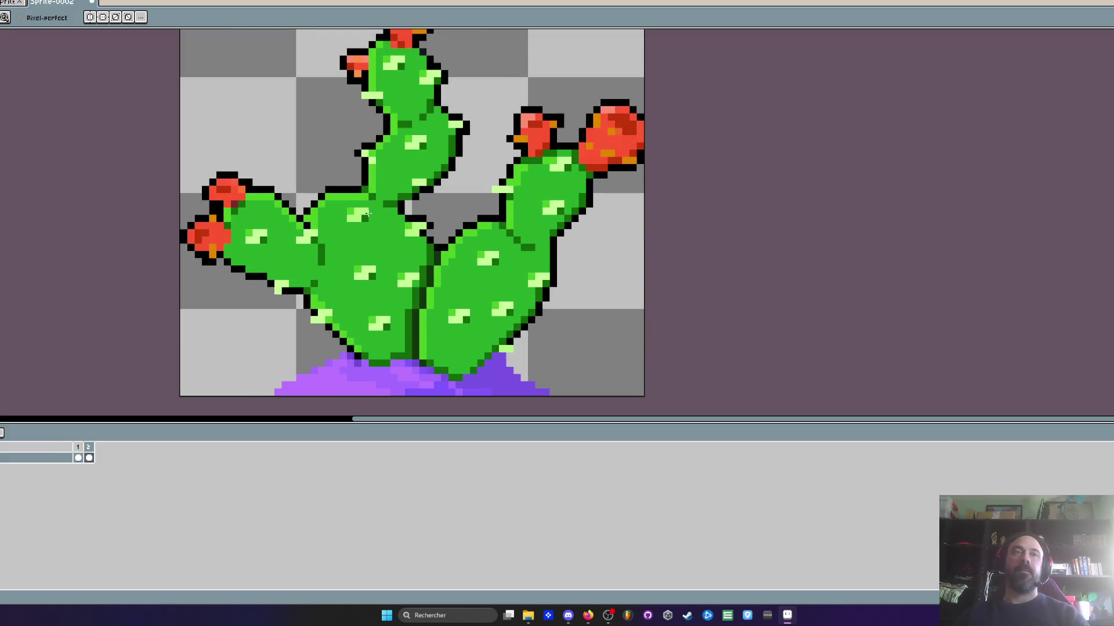
scroll(369, 214, up, 1)
mouse_move(370, 189)
mouse_down()
mouse_move(371, 210)
mouse_move(414, 232)
mouse_move(551, 152)
mouse_move(571, 41)
mouse_move(284, 232)
mouse_move(368, 348)
mouse_up()
scroll(413, 232, down, 1)
scroll(406, 278, up, 1)
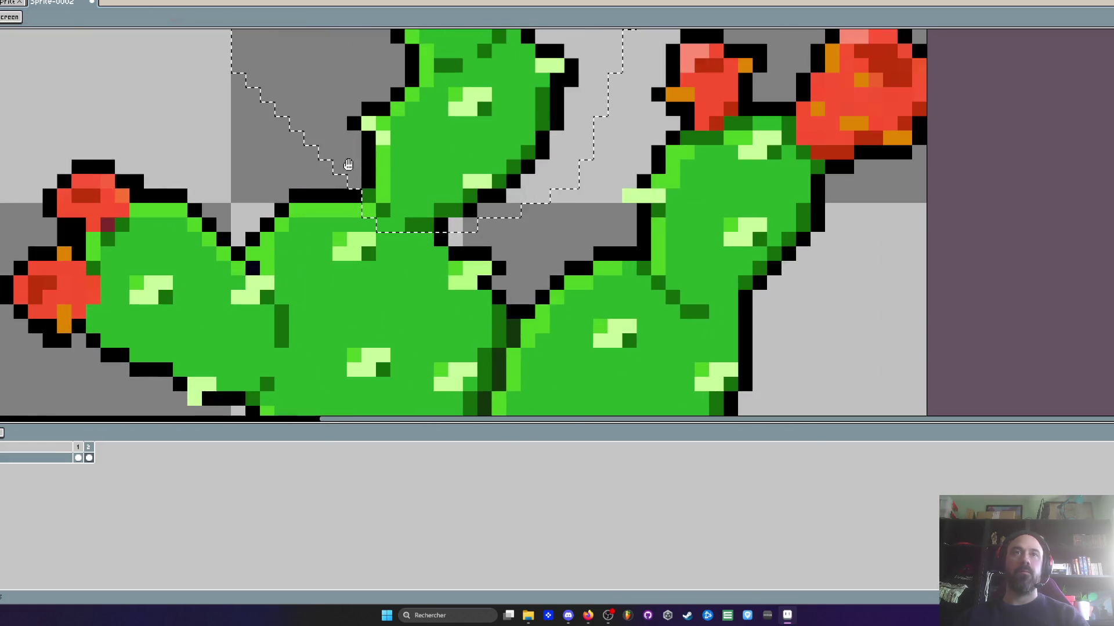
drag(448, 214, 456, 214)
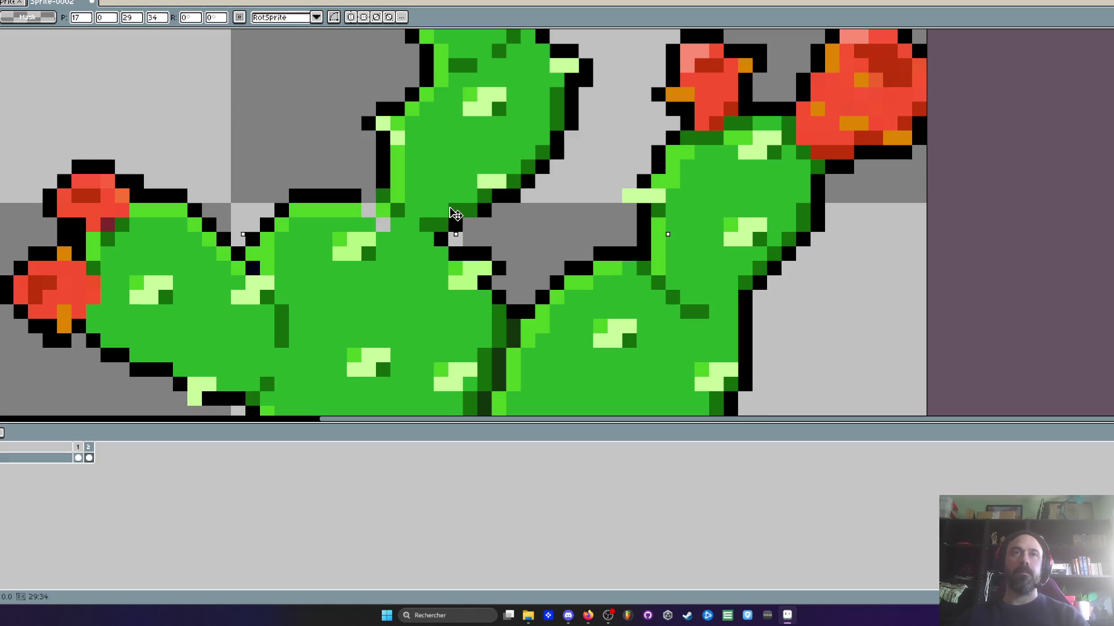
scroll(455, 215, down, 2)
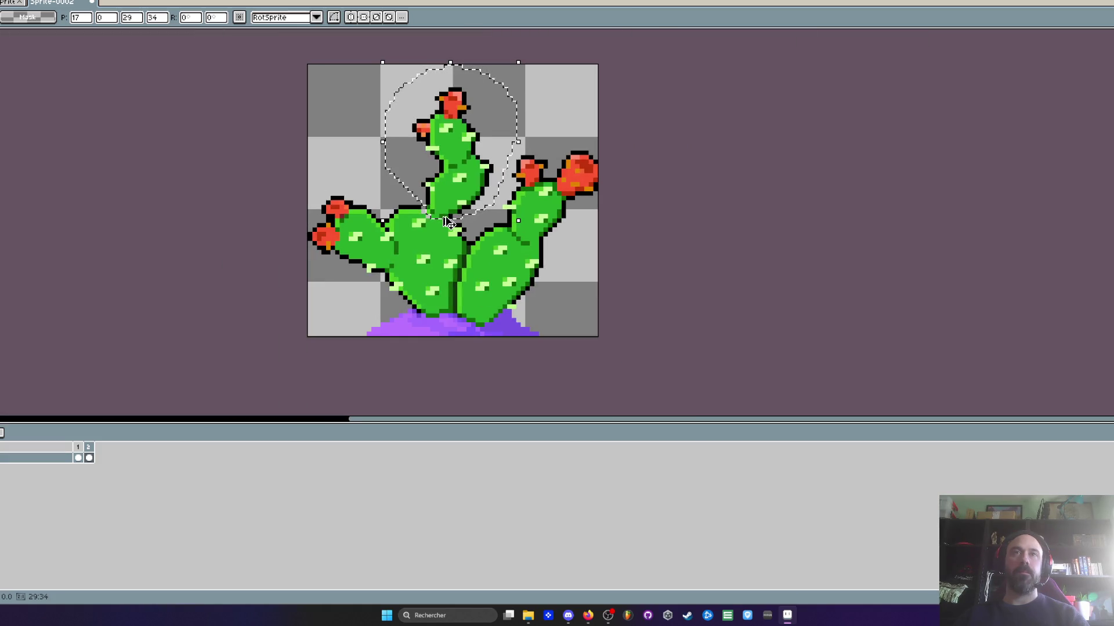
scroll(472, 233, up, 1)
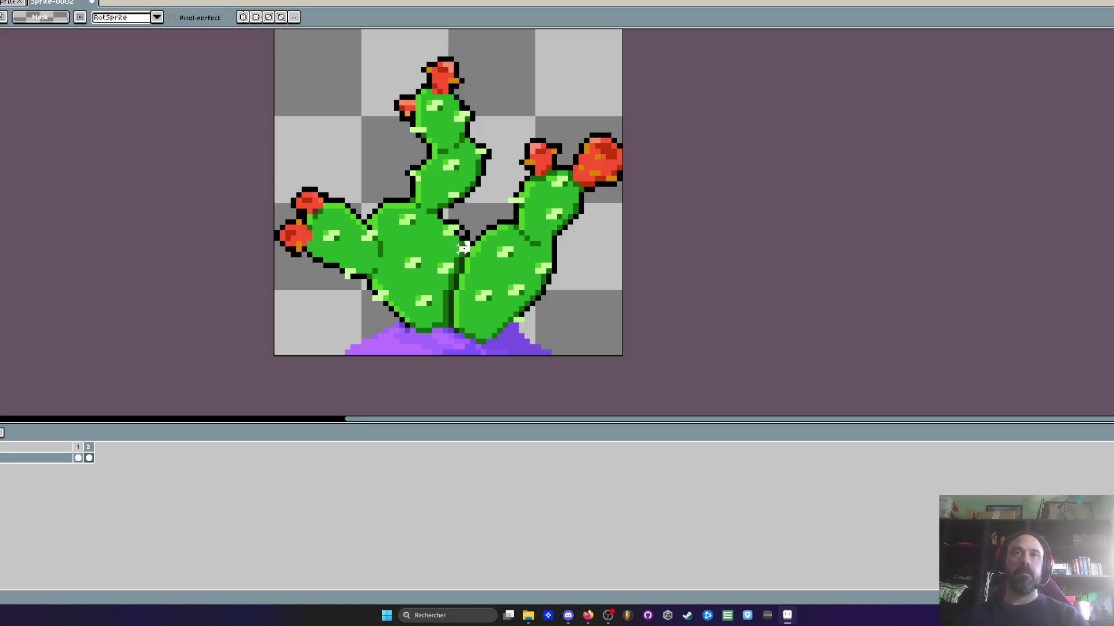
scroll(464, 248, up, 2)
Draw a dark green seam between the lower pads and commit the moved part
mouse_move(455, 224)
mouse_down()
mouse_move(402, 388)
mouse_move(362, 399)
mouse_move(321, 387)
mouse_up()
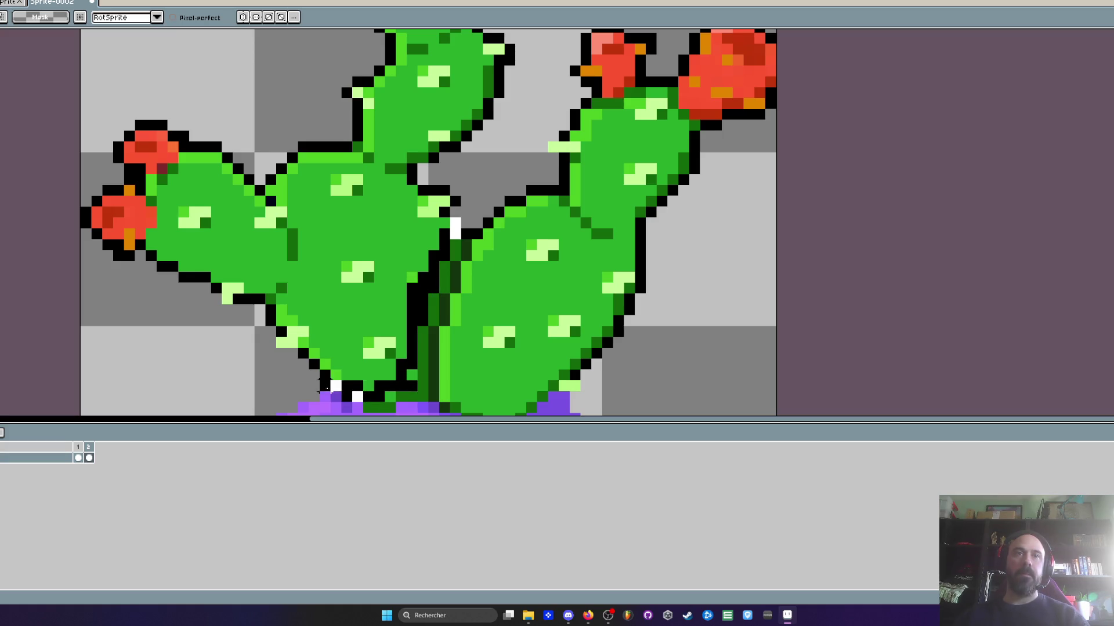
scroll(322, 387, down, 1)
mouse_move(348, 103)
mouse_down()
mouse_move(423, 226)
mouse_move(371, 307)
mouse_move(330, 316)
mouse_up()
key(ctrl+d)
Add frames 3 and 4 to the cactus animation
click(80, 450)
click(92, 450)
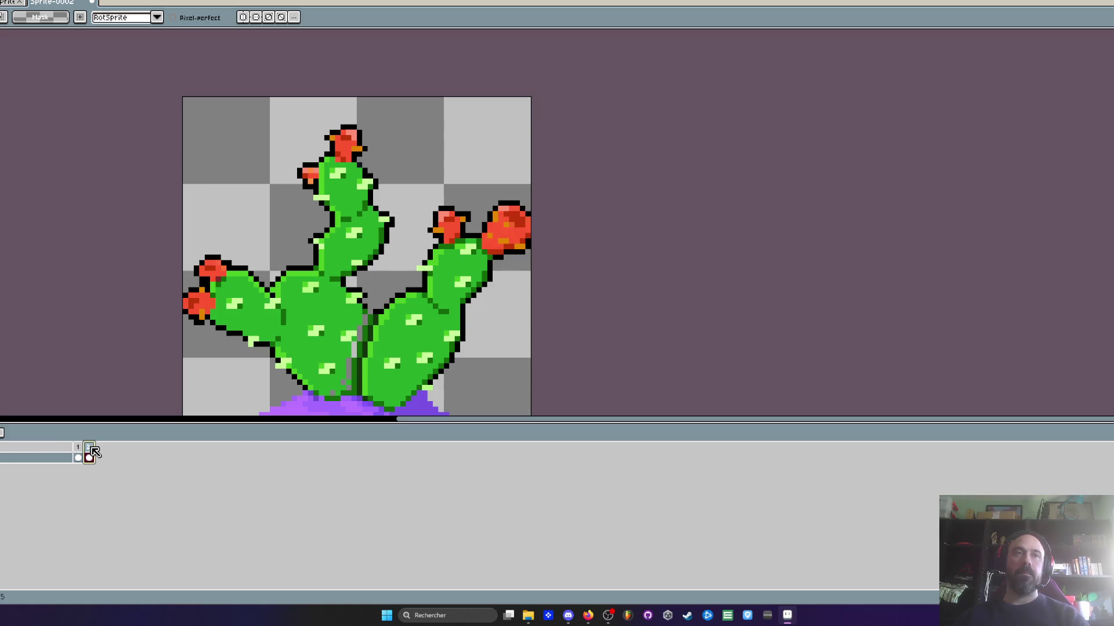
key(alt+n)
click(81, 451)
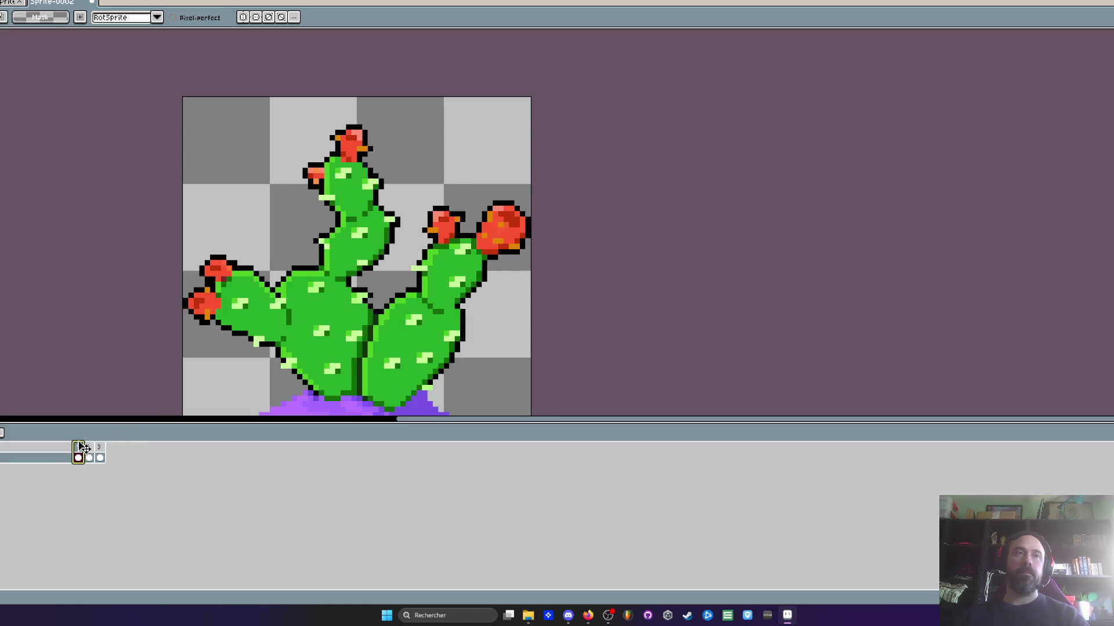
key(alt+n)
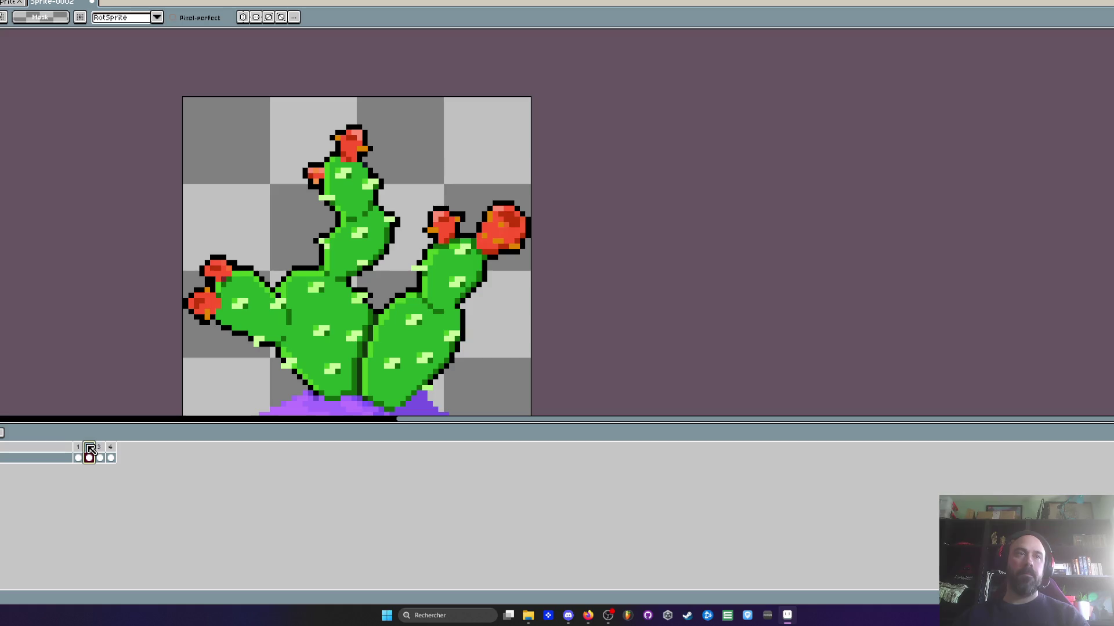
click(111, 459)
click(79, 458)
Flick back and forth between frames 1 and 2 to compare them
scroll(337, 322, down, 1)
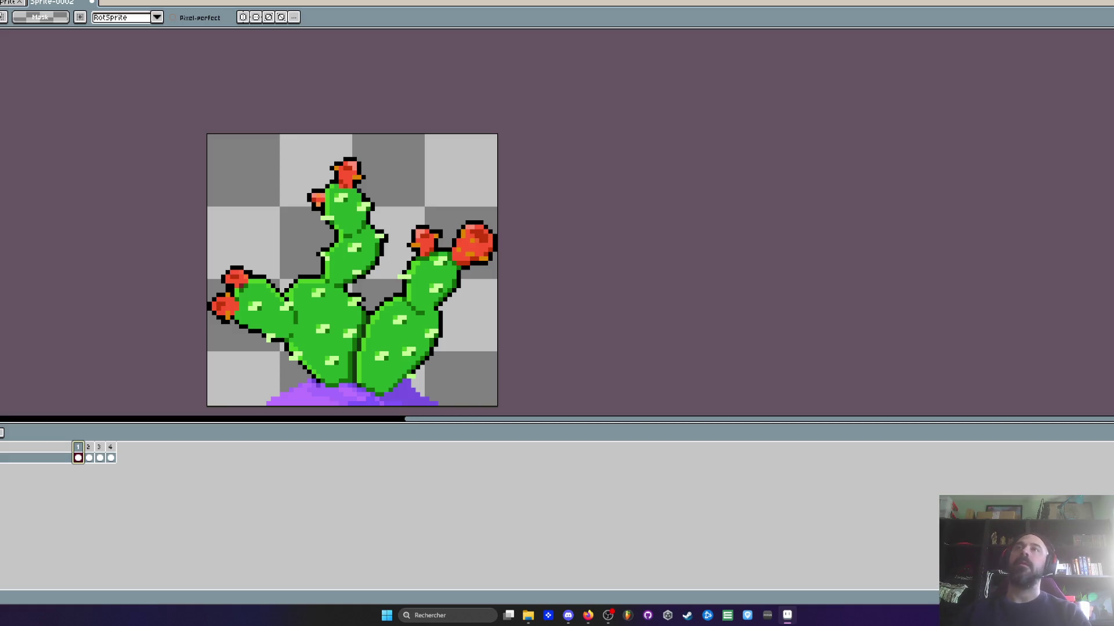
click(88, 447)
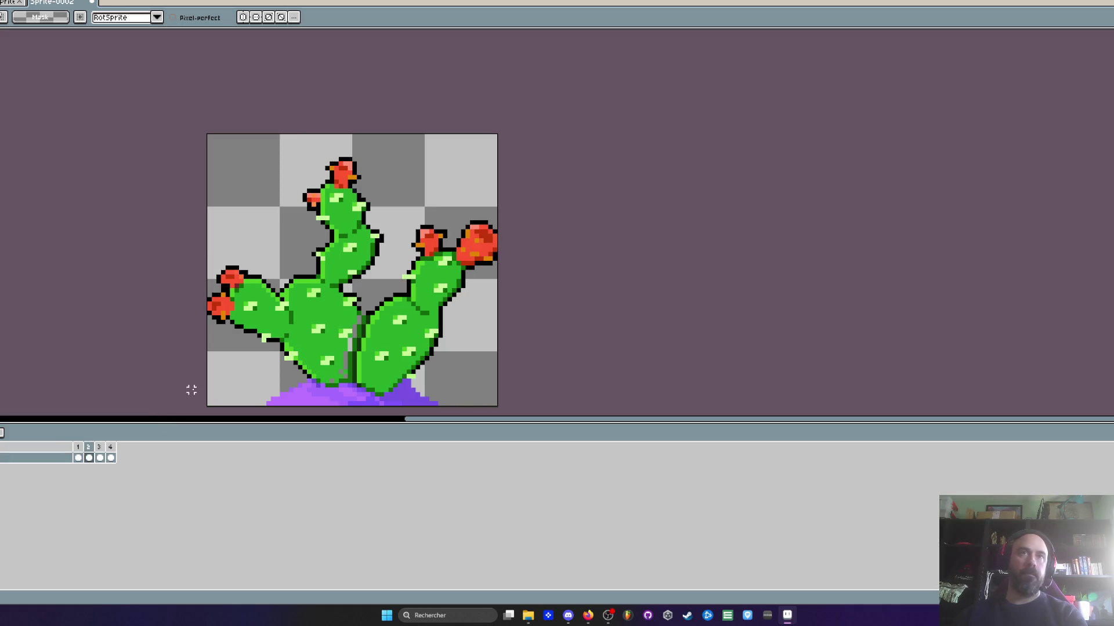
key(Left)
key(Right)
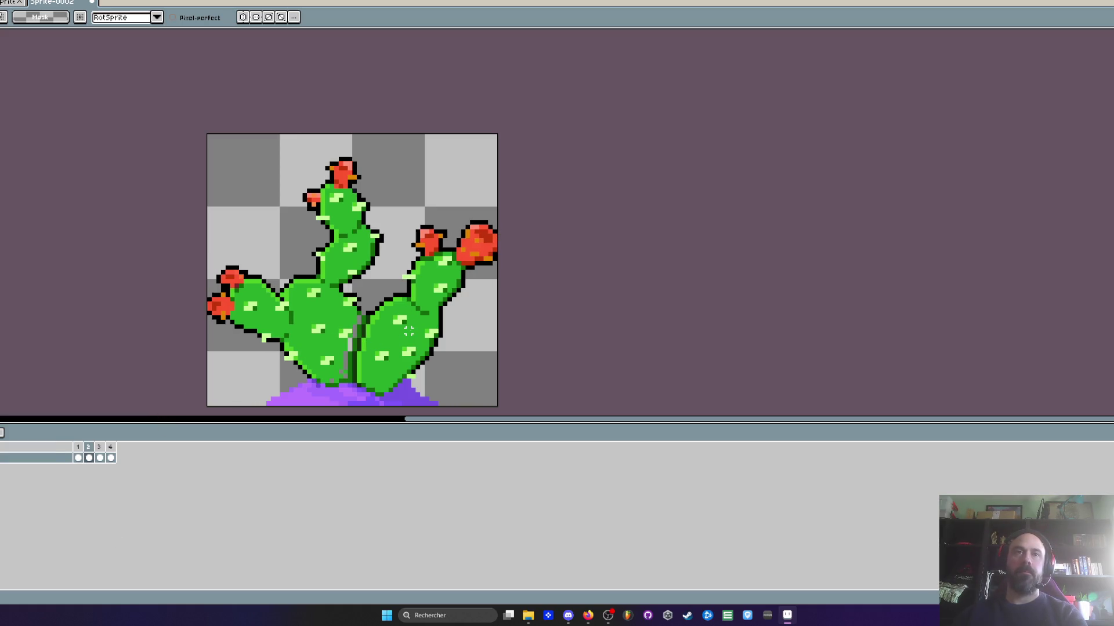
key(Left)
key(Right)
key(Right)
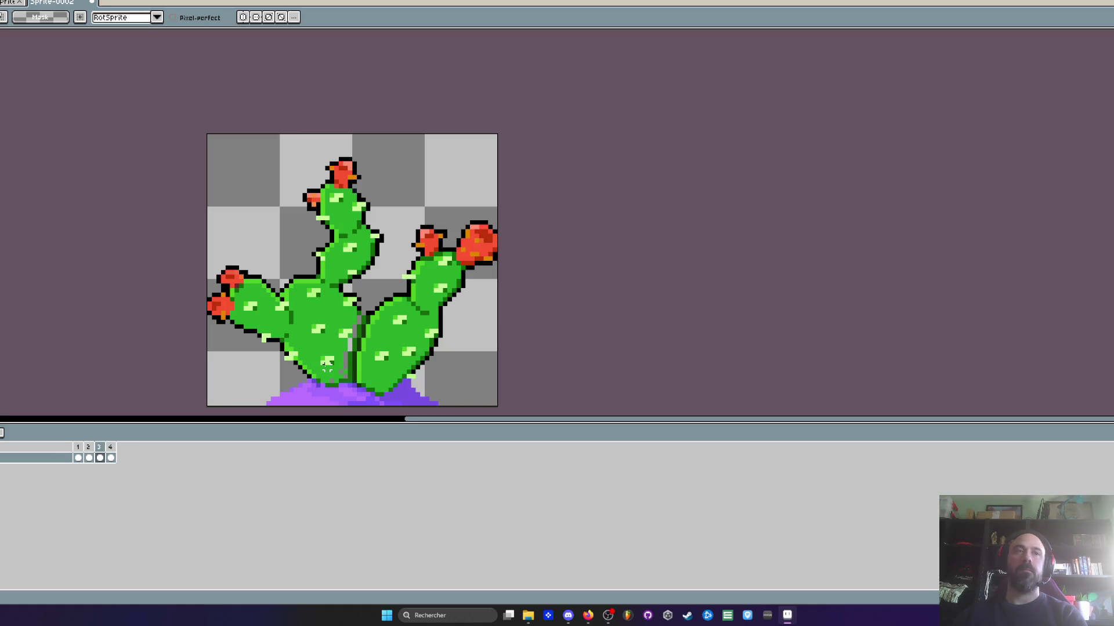
On frame 4, paint outline pixels between the cactus arms, then undo them
scroll(342, 335, up, 2)
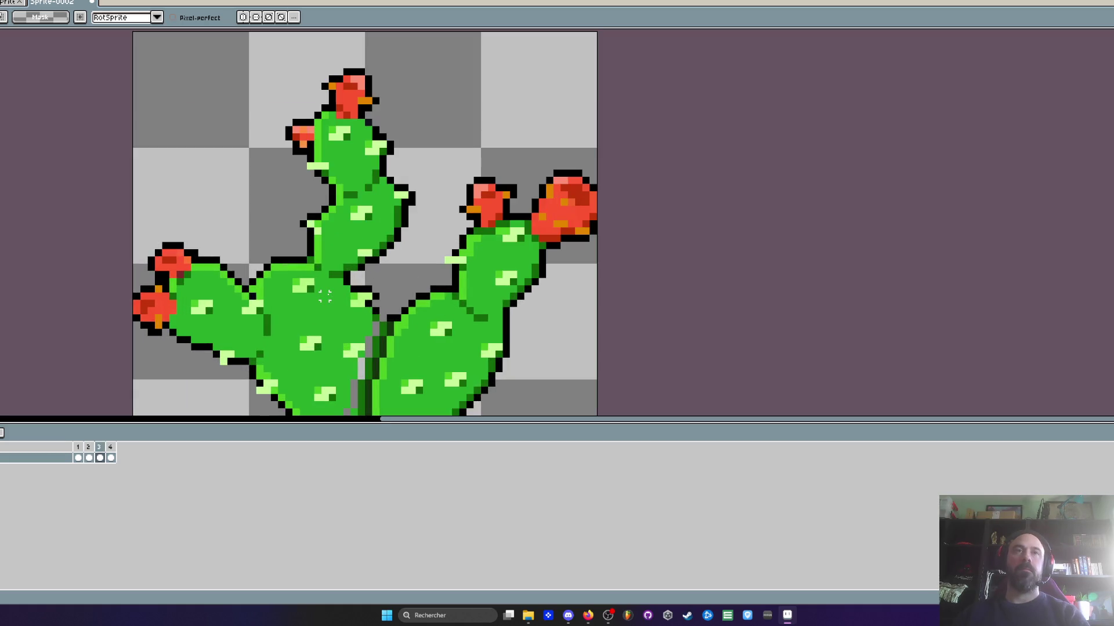
click(110, 455)
scroll(348, 261, up, 1)
scroll(348, 261, up, 1)
drag(313, 249, 401, 285)
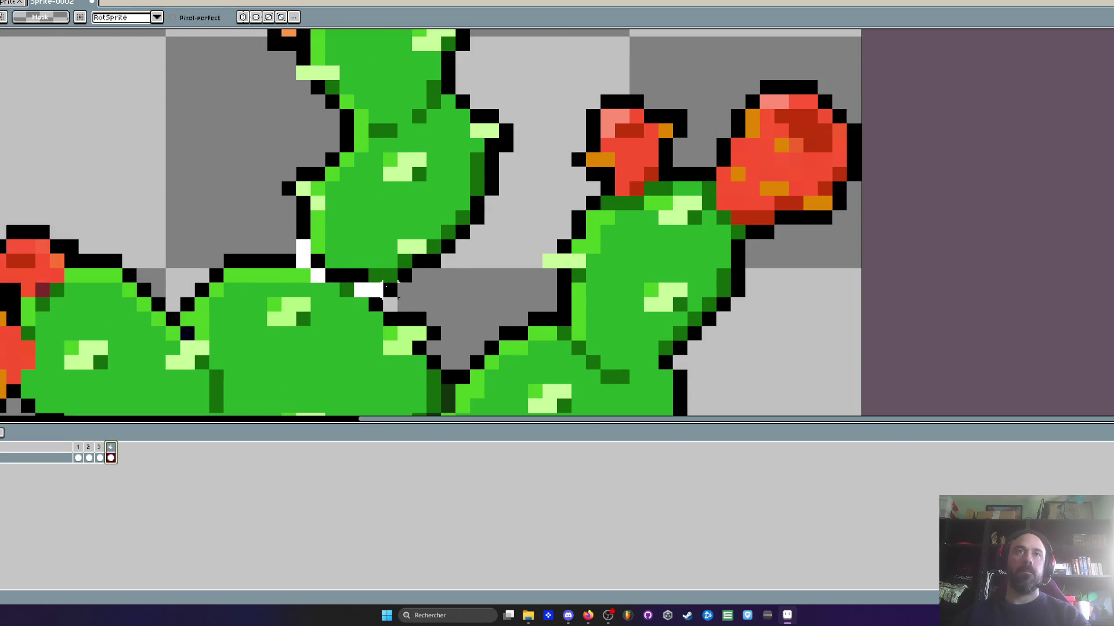
scroll(464, 232, down, 1)
drag(464, 235, 518, 177)
key(ctrl+z)
key(ctrl+z)
Select a cactus arm on frame 4 and shift it left
mouse_move(510, 348)
mouse_down()
mouse_move(307, 53)
mouse_move(298, 319)
mouse_move(325, 394)
mouse_up()
drag(383, 344, 373, 343)
key(b)
scroll(319, 290, down, 1)
scroll(267, 239, up, 1)
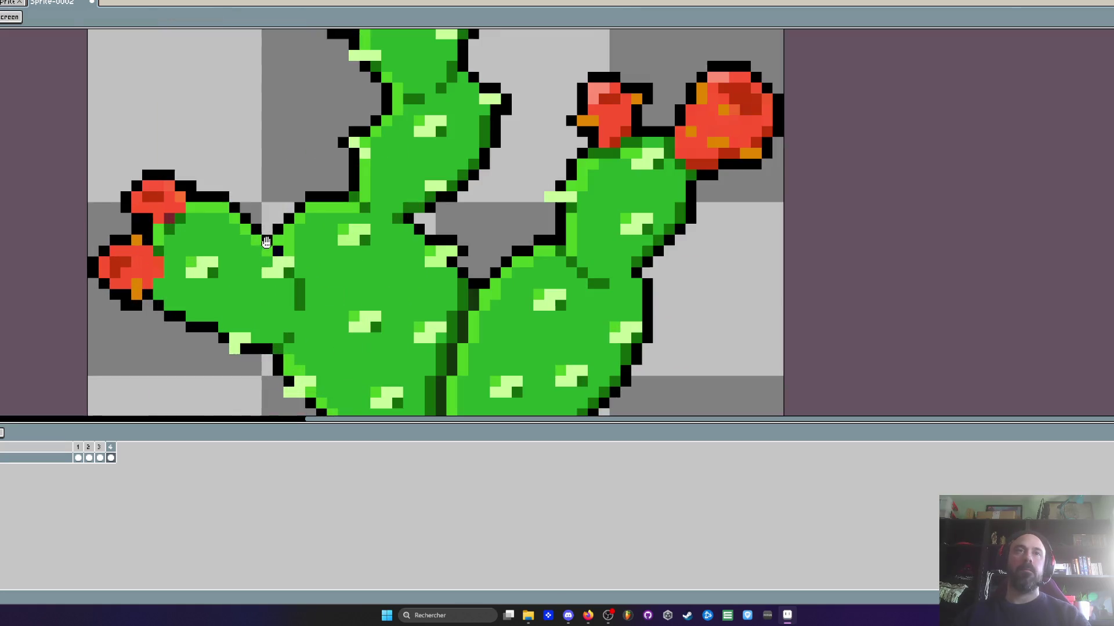
scroll(267, 239, down, 2)
Play the swaying animation, then draw a freehand black loop around the right arm
key(Return)
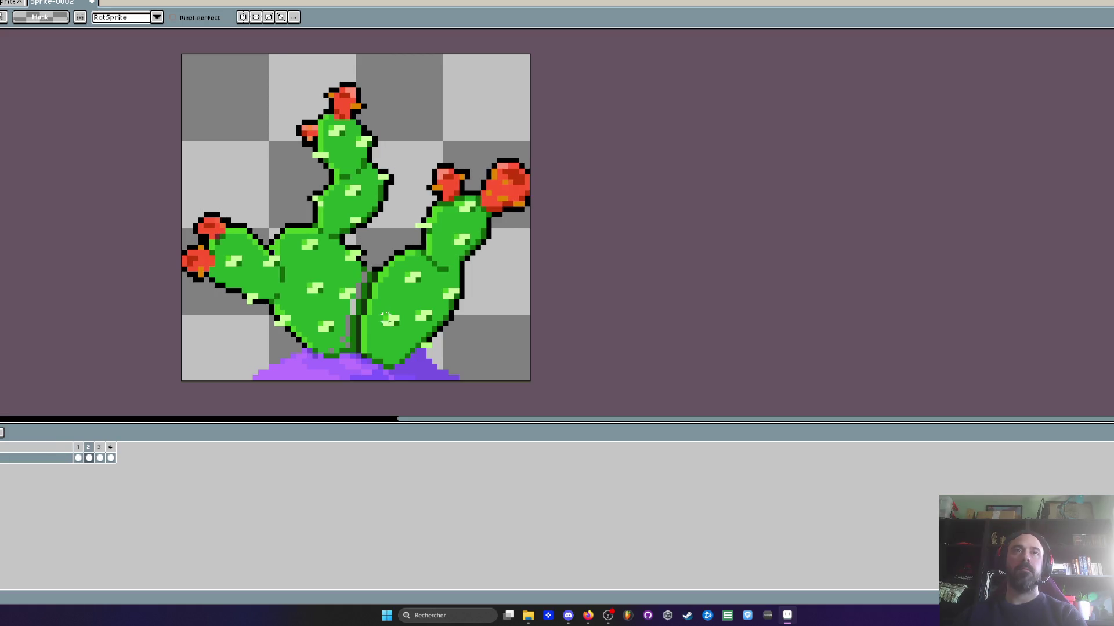
scroll(359, 319, up, 2)
mouse_move(339, 350)
mouse_down()
mouse_move(420, 394)
mouse_move(516, 415)
mouse_move(709, 45)
mouse_move(518, 73)
mouse_up()
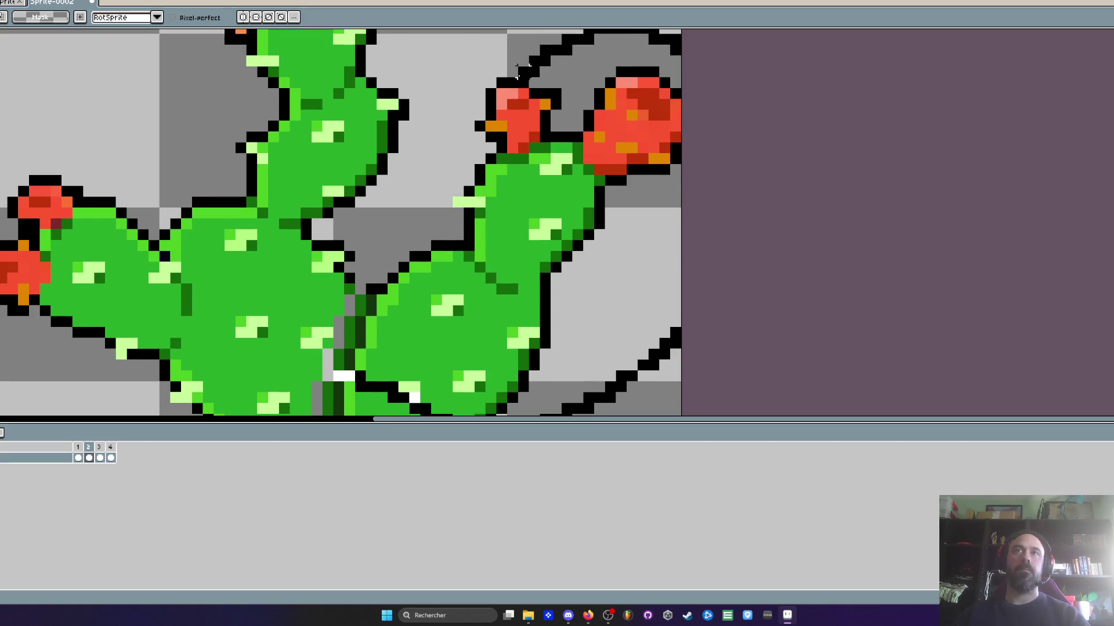
Undo the stray black stroke and widen the canvas on the right side
key(ctrl+z)
scroll(518, 73, down, 3)
key(ctrl+alt+c)
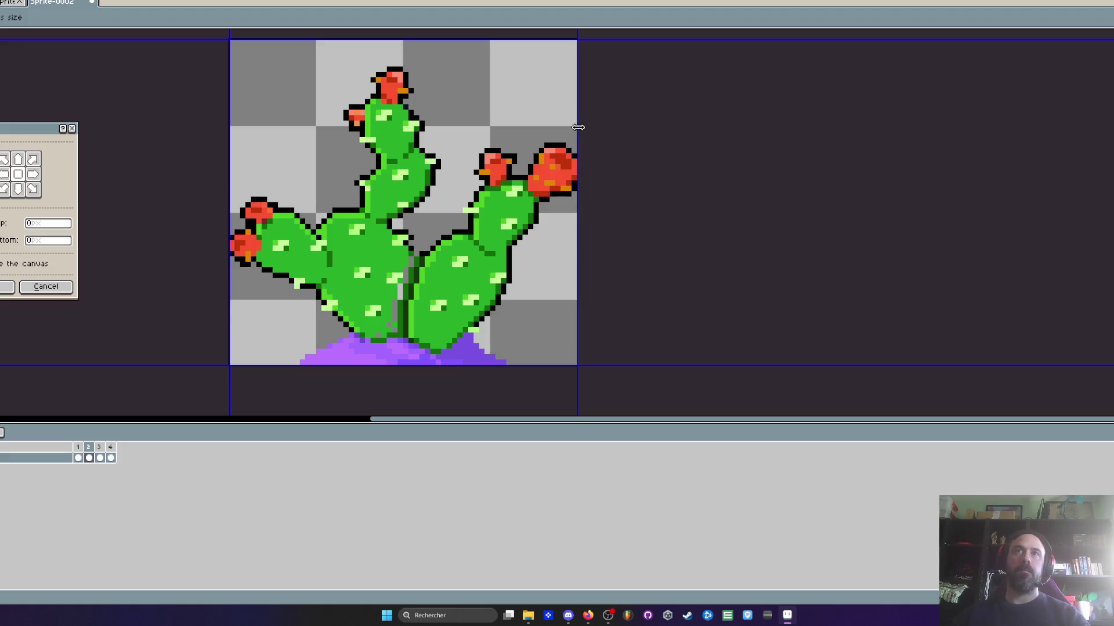
drag(578, 127, 667, 127)
click(7, 287)
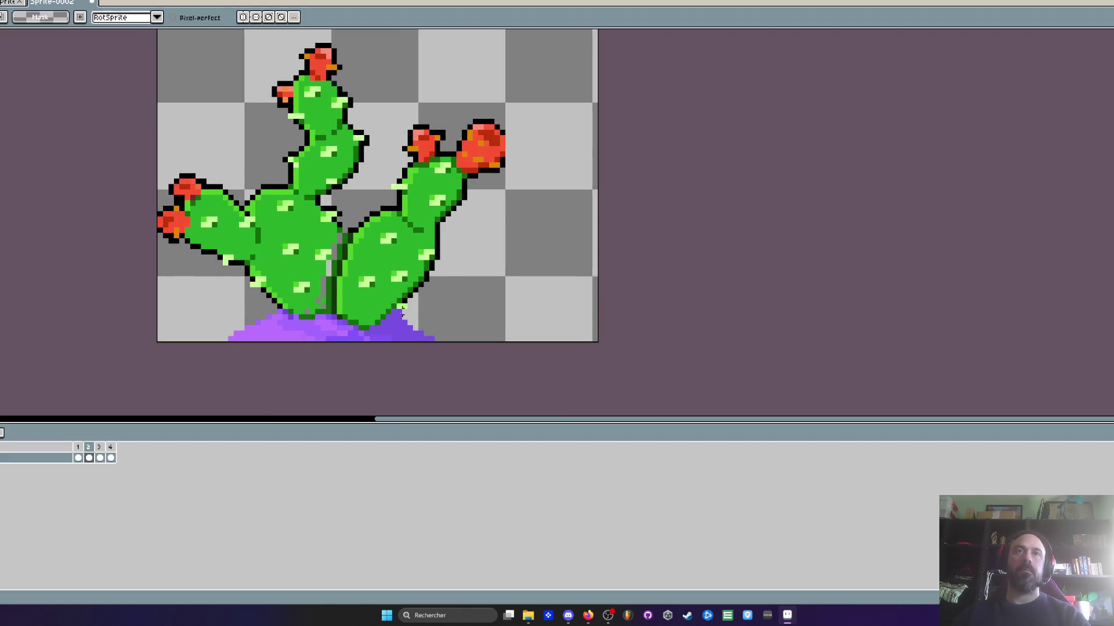
Play the cactus animation to review it
key(Return)
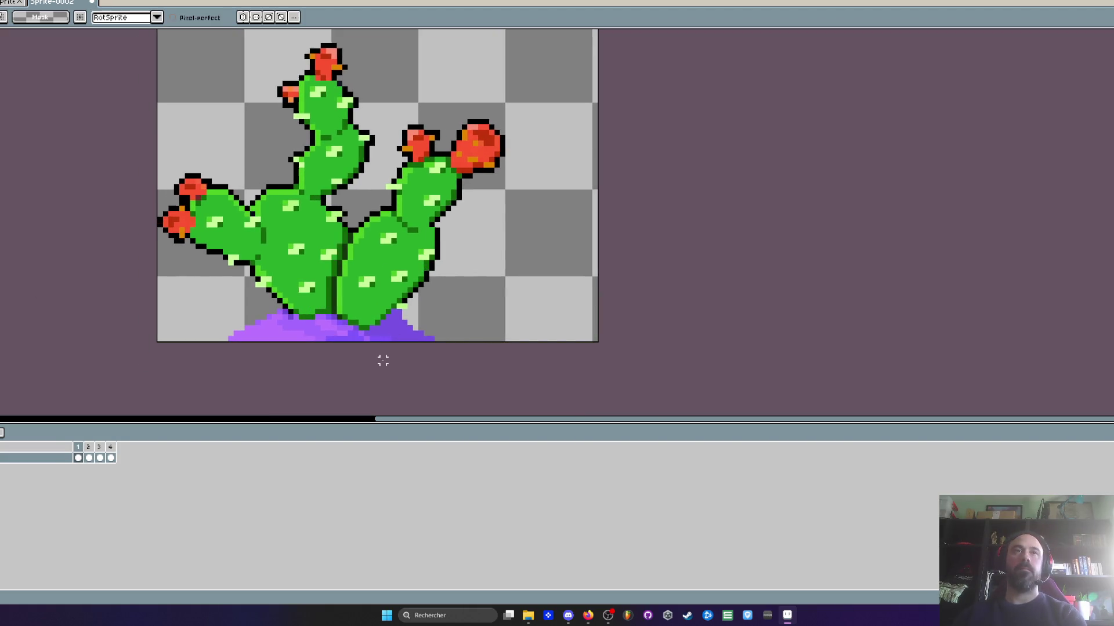
scroll(382, 221, up, 1)
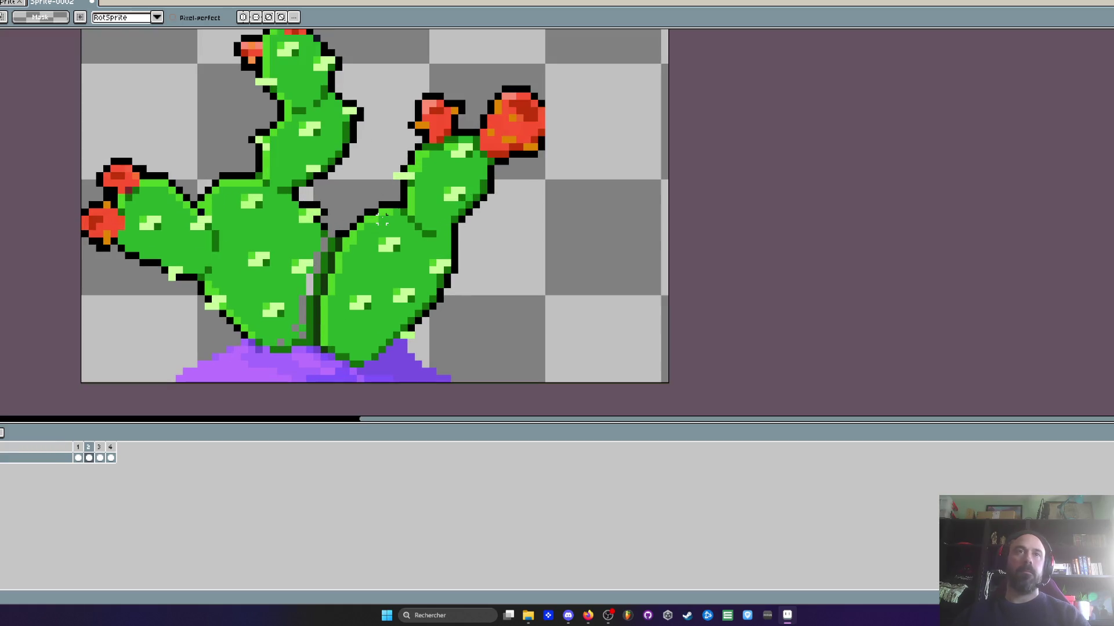
scroll(382, 220, up, 1)
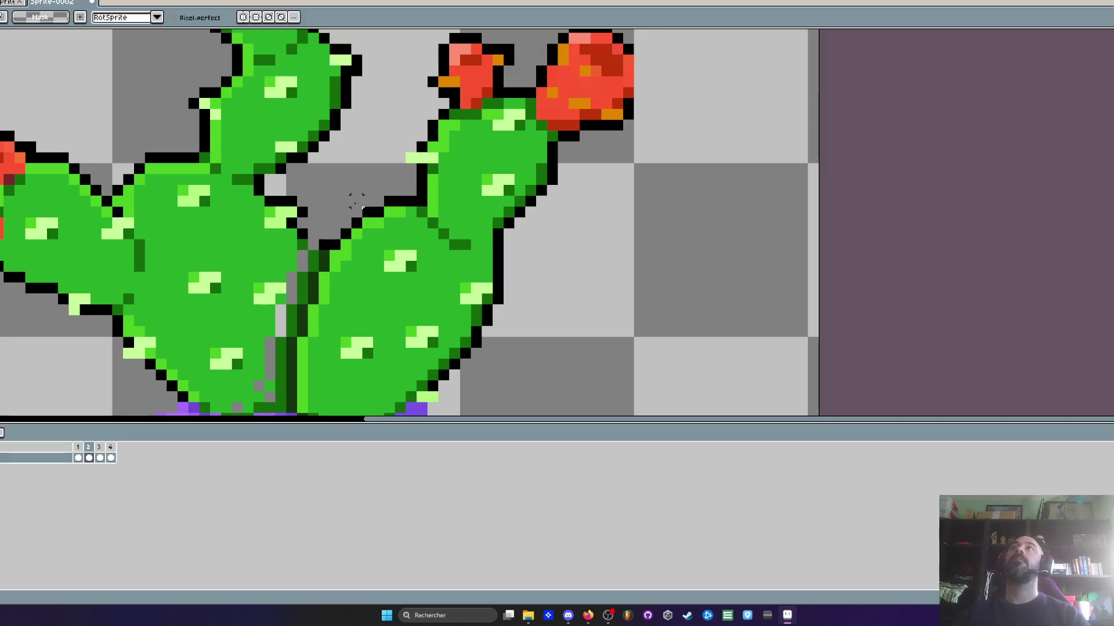
scroll(421, 37, down, 2)
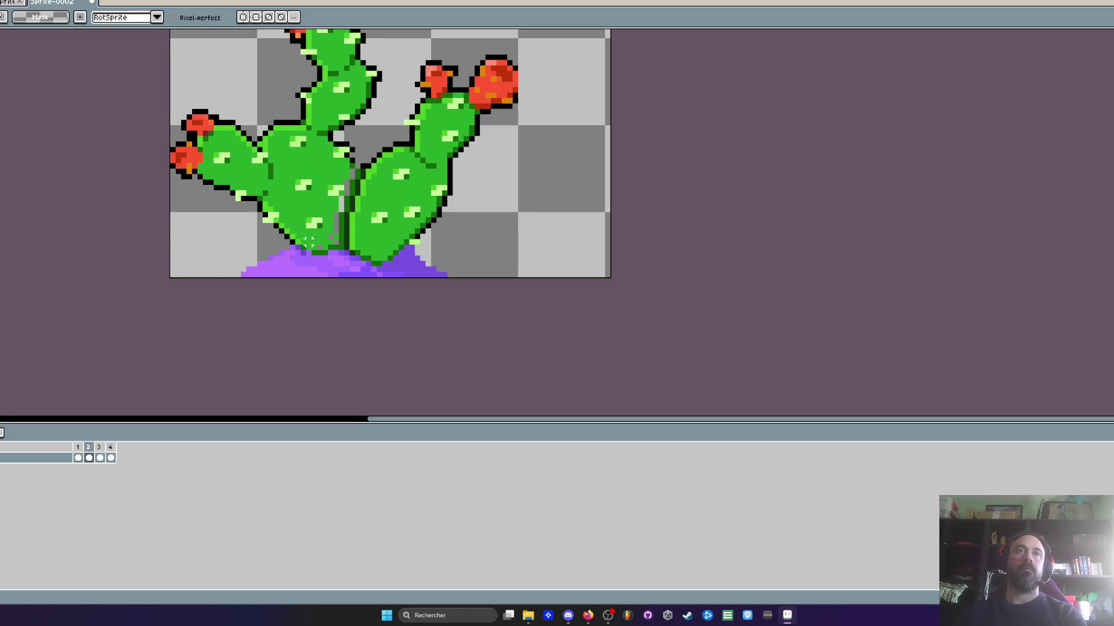
scroll(301, 235, up, 2)
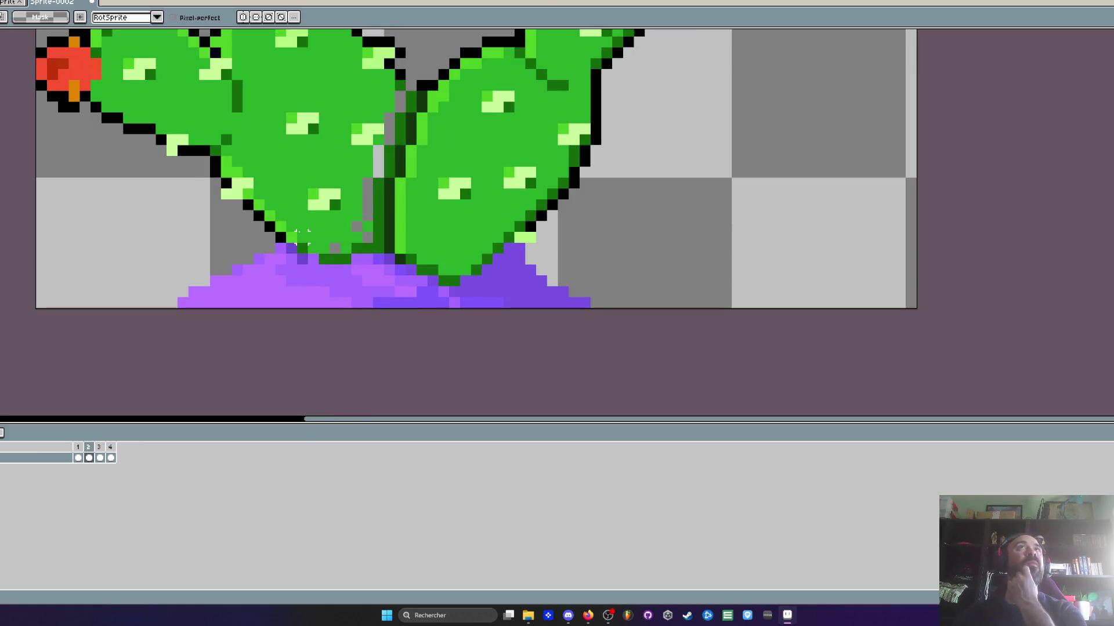
Turn a purple pixel at the cactus base black
key(i)
scroll(302, 233, up, 1)
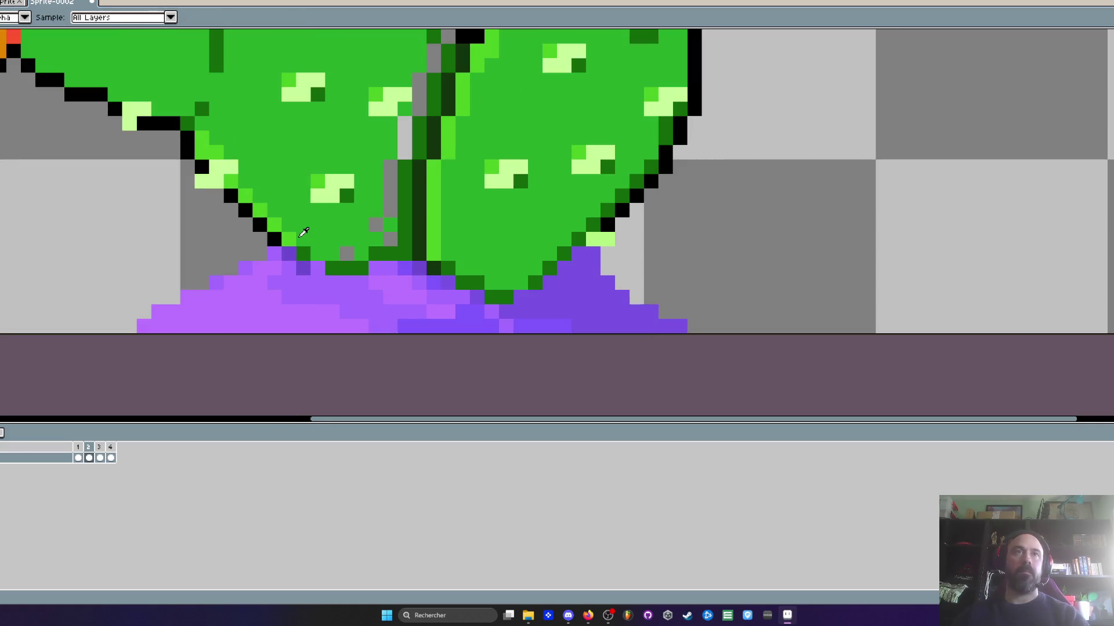
key(b)
click(289, 248)
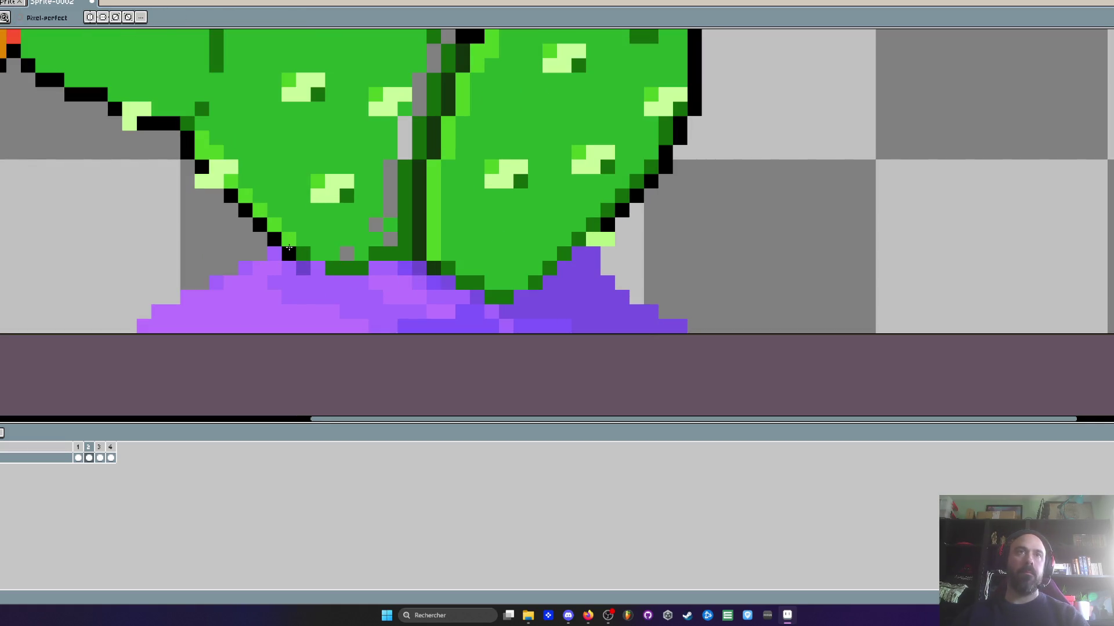
scroll(303, 268, down, 3)
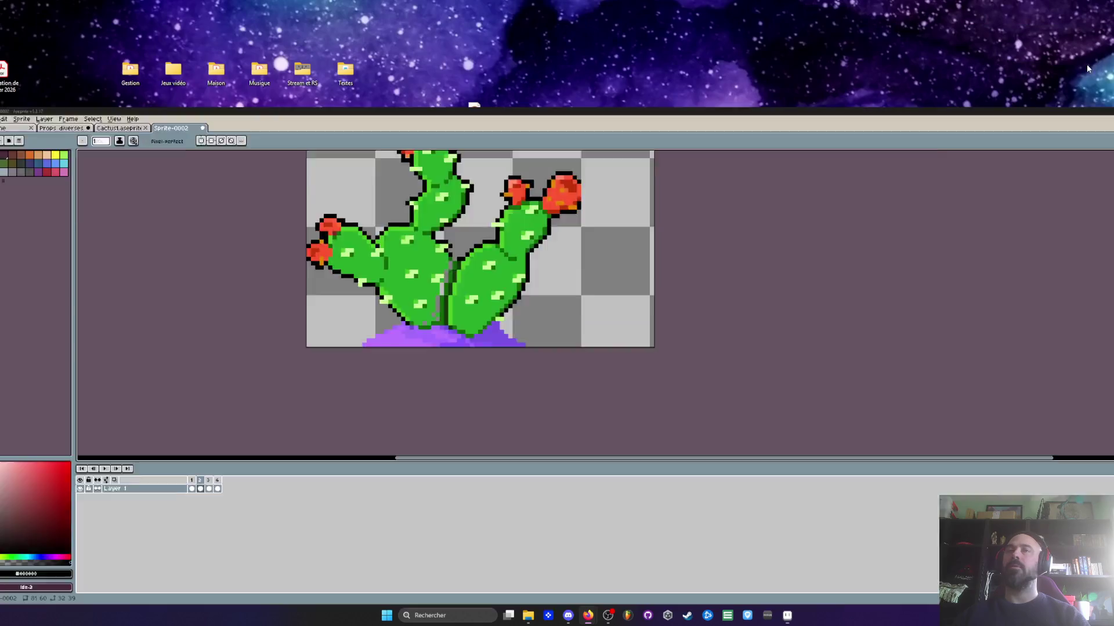
click(787, 614)
Open the V0.22 build folder and run VoidOperators.exe
double_click(400, 164)
click(657, 325)
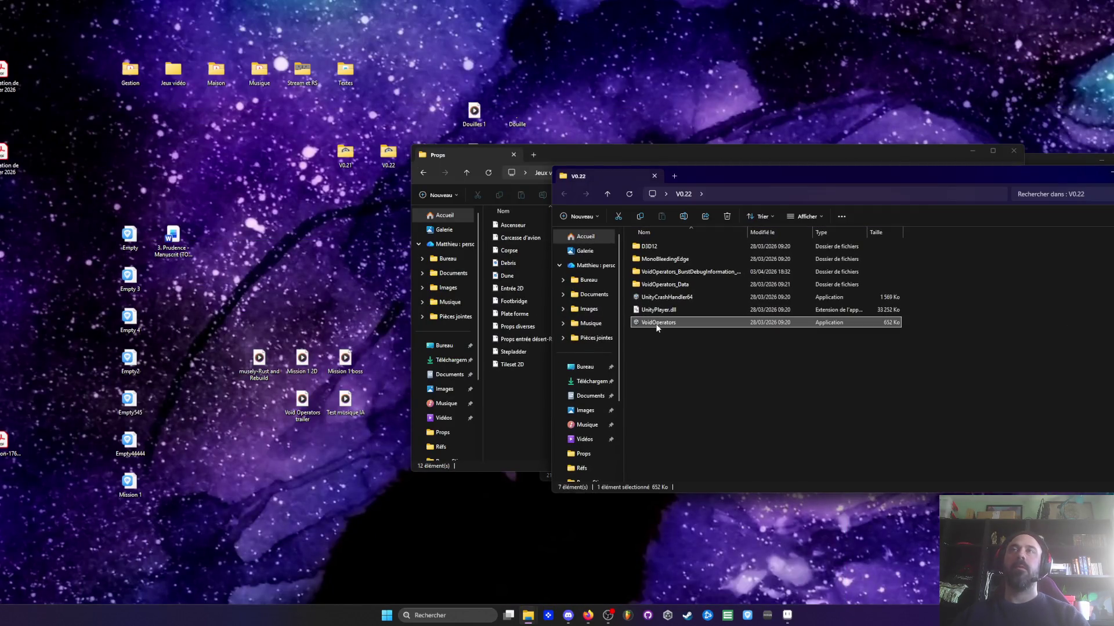
double_click(629, 325)
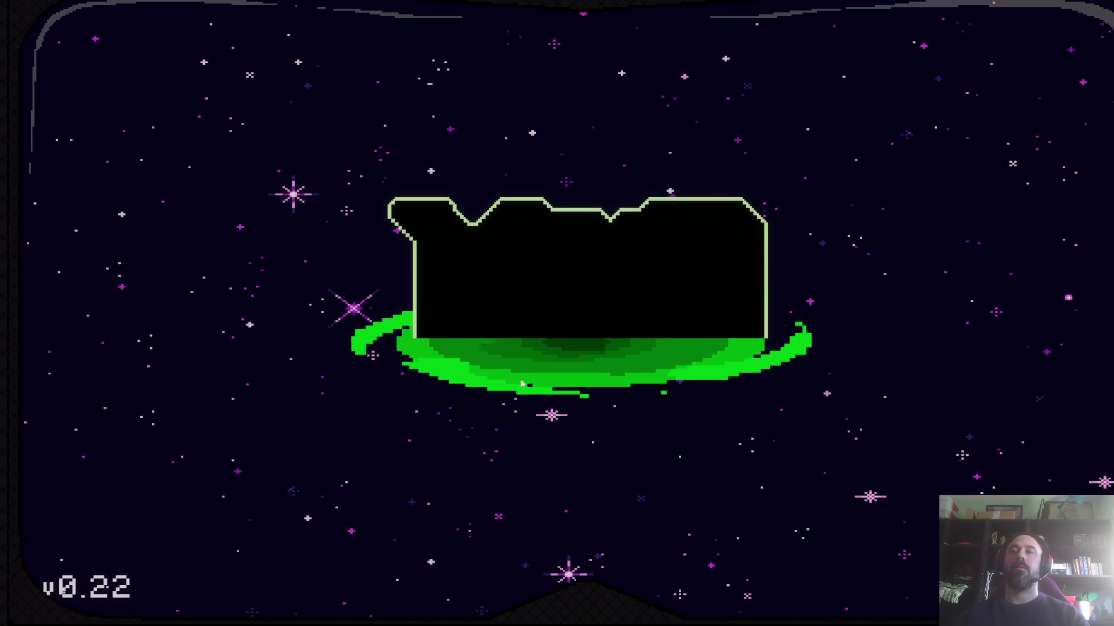
Start Mission 1 and walk, roll and dash the player around the cactus
key(Return)
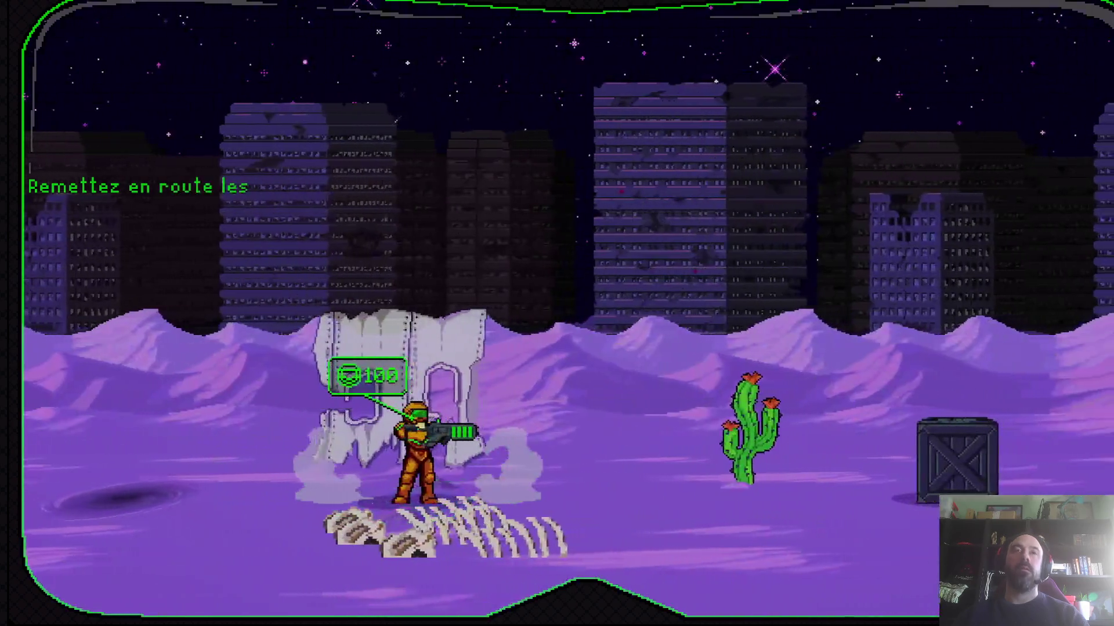
key(Left)
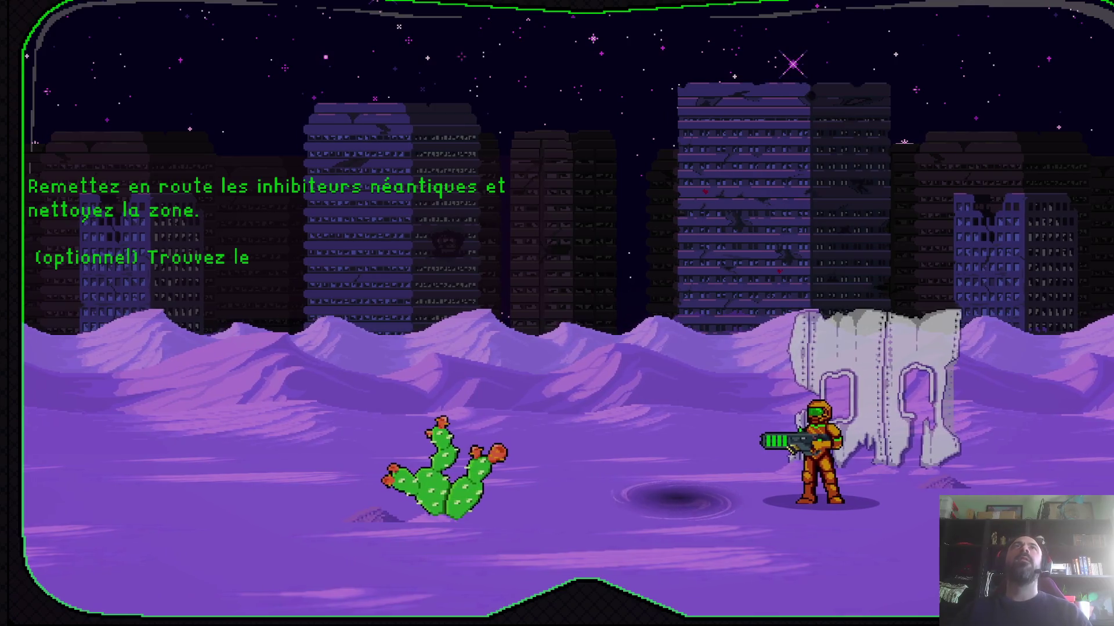
key(space)
key(Right)
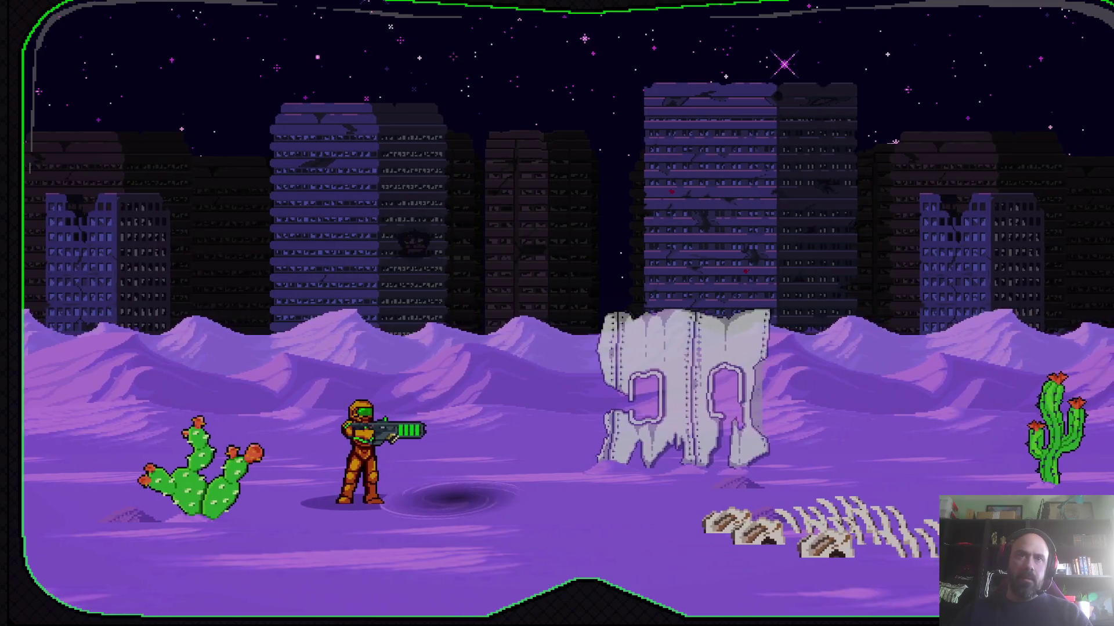
key(space)
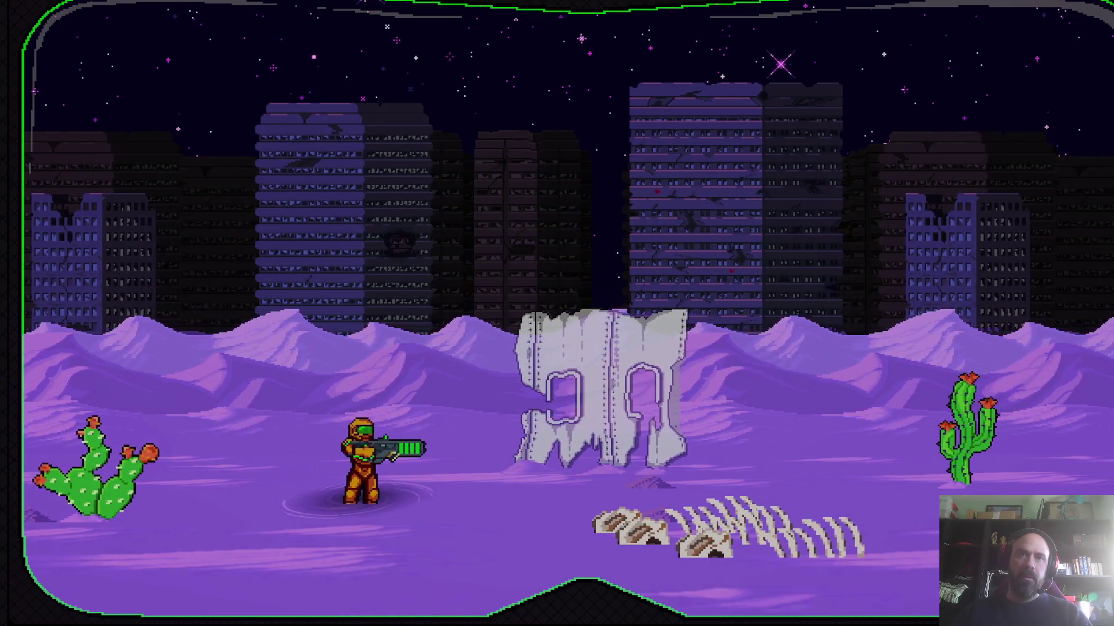
key(Left)
key(Right)
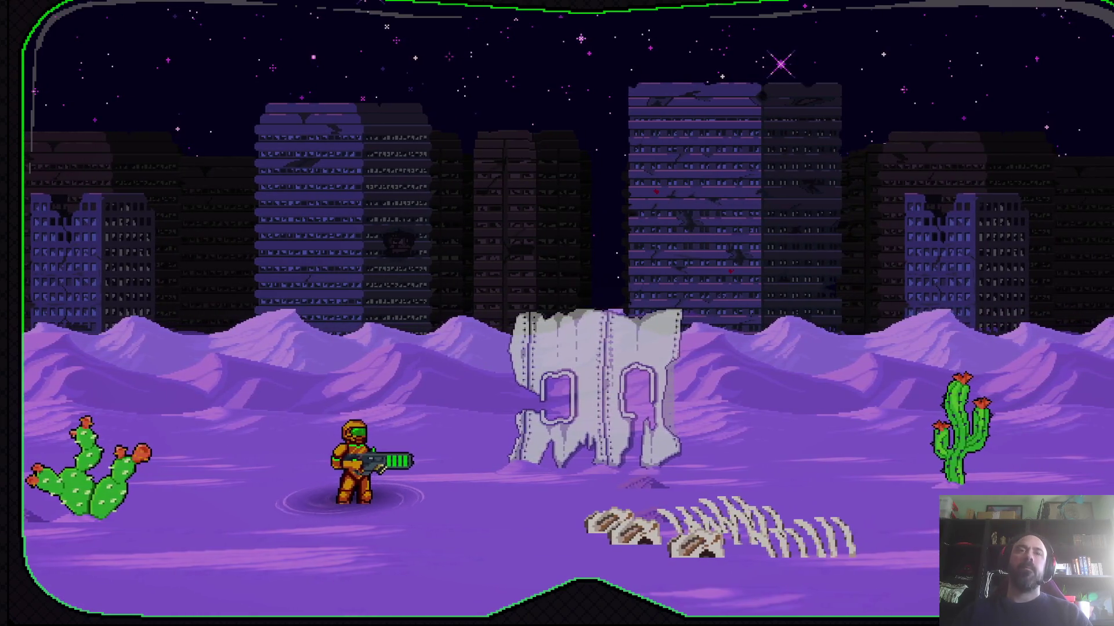
key(Left)
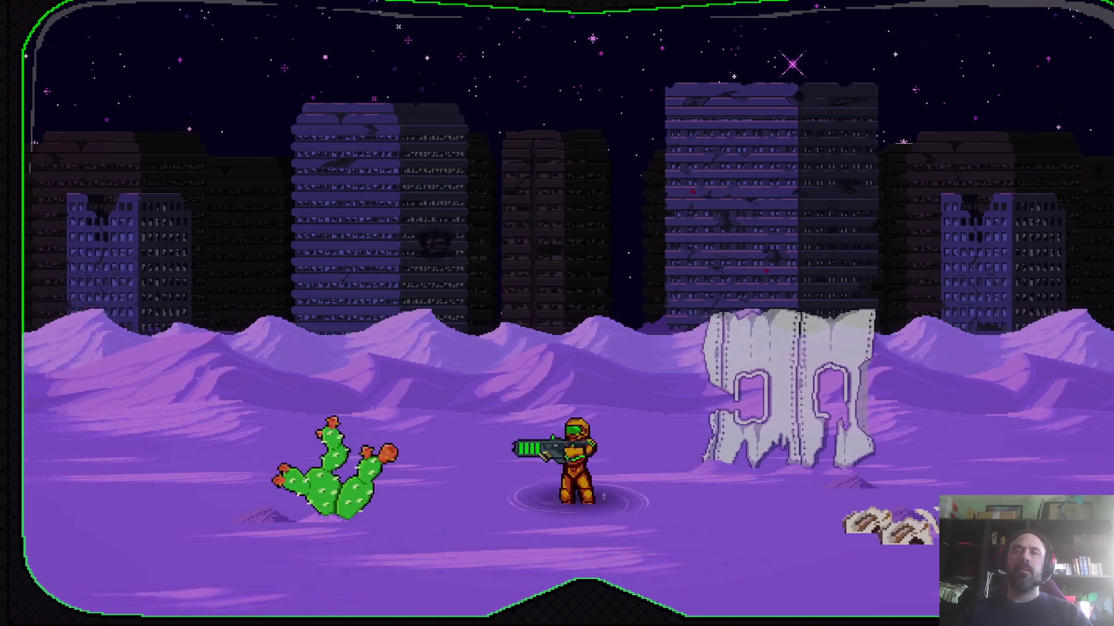
key(Right)
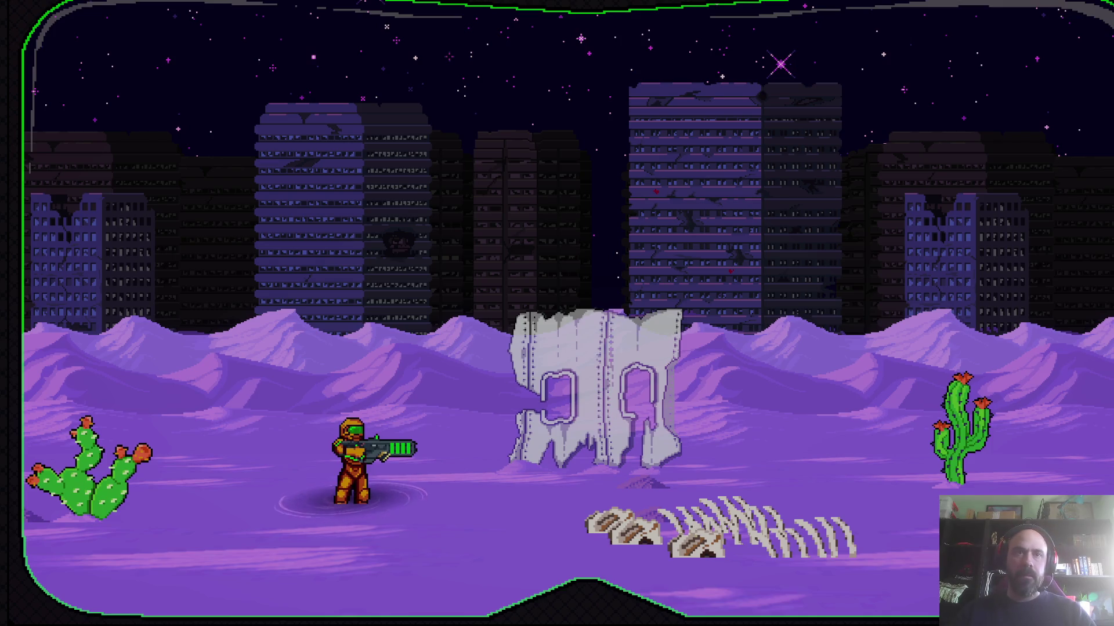
key(Left)
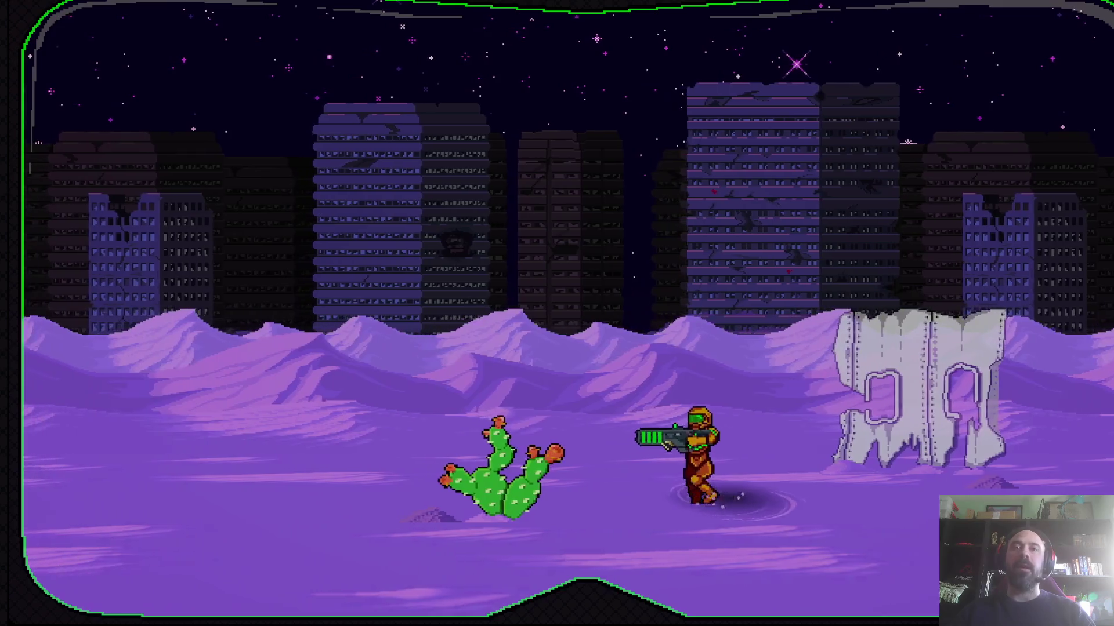
key(Right)
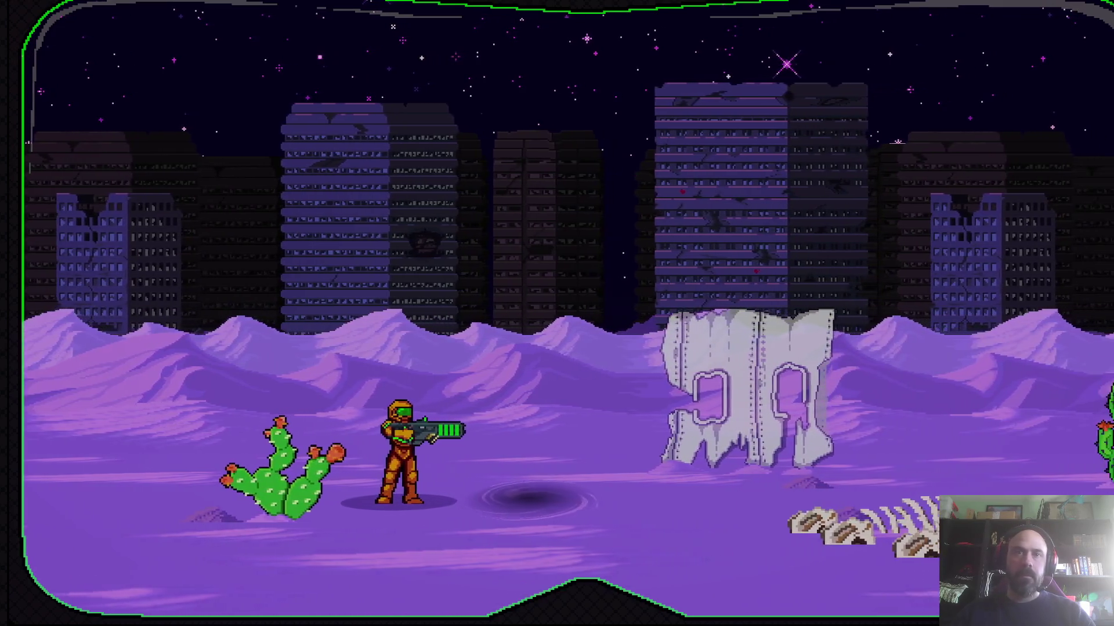
key(Right)
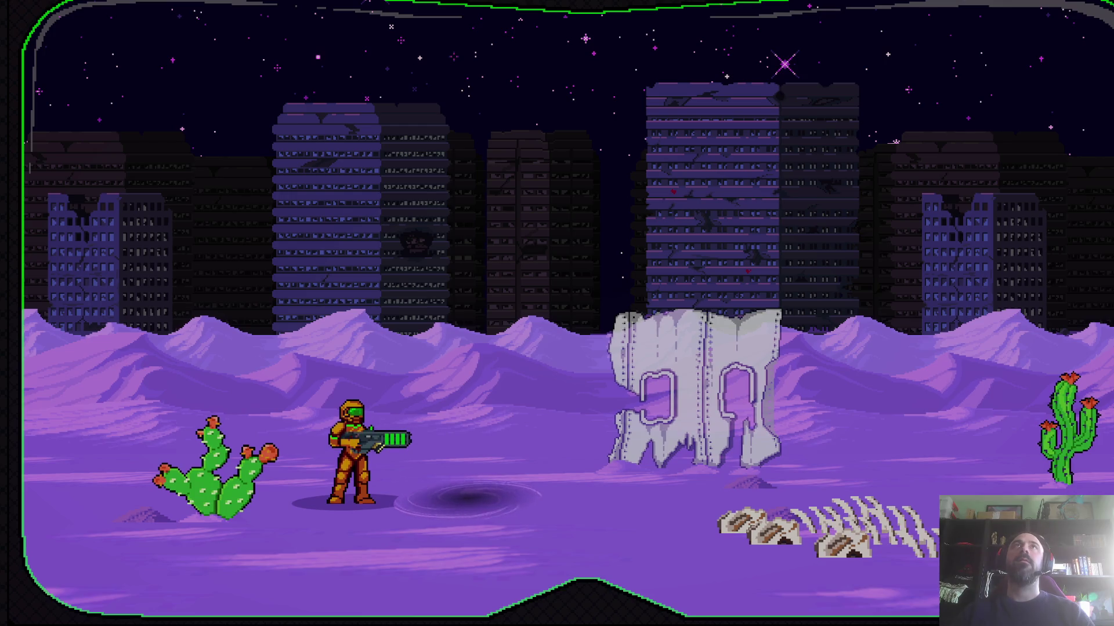
Somersault the player past the cactus toward the vortex, then quit back to Aseprite
key(Right)
key(space)
key(Left)
key(space)
key(space)
key(Left)
key(space)
key(Right)
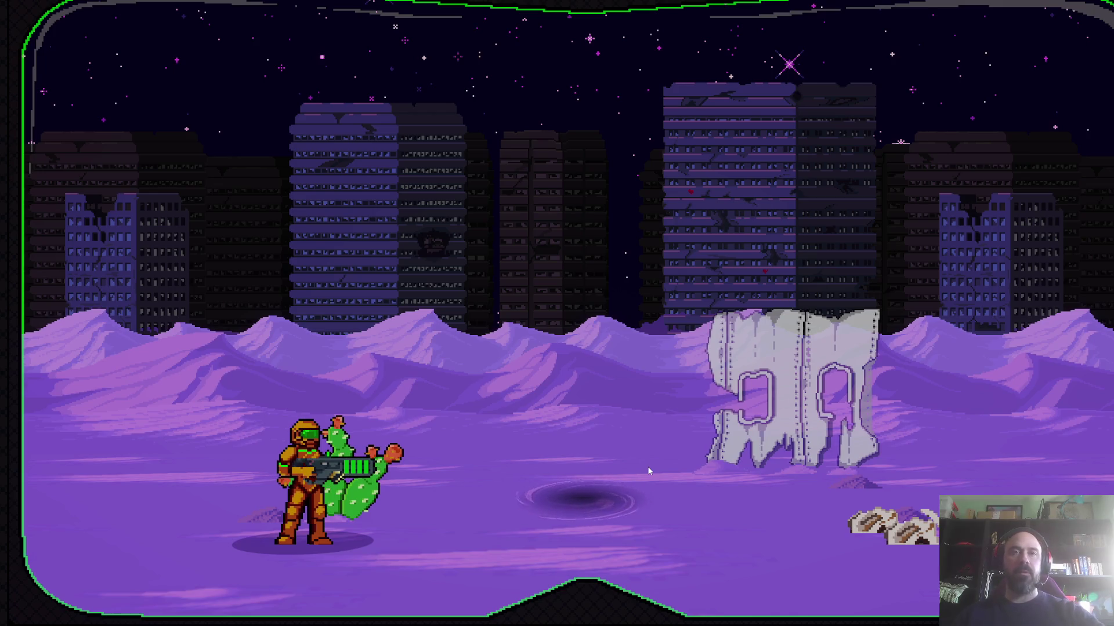
key(alt+F4)
click(787, 615)
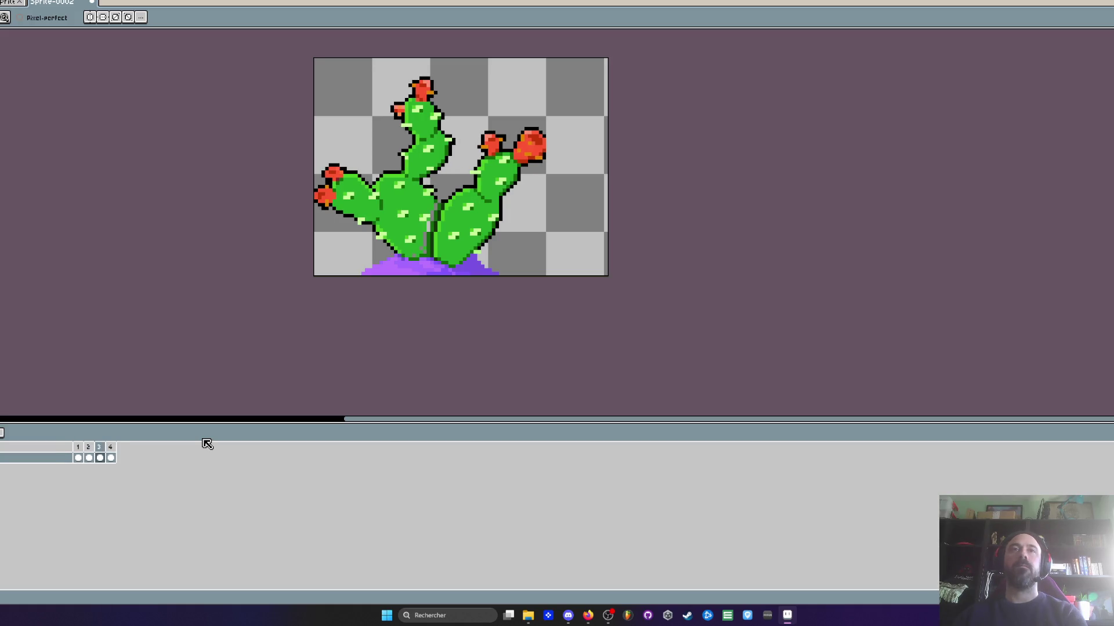
Delete the fourth animation frame
key(alt+c)
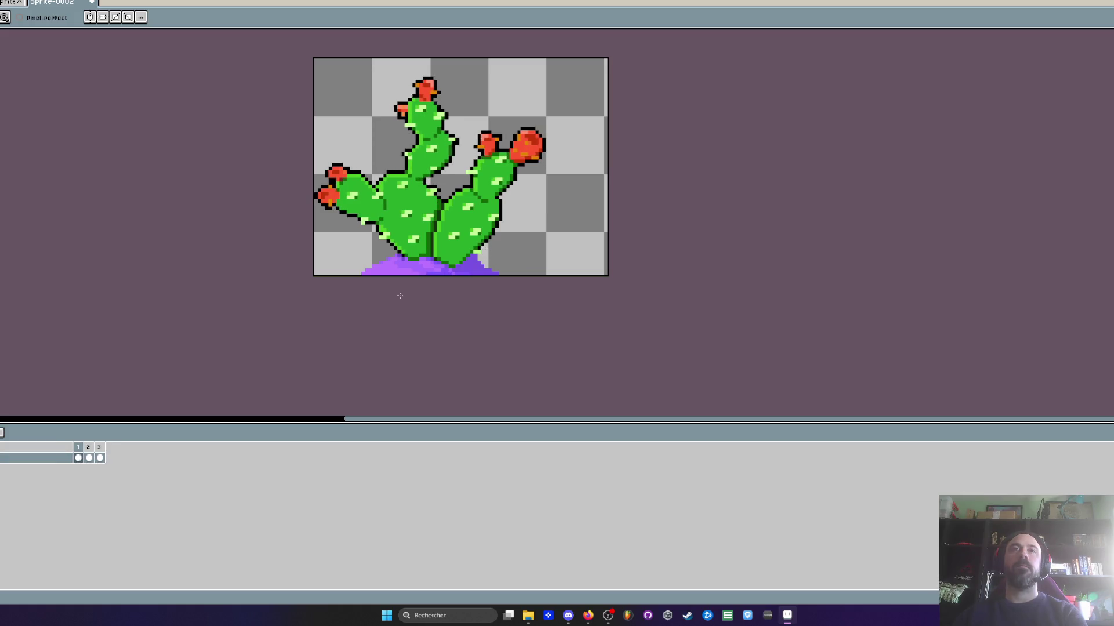
scroll(450, 202, up, 2)
scroll(449, 203, down, 1)
scroll(450, 203, up, 1)
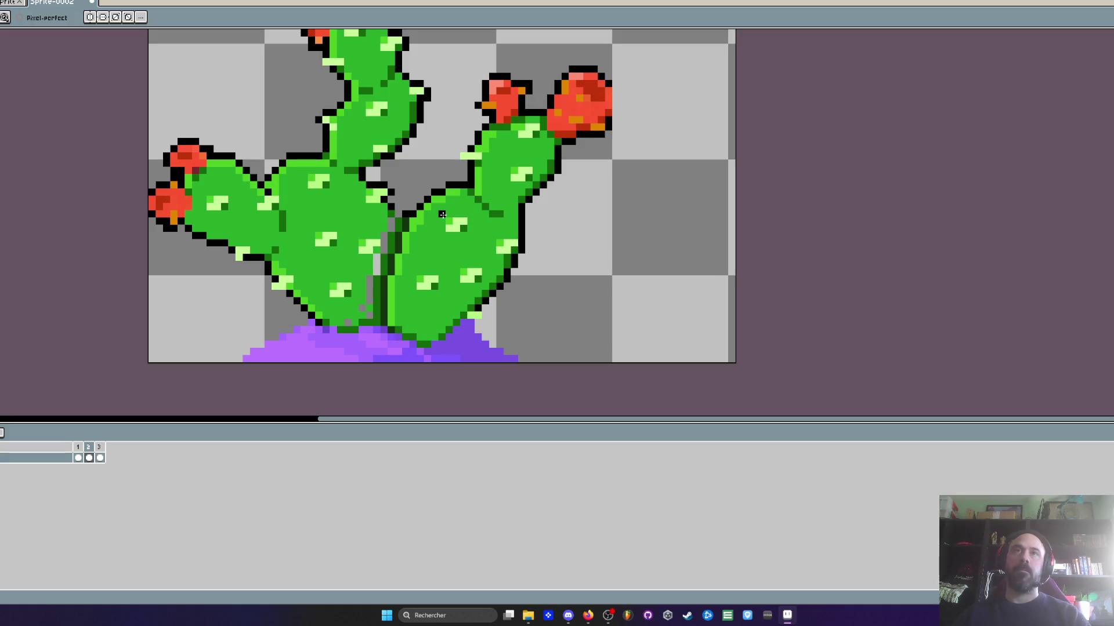
On frame 2, lasso the right cactus pad and move it left and down to close the gap
key(m)
scroll(442, 214, up, 1)
mouse_move(474, 169)
mouse_down()
mouse_move(409, 197)
mouse_move(385, 232)
mouse_move(353, 343)
mouse_move(383, 395)
mouse_move(458, 371)
mouse_move(662, 243)
mouse_move(577, 56)
mouse_move(444, 319)
mouse_move(453, 325)
mouse_up()
scroll(529, 273, down, 2)
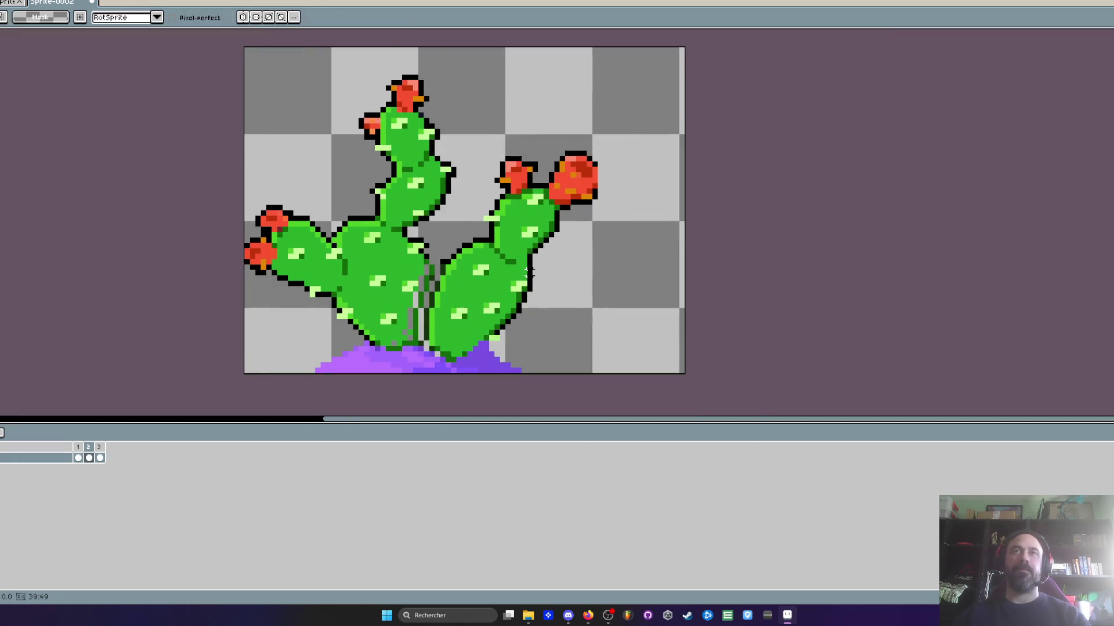
drag(529, 273, 503, 317)
scroll(504, 290, down, 1)
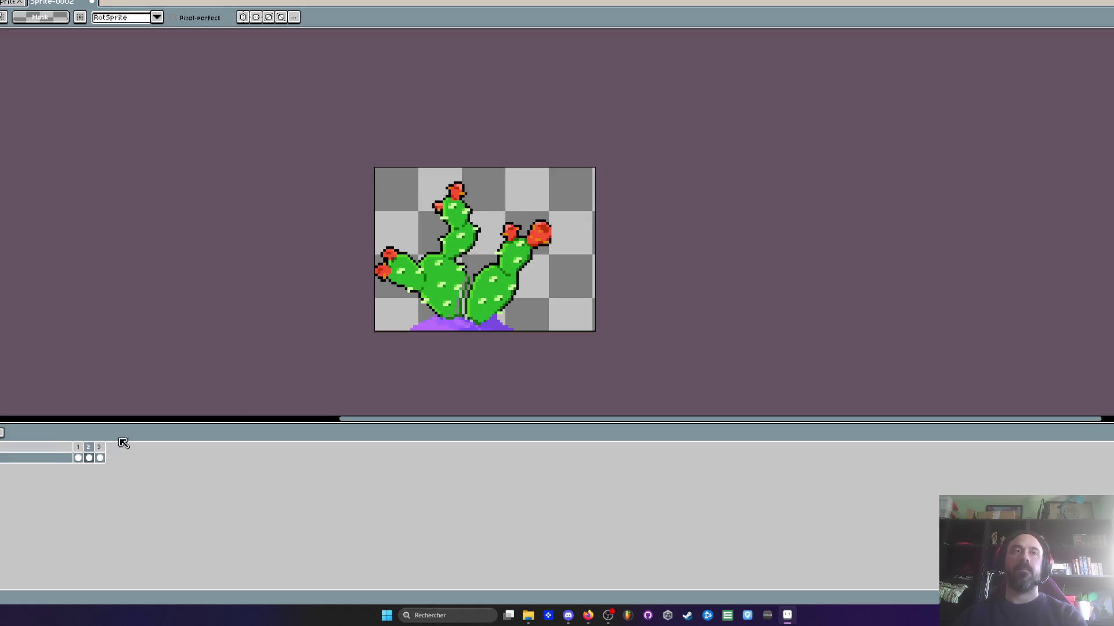
Mark frames 2–3 as a looping section and confirm their 50 ms duration
drag(88, 447, 99, 447)
right_click(97, 450)
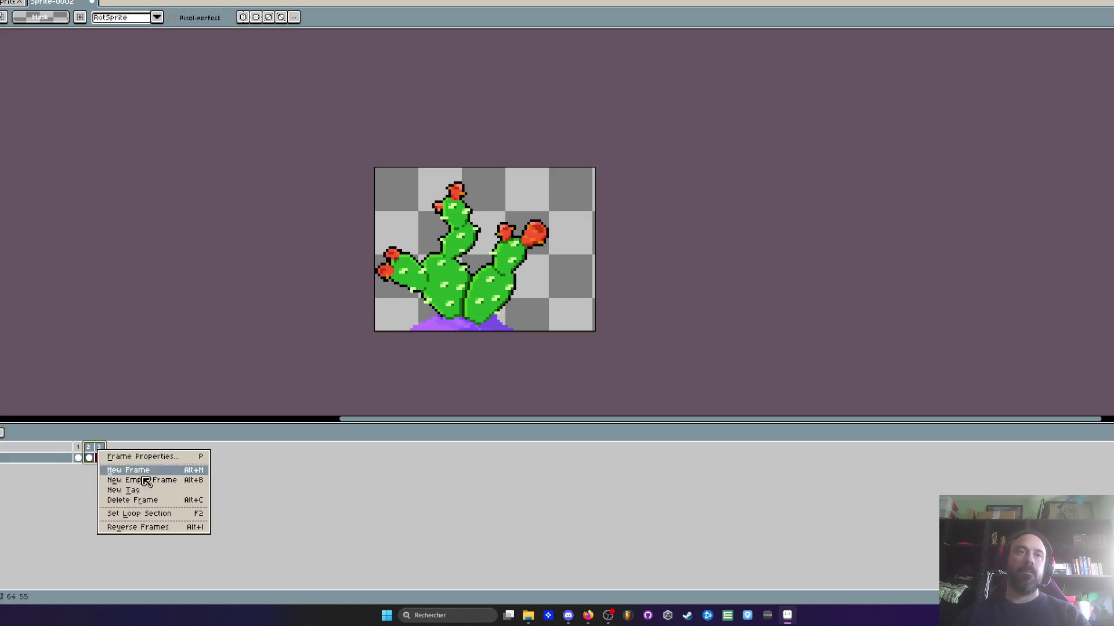
click(142, 514)
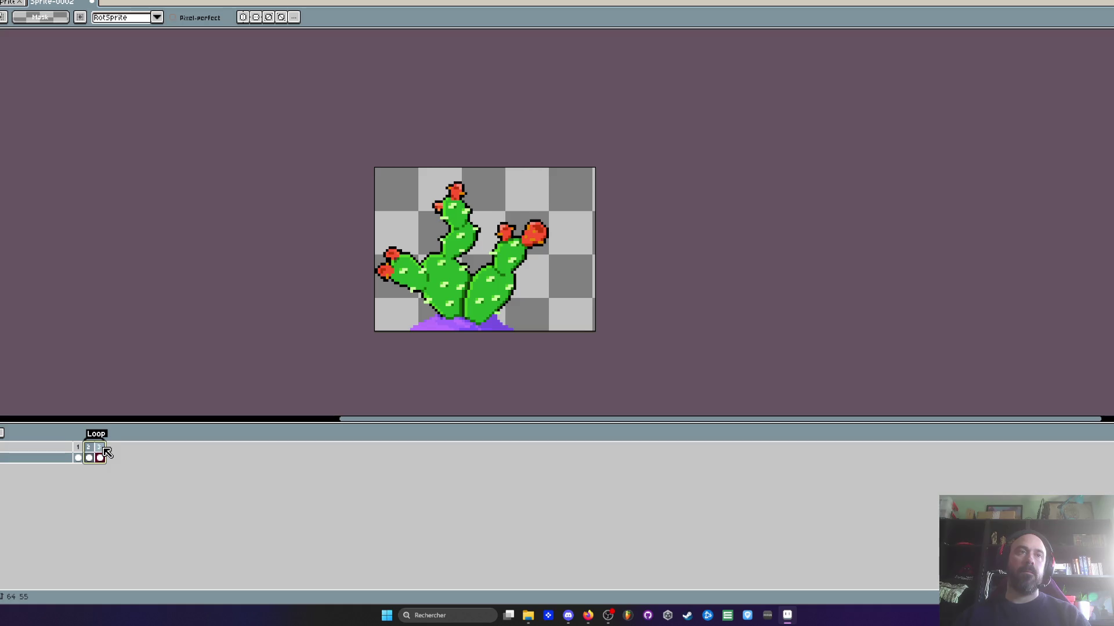
double_click(88, 447)
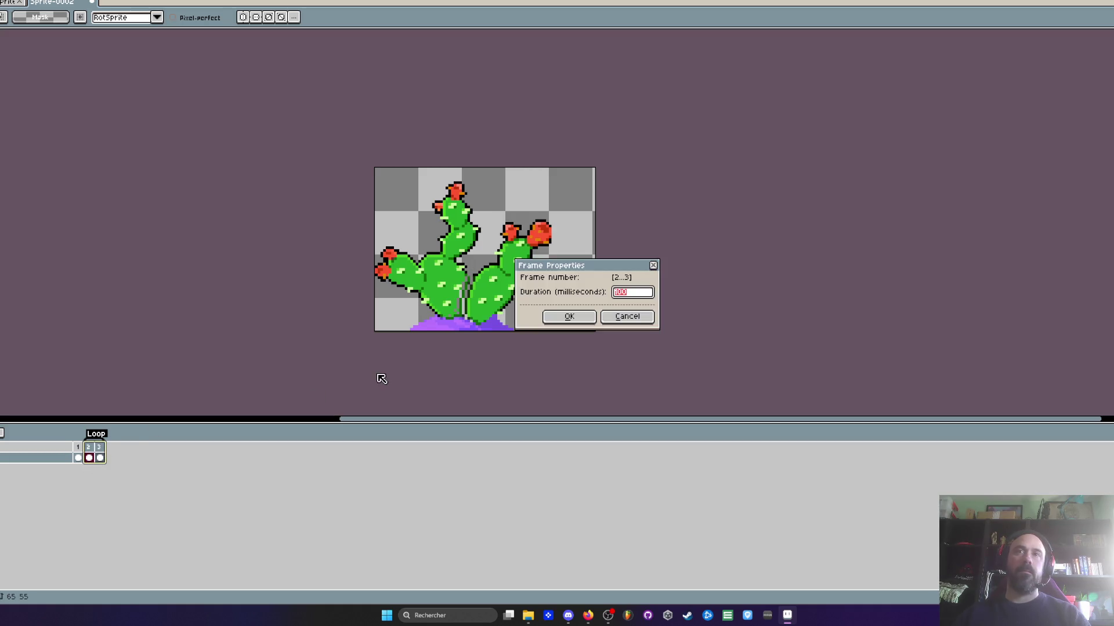
click(569, 316)
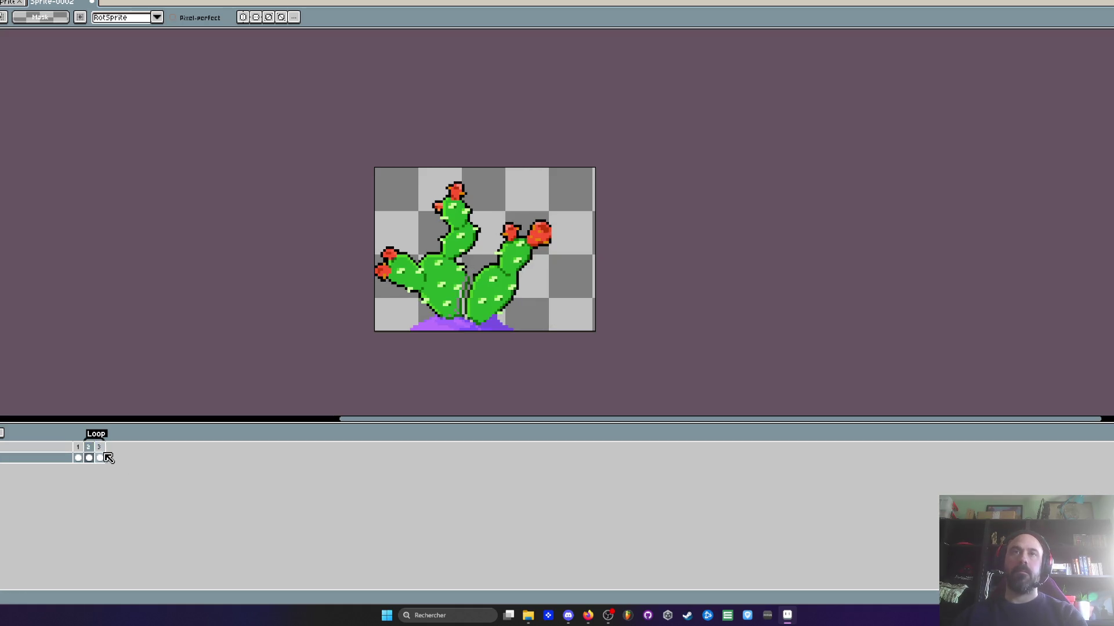
Play the animation preview from frame 1 and drop the current selection
click(80, 458)
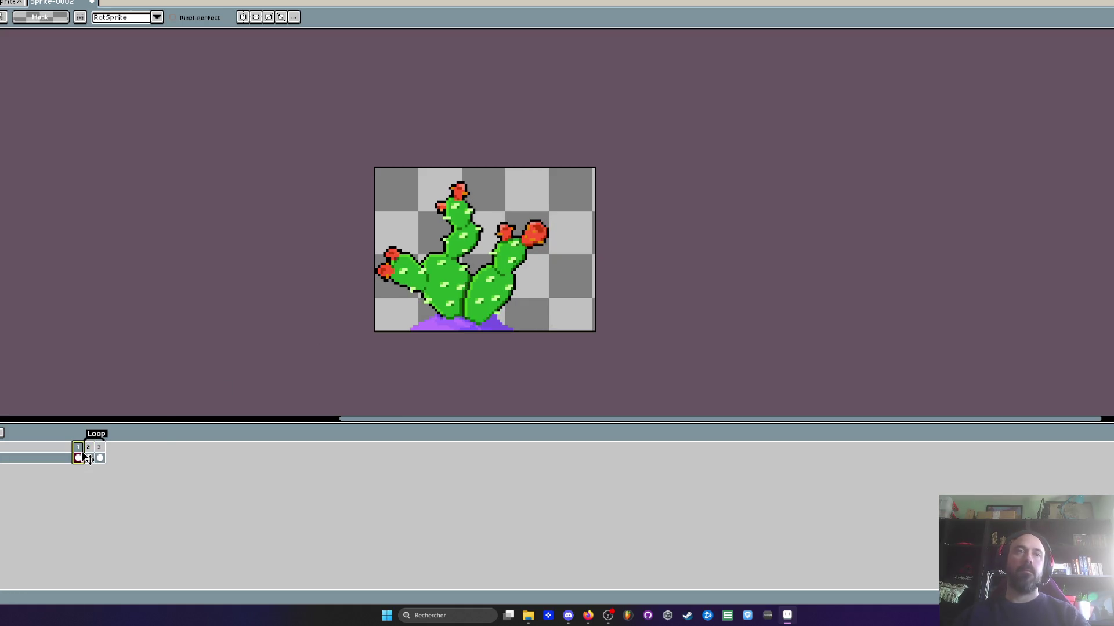
scroll(425, 252, up, 2)
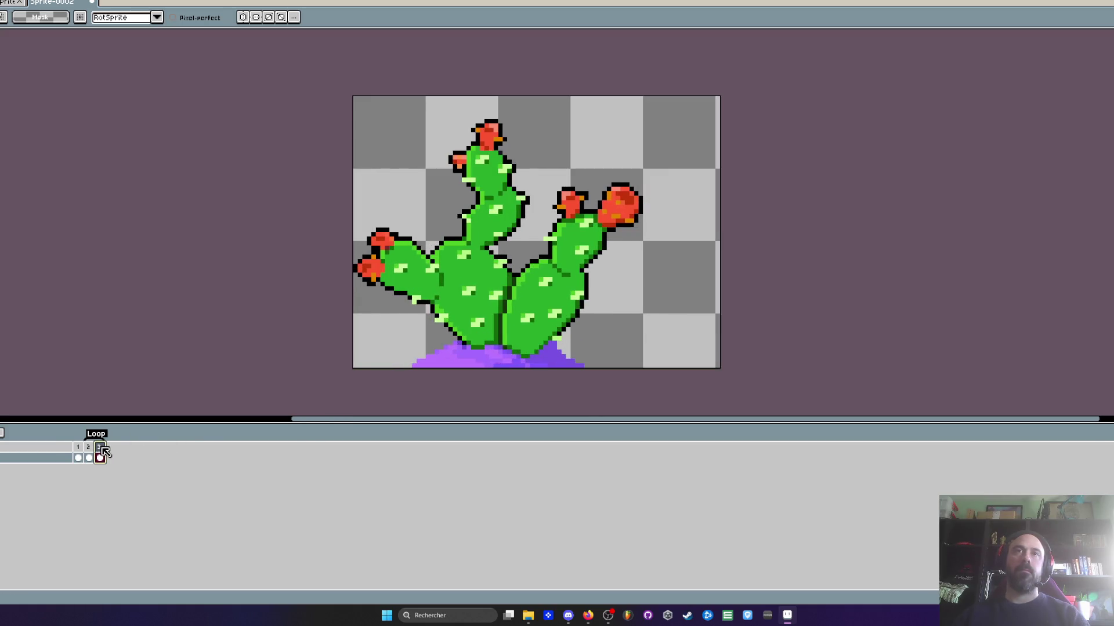
scroll(455, 265, up, 2)
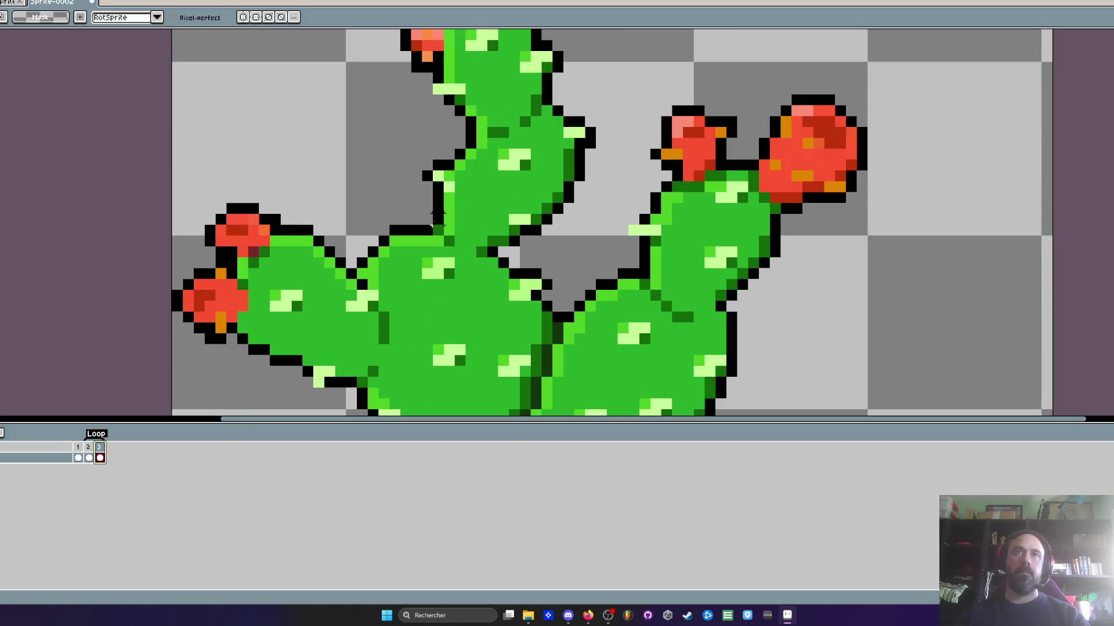
mouse_move(537, 248)
mouse_down()
mouse_move(638, 116)
mouse_move(429, 69)
mouse_move(406, 356)
mouse_up()
scroll(485, 258, down, 1)
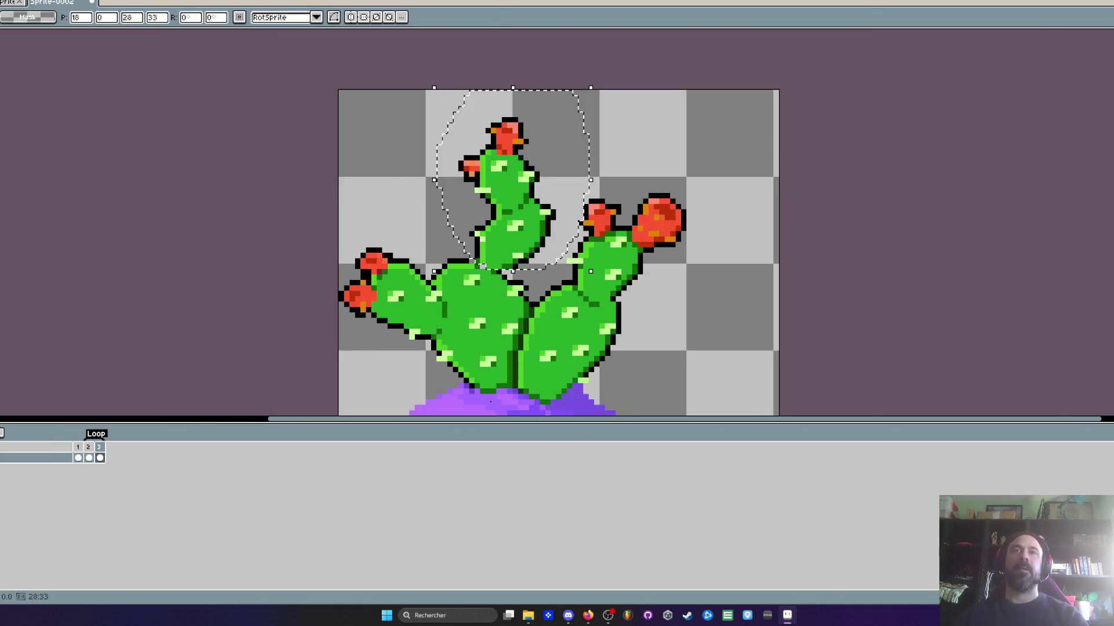
key(Return)
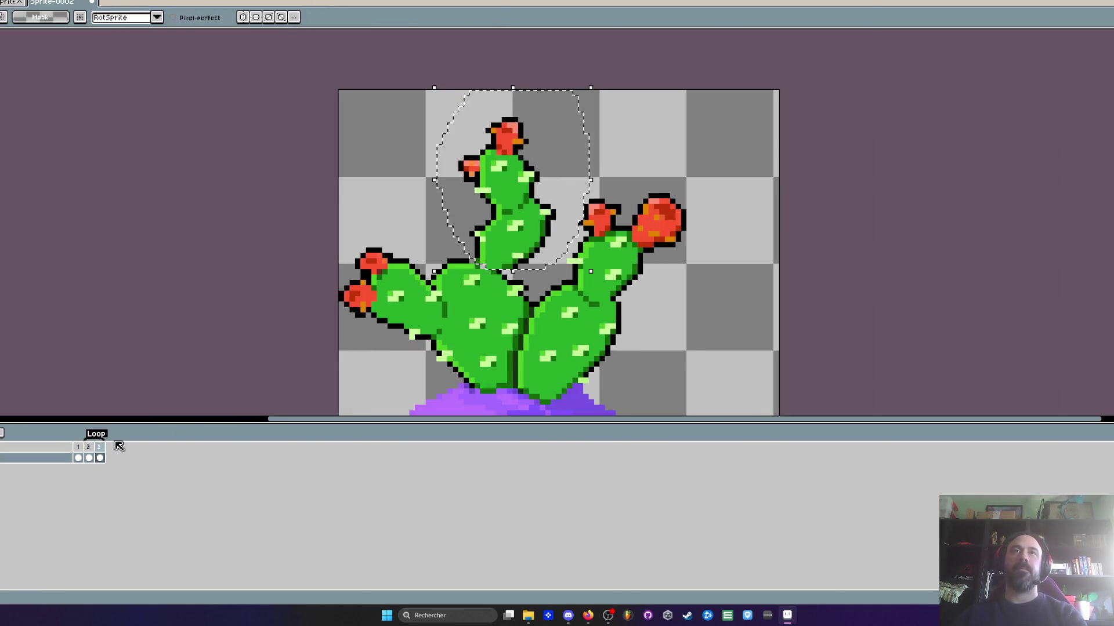
scroll(566, 352, down, 1)
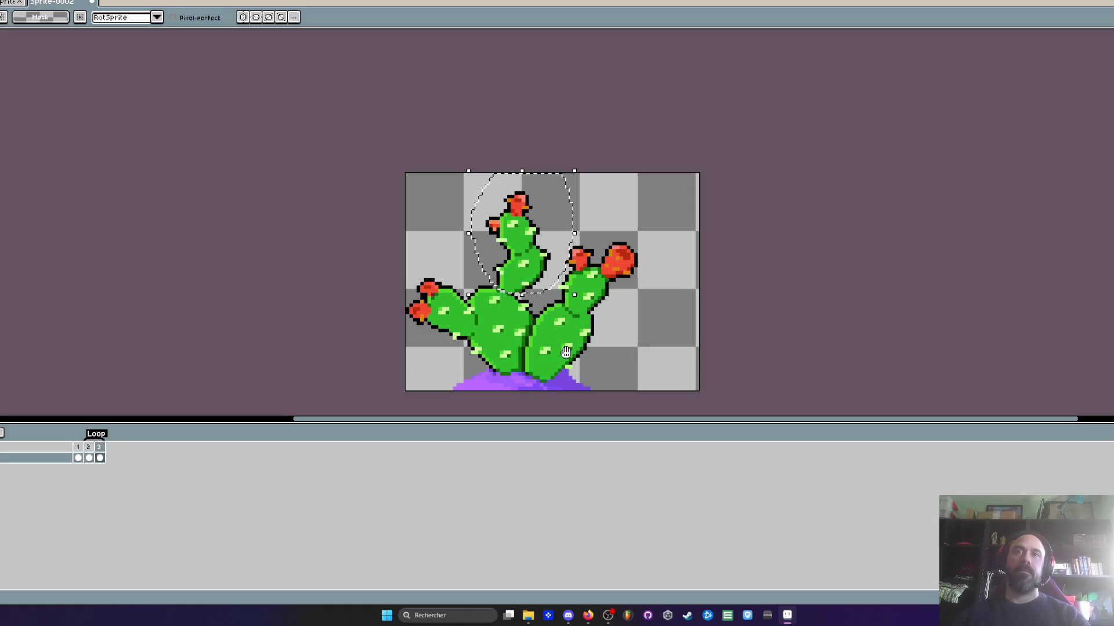
key(ctrl+d)
Give frames 2 and 3 an 80 ms duration, then switch to the saguaro sprite
drag(90, 453, 100, 453)
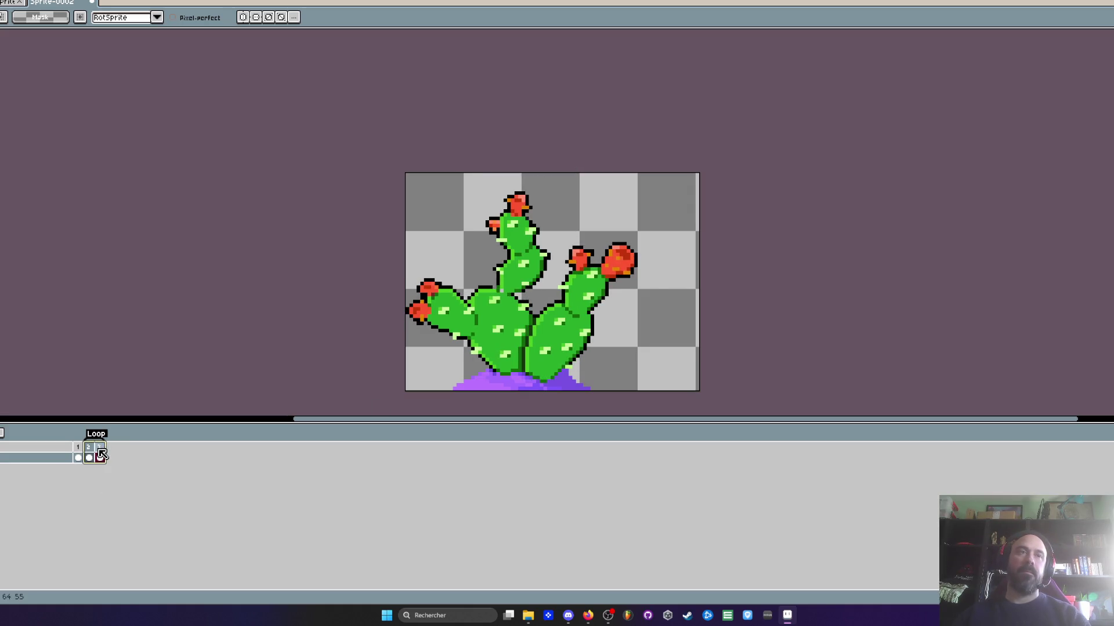
double_click(101, 454)
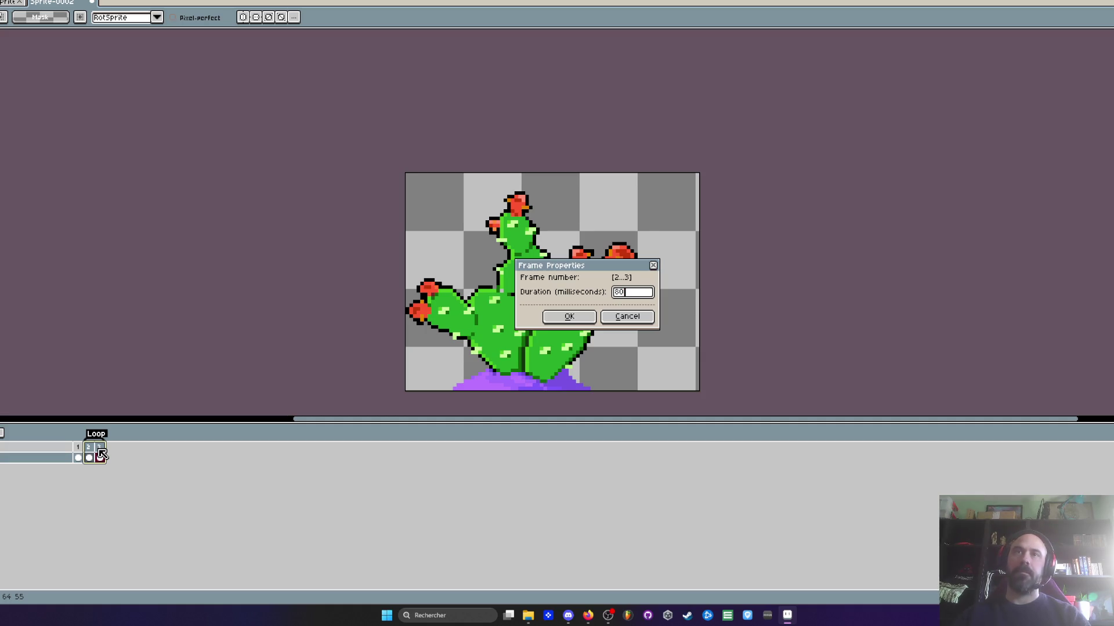
click(555, 320)
click(207, 470)
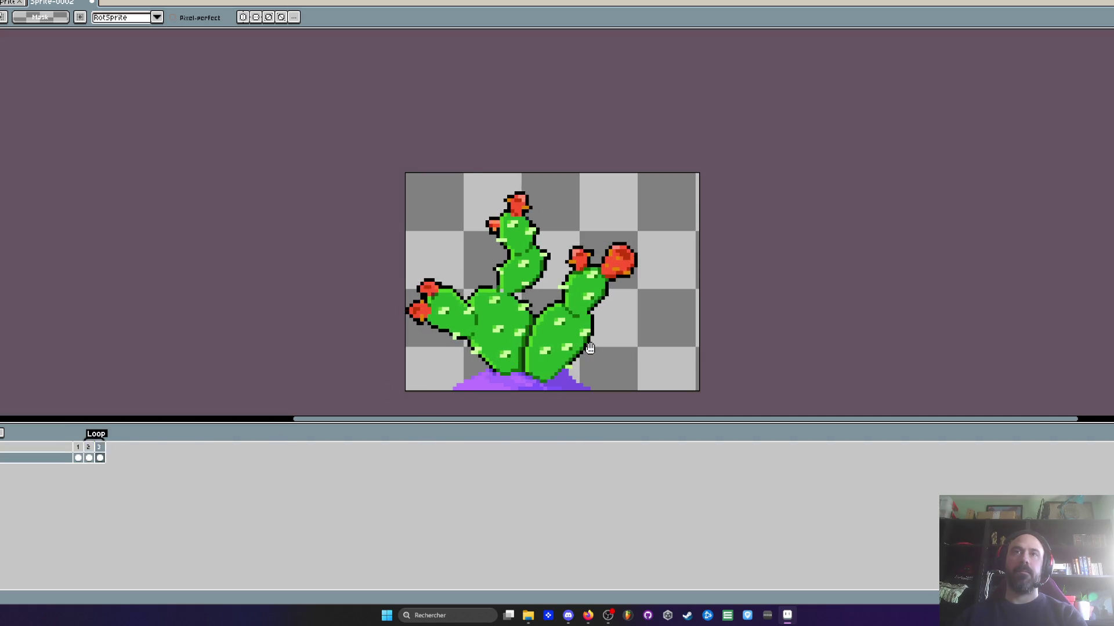
click(9, 3)
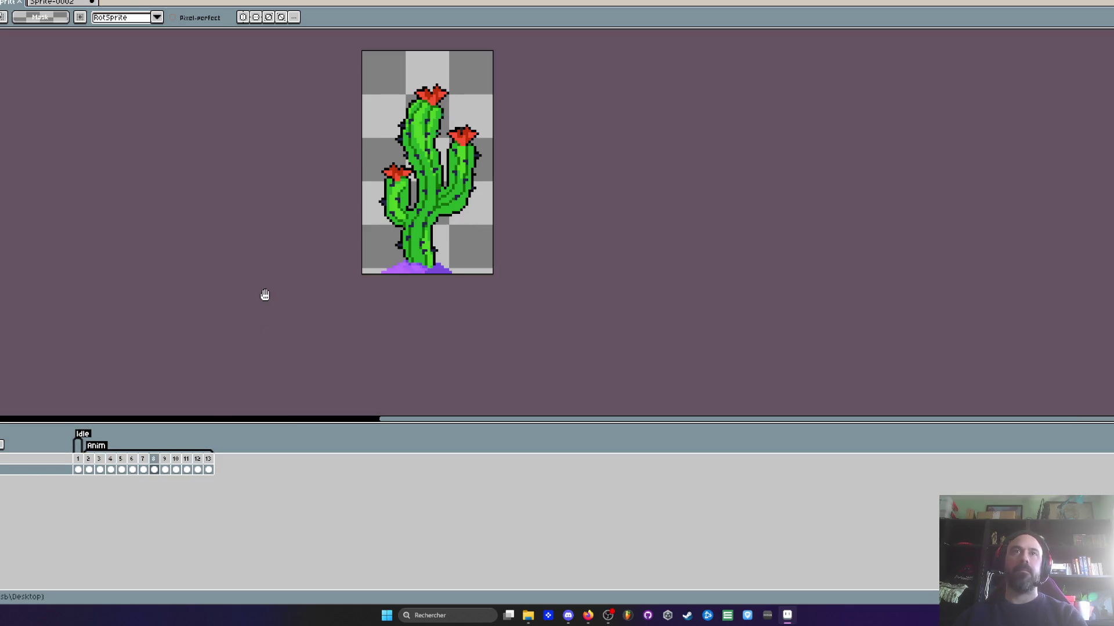
On the prickly-pear sprite, replace frames 2–3 with new frames for five in total
click(61, 3)
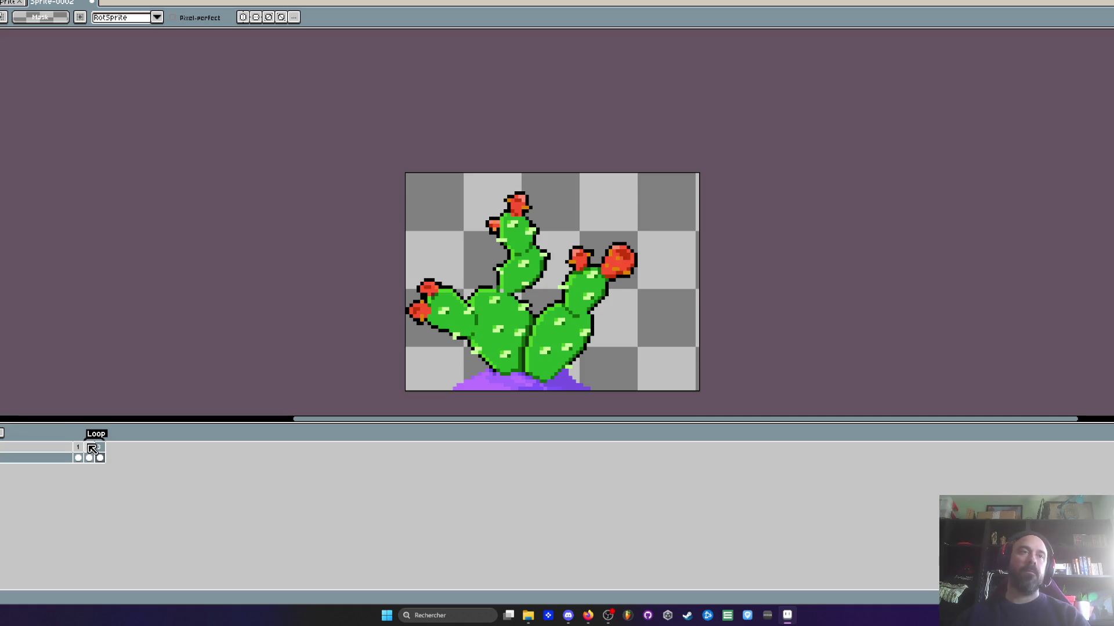
drag(92, 448, 99, 455)
key(Delete)
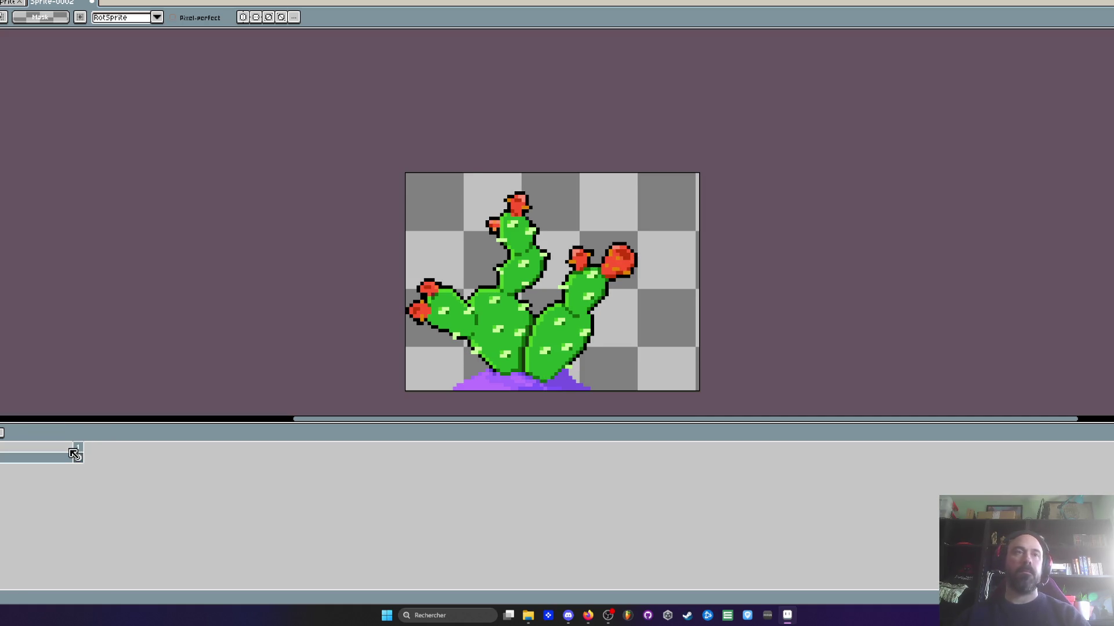
key(alt+n)
key(alt+n)
key(alt+n)
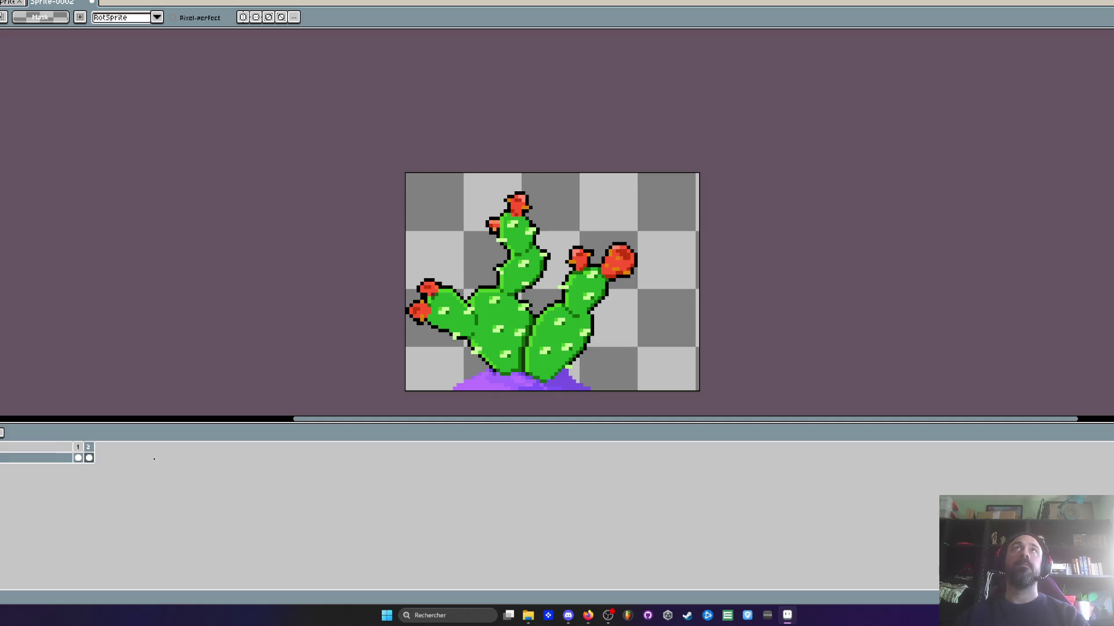
On frame 2, draw a line left of the cactus base and extend the canvas leftward
click(89, 457)
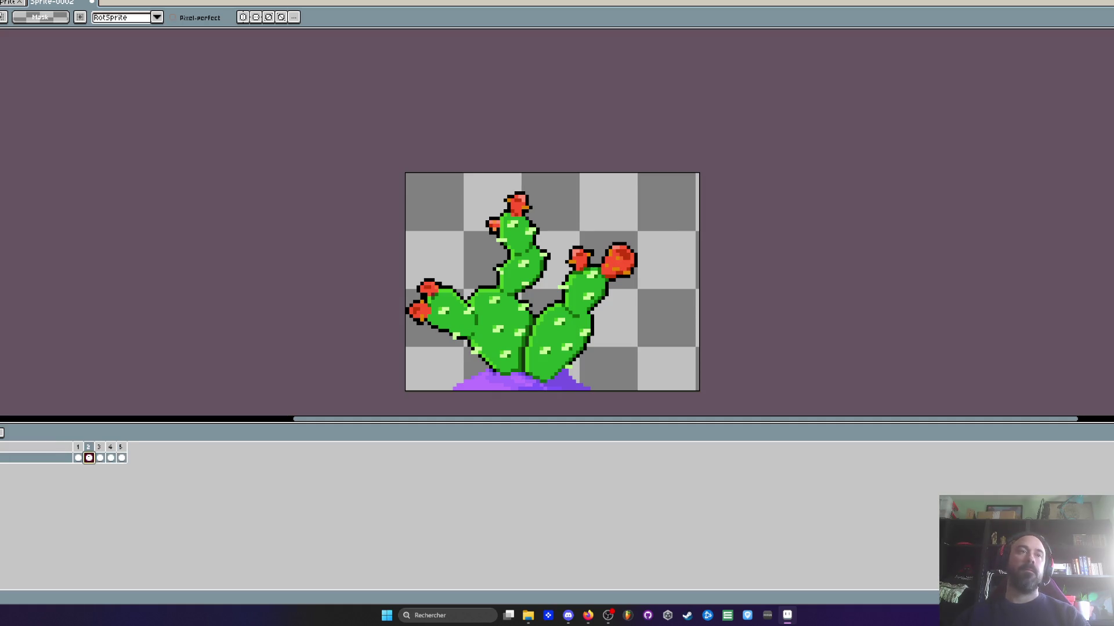
scroll(484, 281, up, 1)
scroll(483, 299, up, 1)
scroll(511, 290, up, 1)
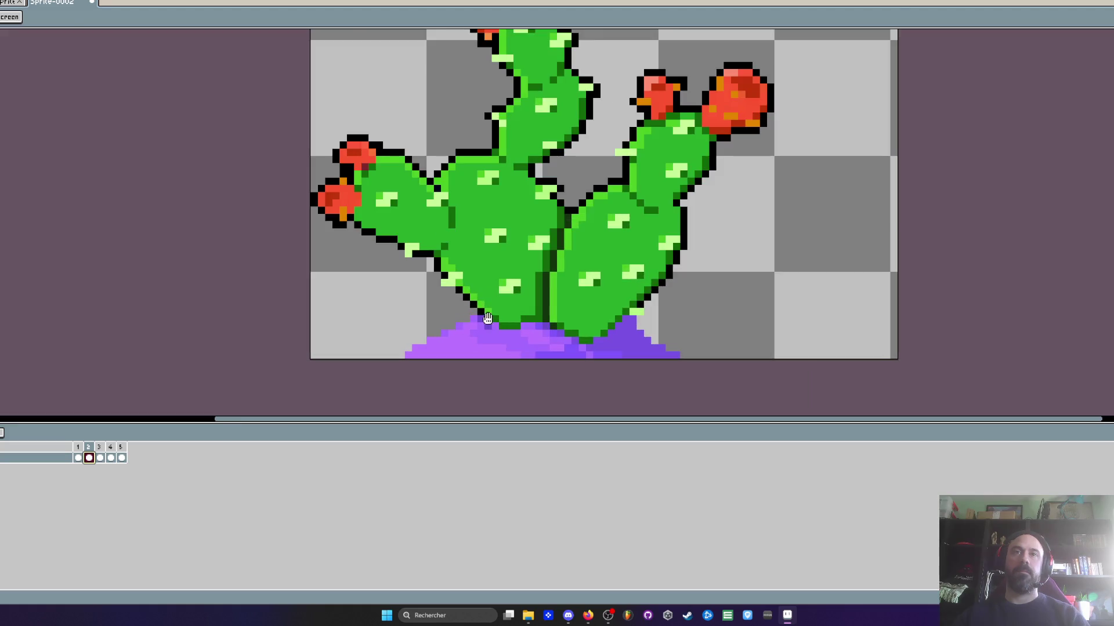
scroll(415, 312, down, 1)
mouse_move(493, 312)
mouse_down()
mouse_move(445, 312)
mouse_move(493, 32)
mouse_move(716, 174)
mouse_up()
key(ctrl+alt+c)
drag(336, 121, 210, 174)
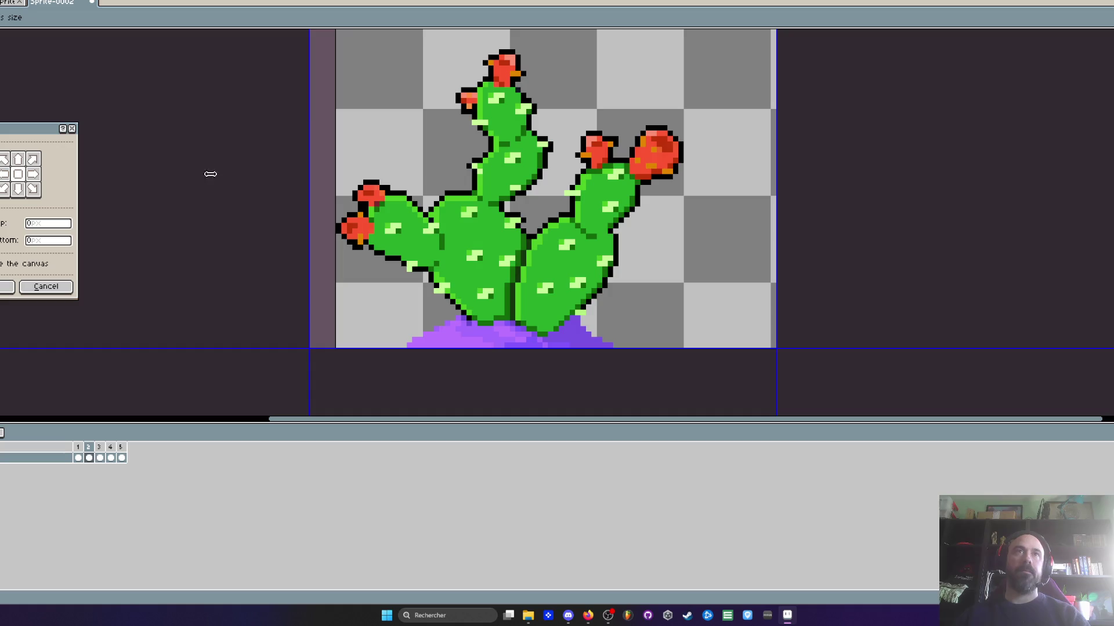
Apply the enlarged canvas size
click(10, 287)
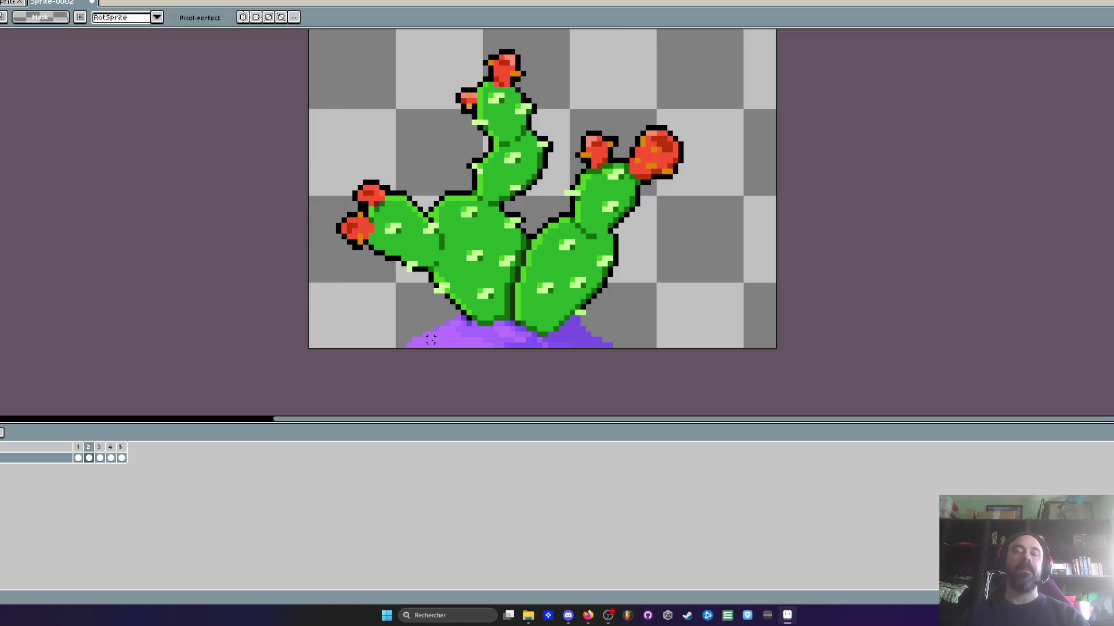
scroll(501, 365, up, 1)
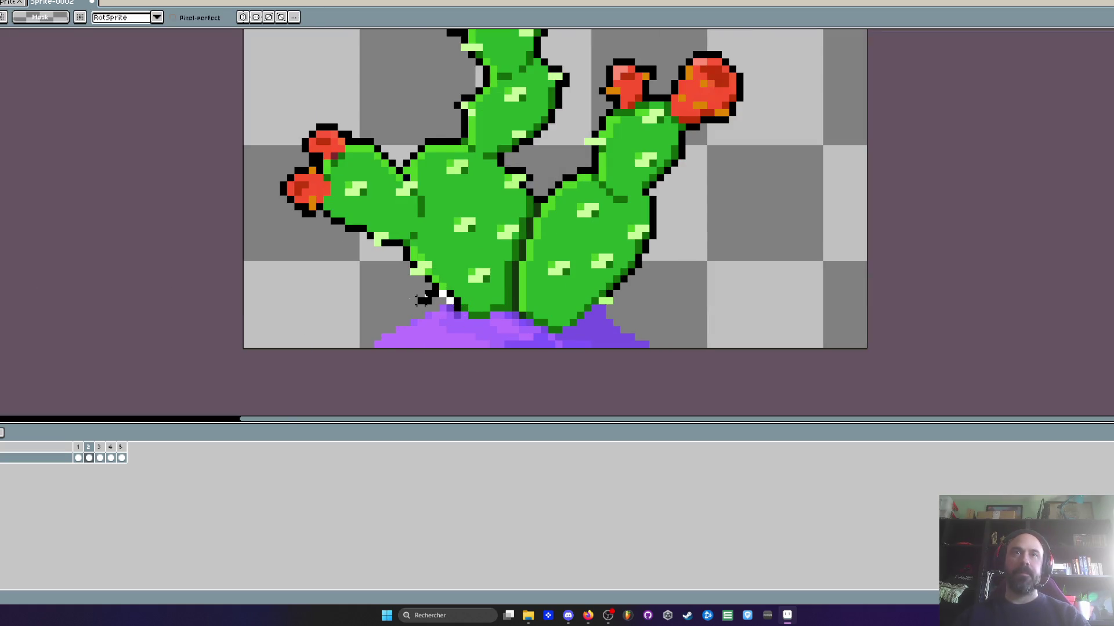
scroll(429, 299, down, 1)
scroll(398, 299, up, 1)
scroll(389, 298, down, 1)
Lasso the cactus pads above the purple base on frame 2
mouse_move(385, 298)
mouse_down()
mouse_move(325, 70)
mouse_move(713, 319)
mouse_move(560, 376)
mouse_move(522, 371)
mouse_up()
scroll(609, 296, up, 1)
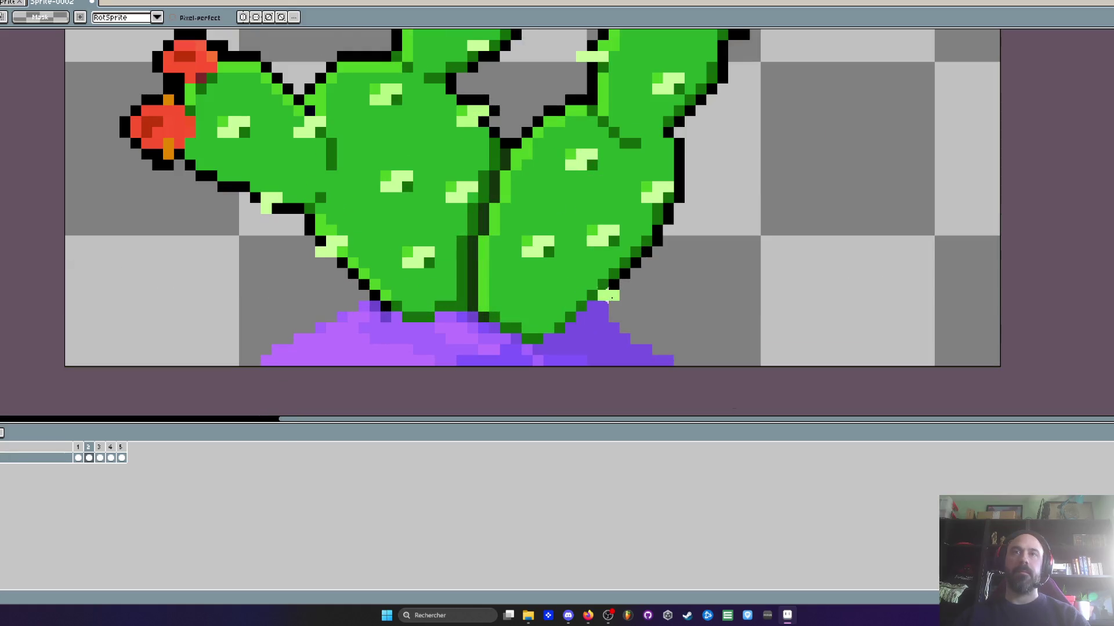
mouse_move(592, 295)
mouse_down()
mouse_move(444, 301)
mouse_move(258, 286)
mouse_move(505, 64)
mouse_move(622, 371)
mouse_move(440, 374)
mouse_up()
scroll(348, 296, down, 1)
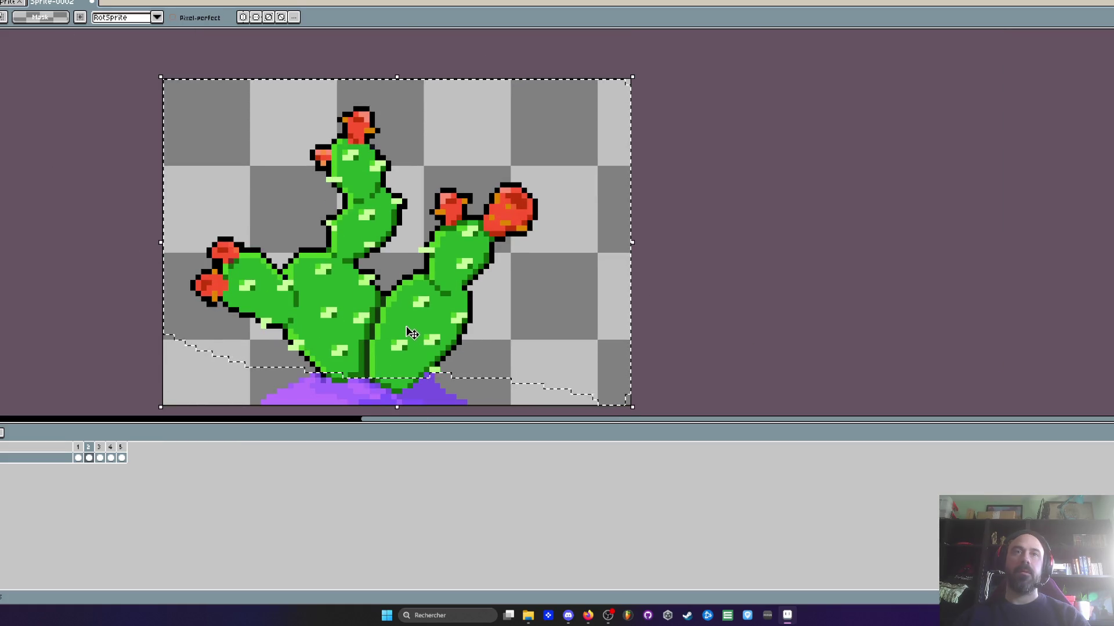
Shift frame 2's cactus one pixel right and insert another frame copy
key(Right)
key(Return)
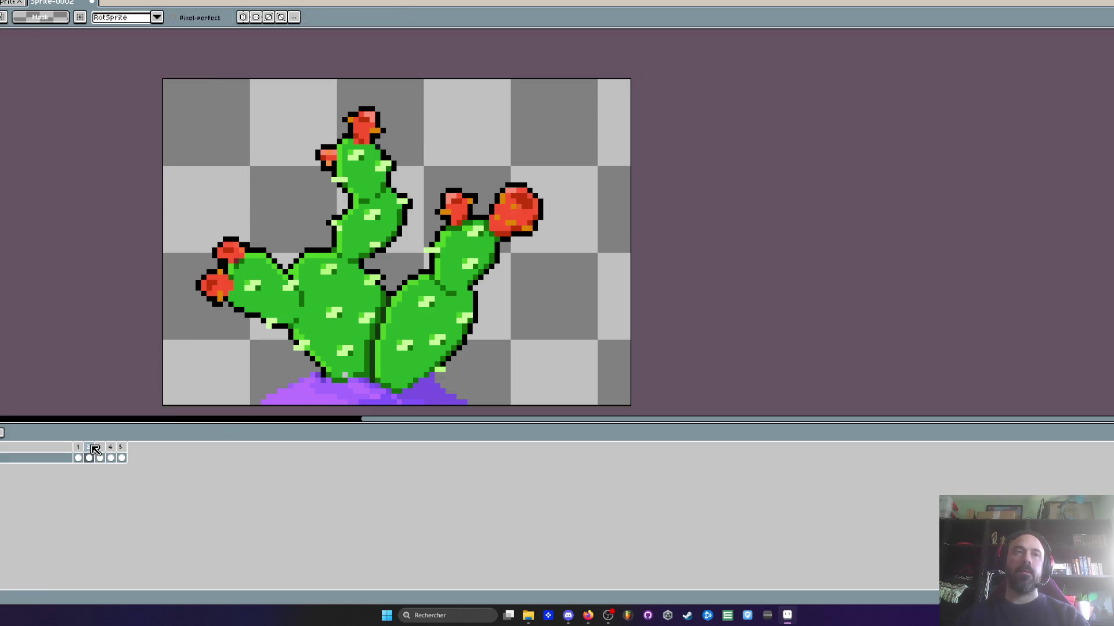
click(78, 448)
key(alt+n)
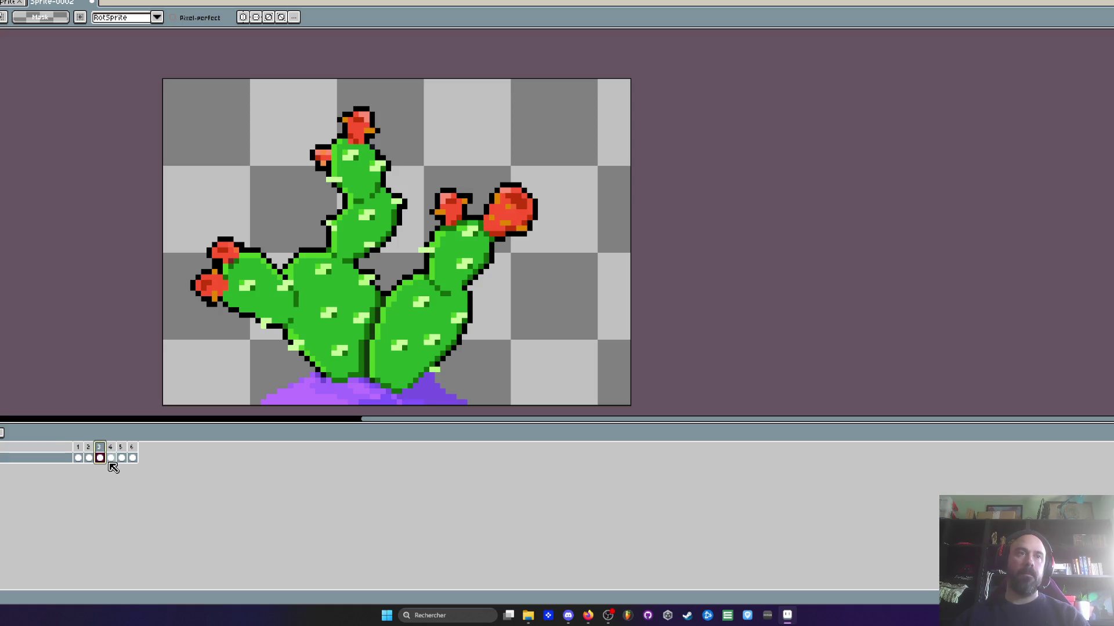
On frame 4, select the cactus and shift it one pixel left
click(100, 459)
click(110, 458)
scroll(313, 348, up, 2)
mouse_move(318, 346)
mouse_down()
mouse_move(578, 361)
mouse_move(684, 47)
mouse_move(437, 49)
mouse_move(294, 282)
mouse_move(475, 351)
mouse_up()
scroll(607, 362, down, 2)
scroll(464, 348, down, 1)
mouse_move(481, 110)
mouse_down()
mouse_move(533, 58)
mouse_move(435, 137)
mouse_up()
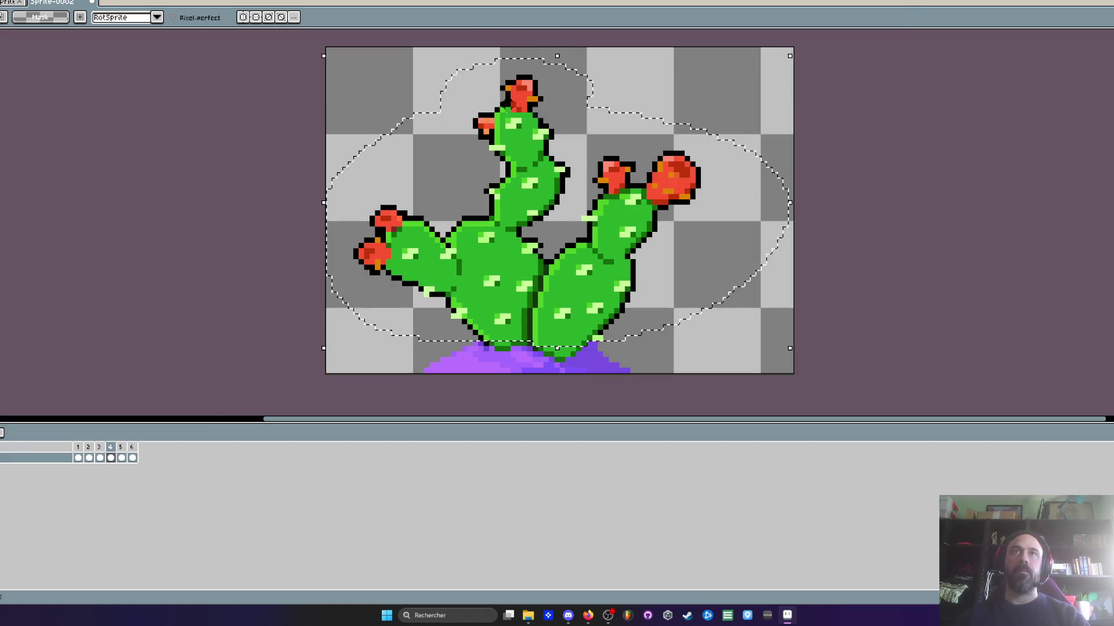
key(ctrl+d)
key(ctrl+z)
key(ctrl+d)
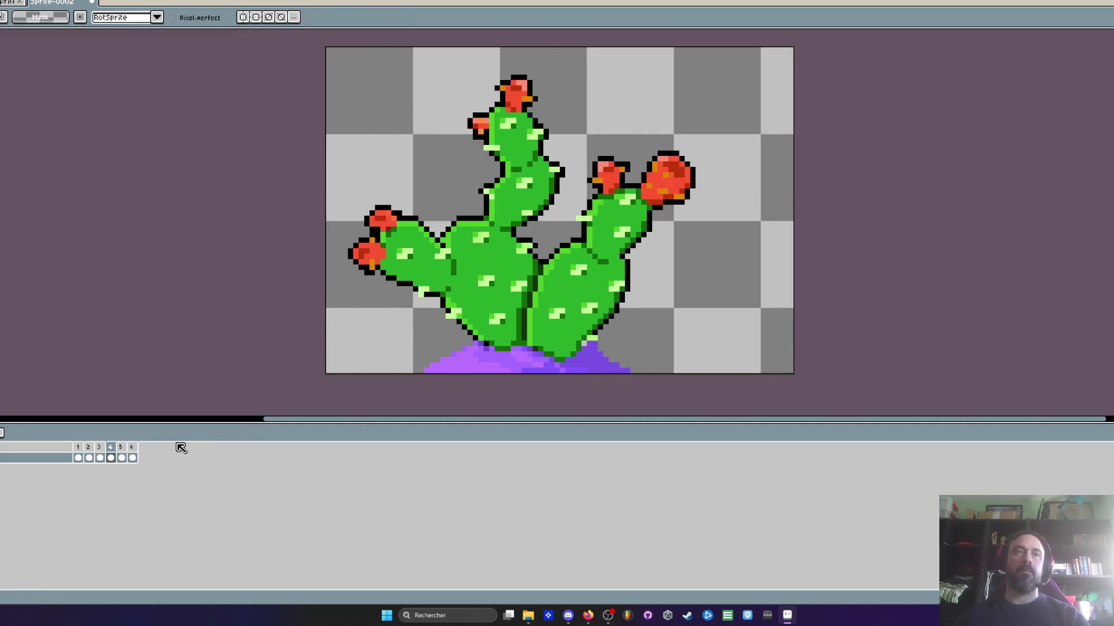
Delete the extra frames 5 and 6, leaving a four-frame animation
click(131, 448)
key(Delete)
click(121, 458)
key(Delete)
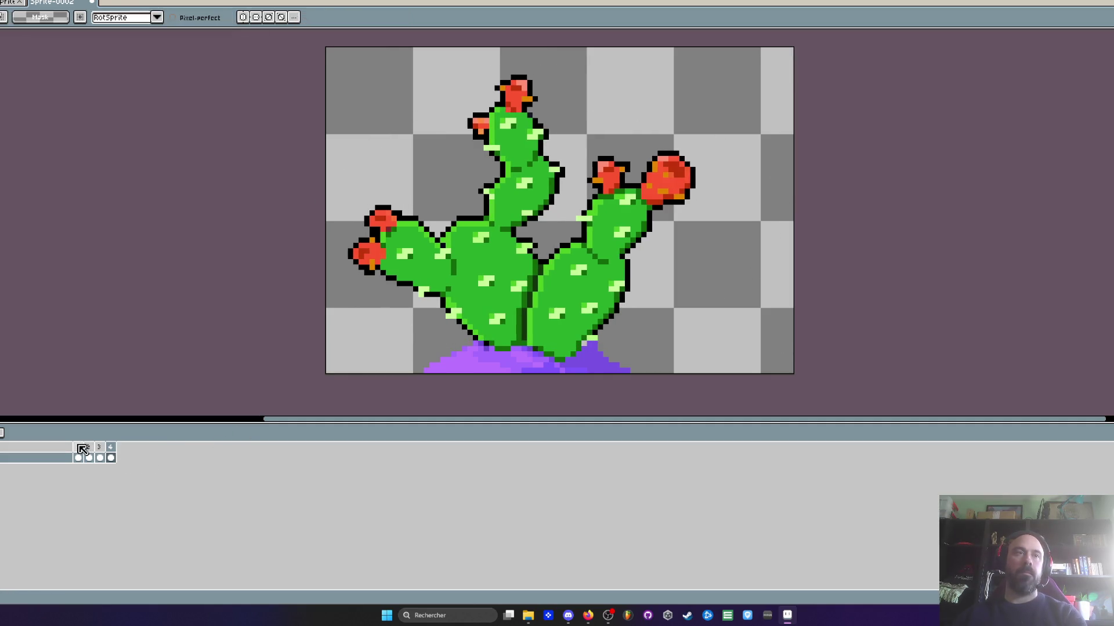
click(87, 447)
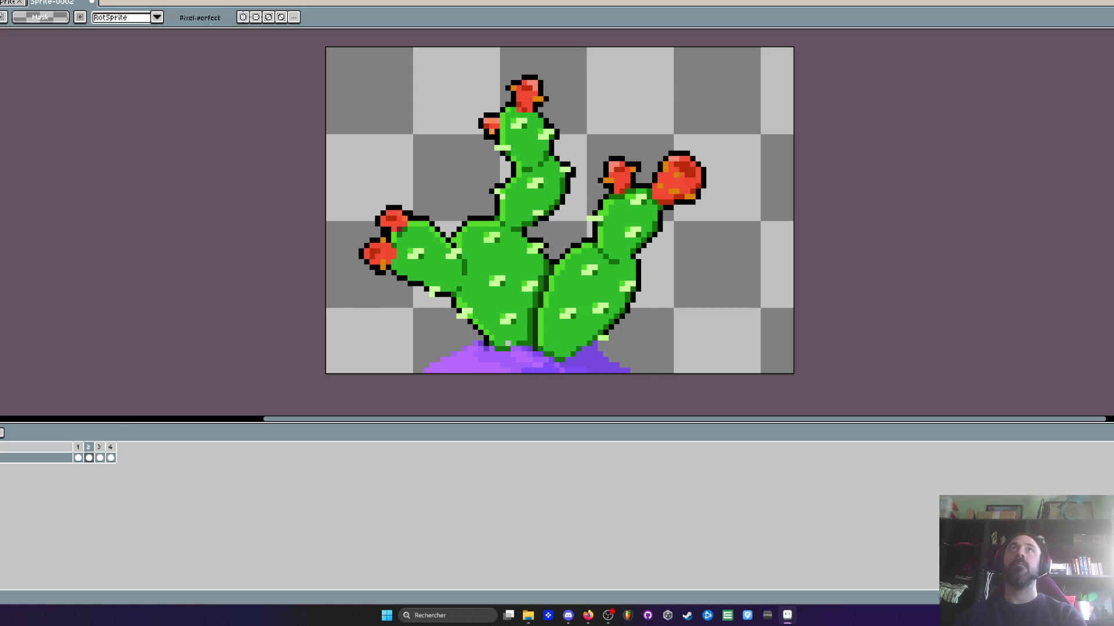
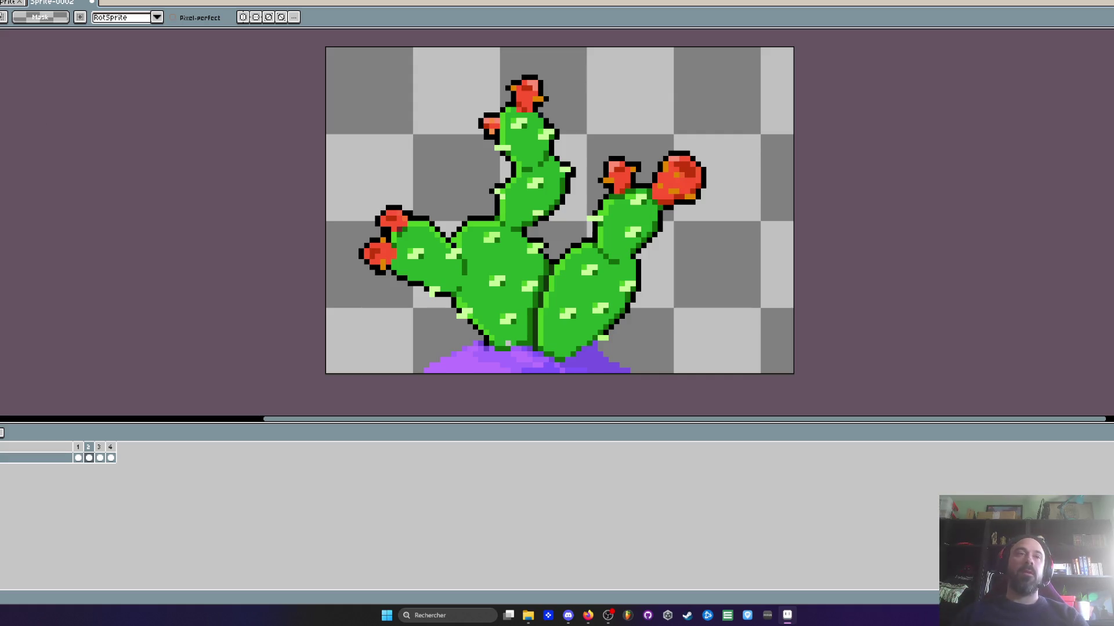
Select frames 2–4 of the prickly pear and tag them as a Loop
click(101, 458)
click(111, 458)
click(89, 458)
click(102, 459)
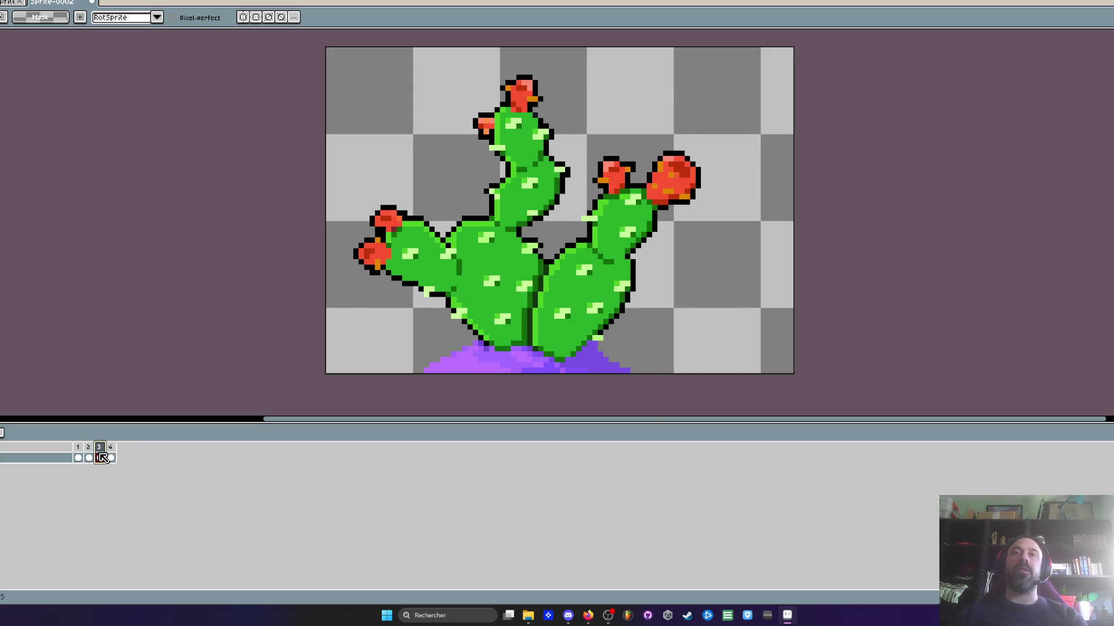
drag(89, 447, 110, 446)
right_click(110, 448)
click(154, 513)
Play the sway animation, including the new fifth frame, then zoom the canvas out
key(Return)
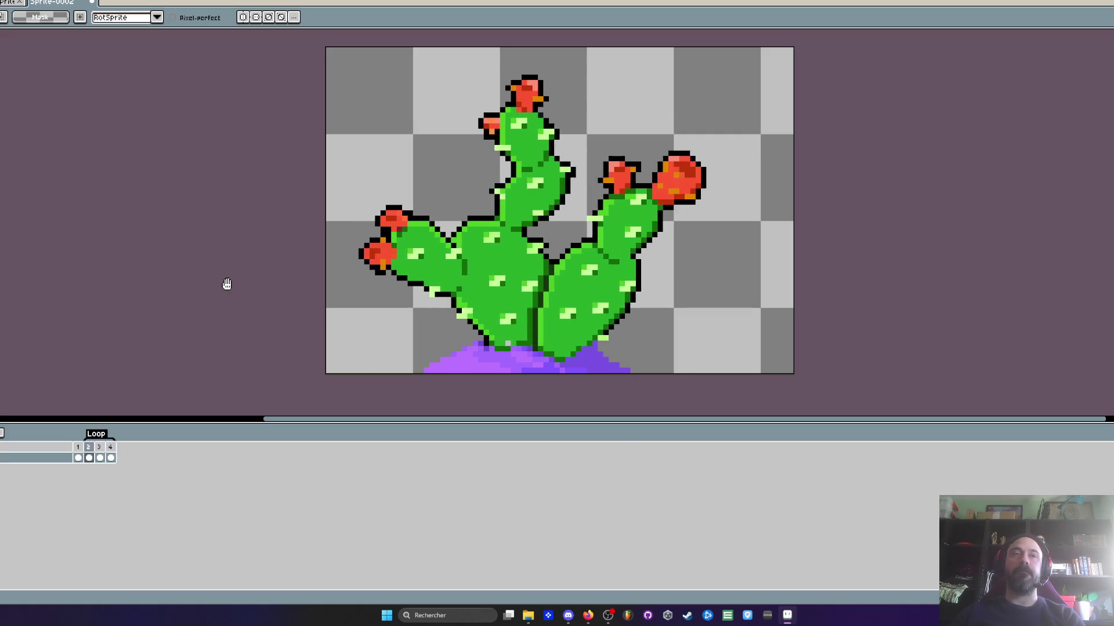
click(77, 457)
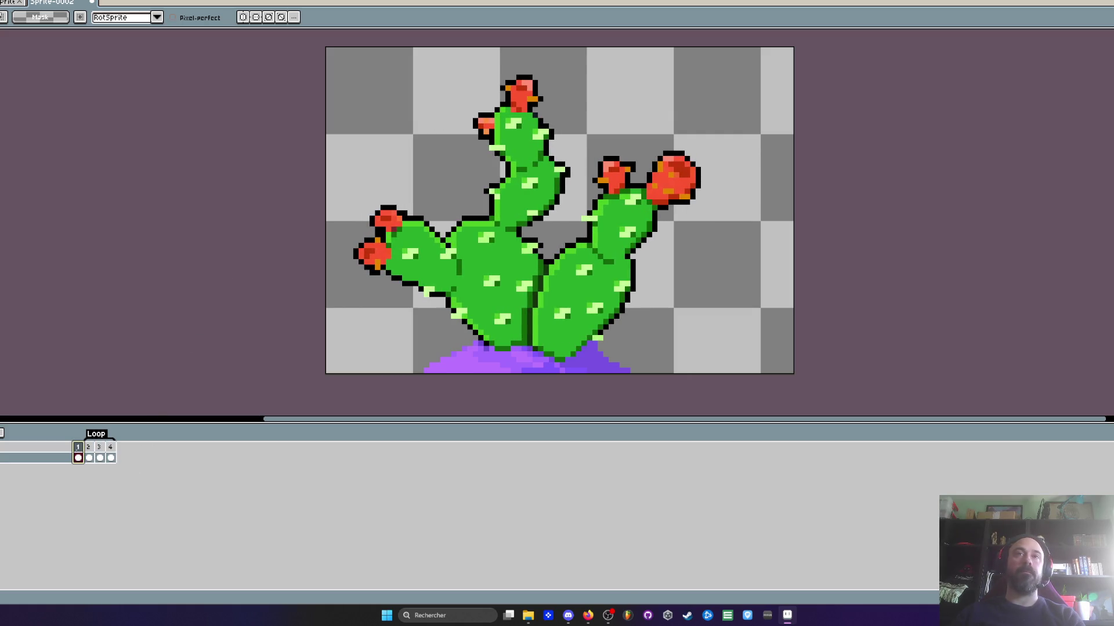
drag(78, 458, 109, 460)
click(100, 458)
key(Return)
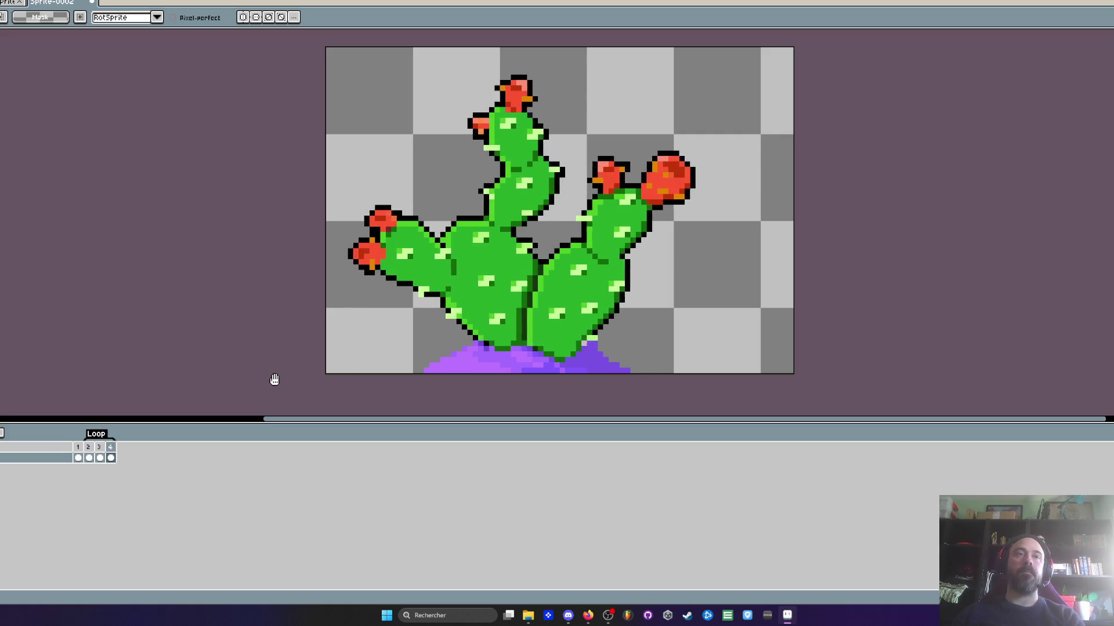
click(90, 451)
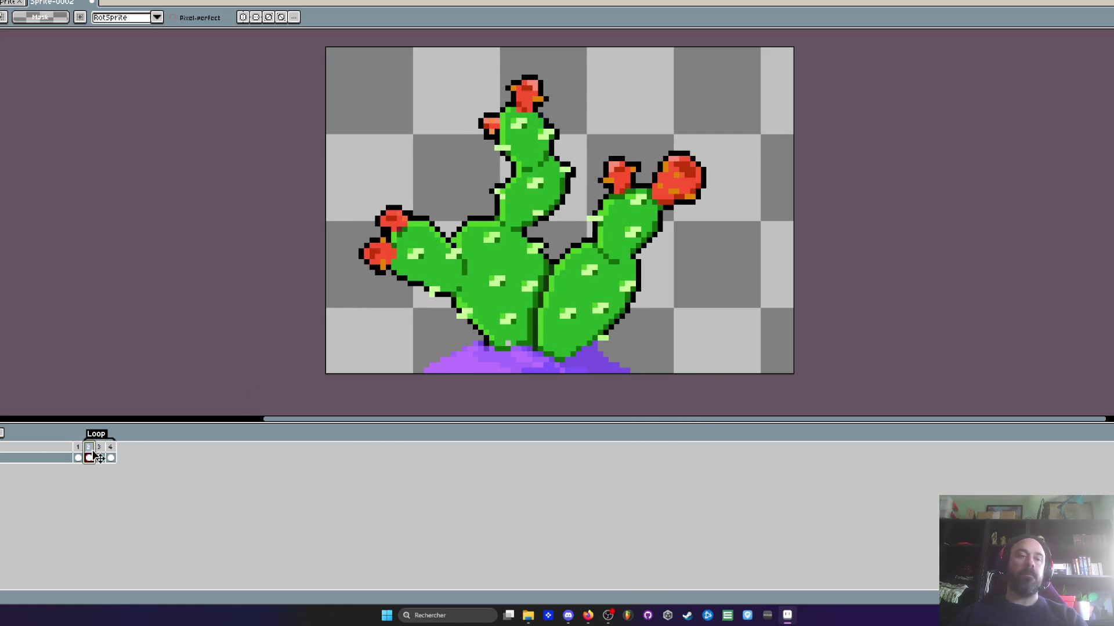
click(110, 452)
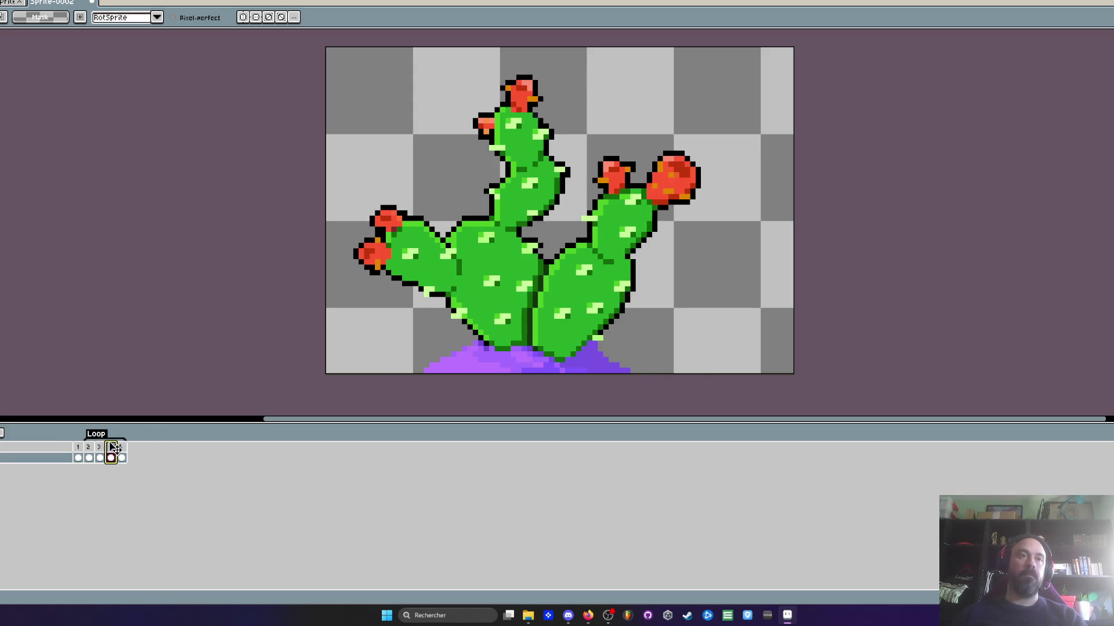
key(Return)
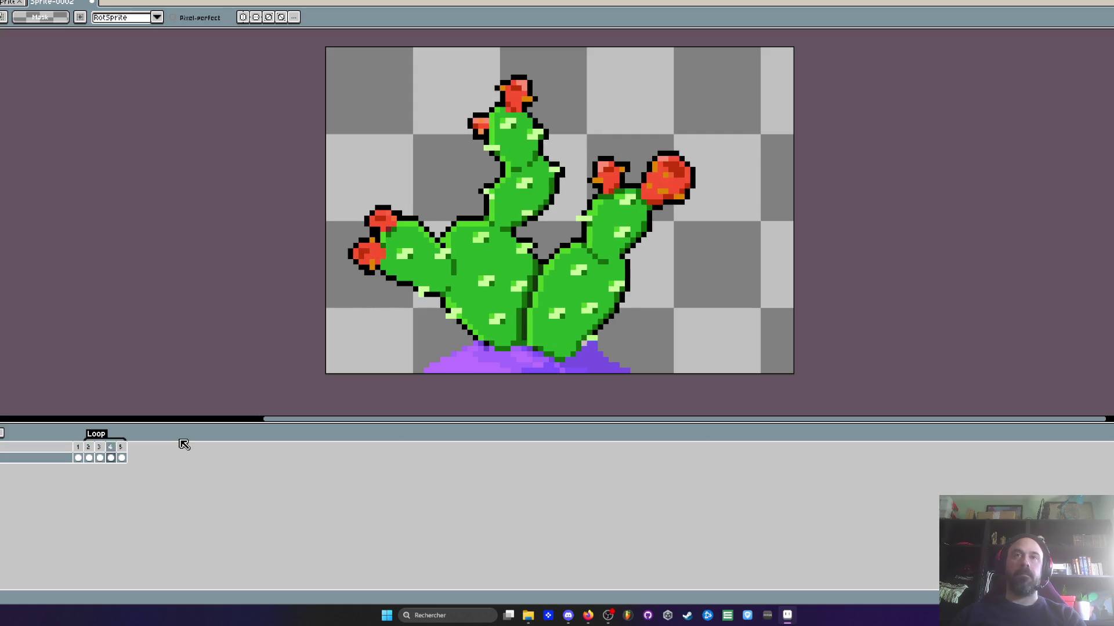
key(minus)
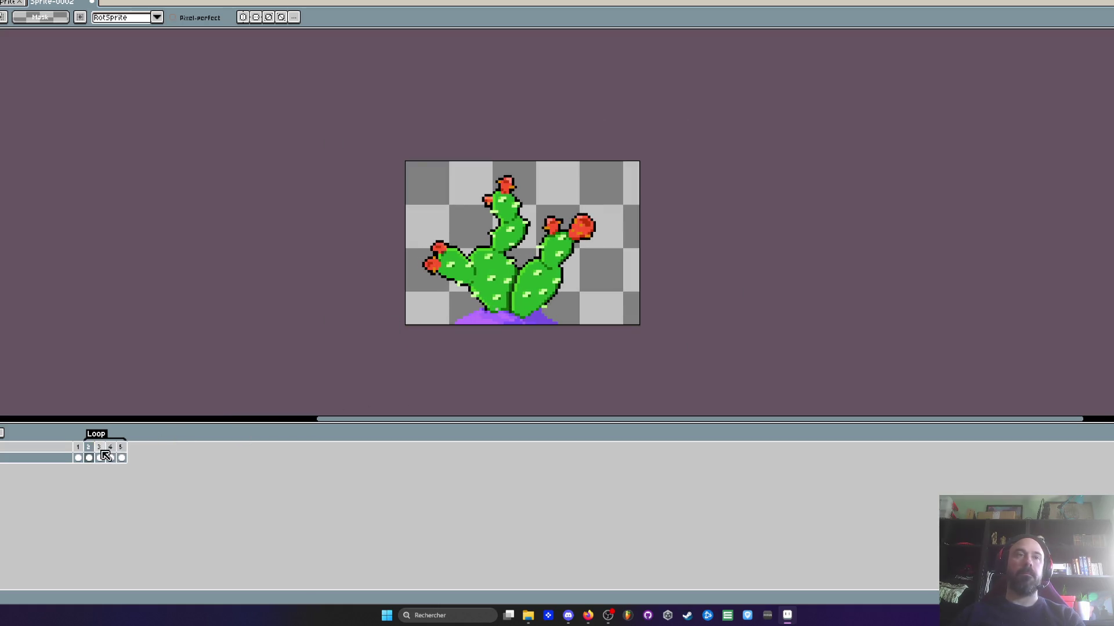
Set frames 2–5 to a 50 ms duration and play the animation
double_click(112, 451)
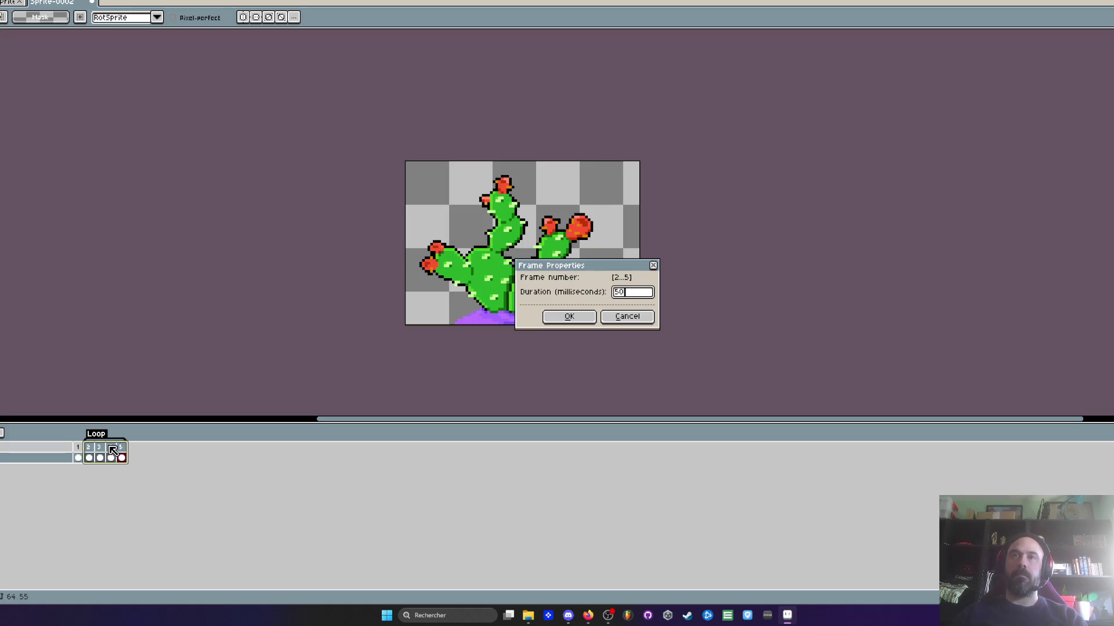
click(571, 316)
click(92, 455)
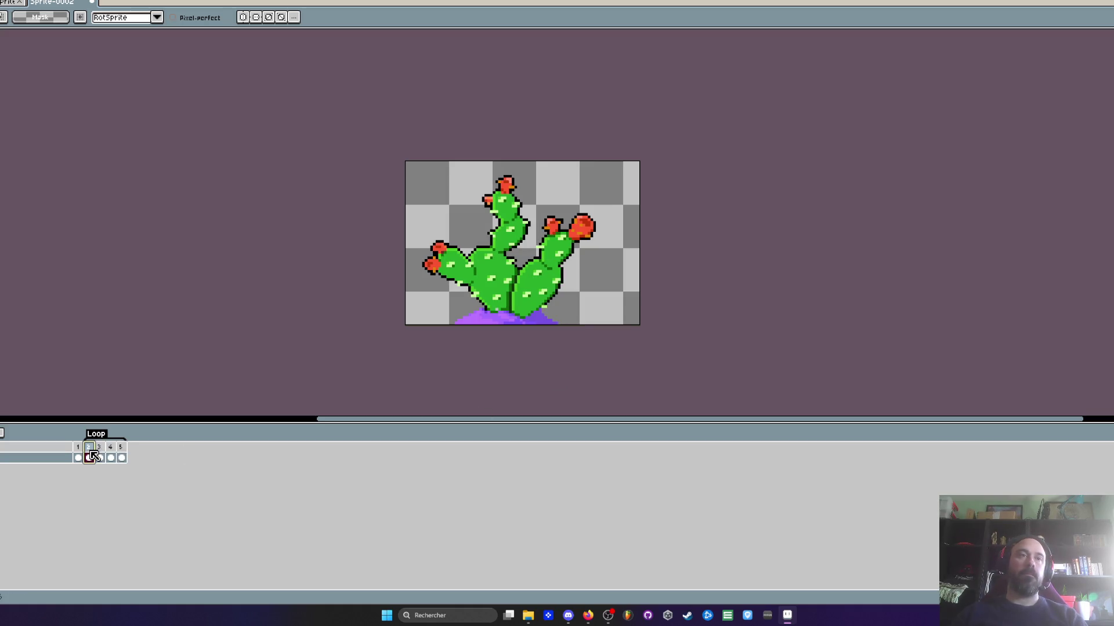
key(Return)
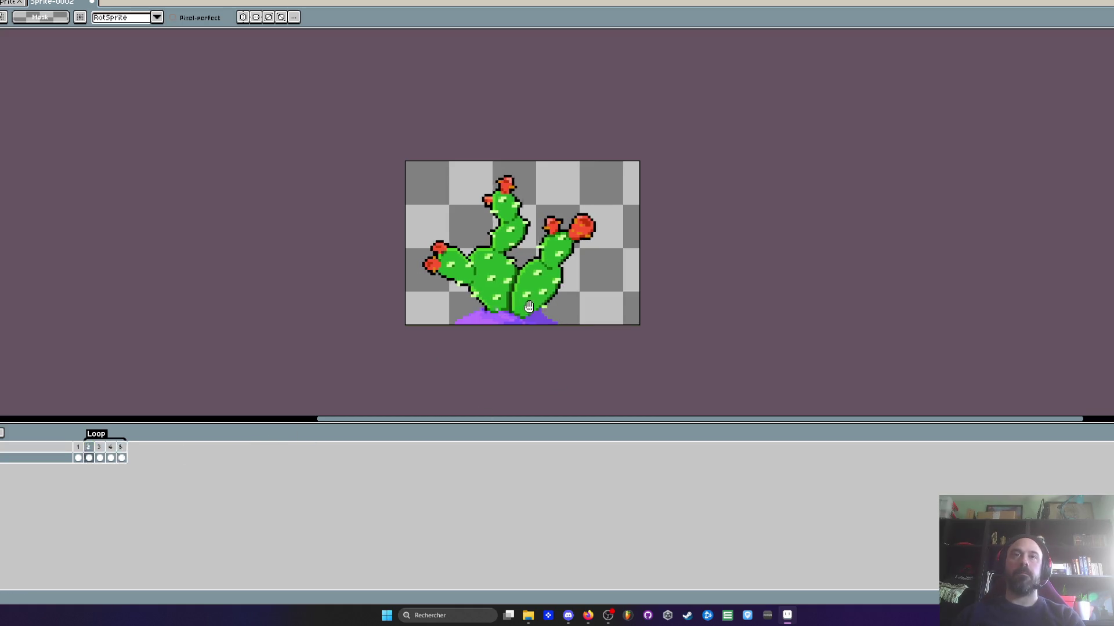
Check frame 6's duration on the tall cactus sprite, then reselect prickly pear frames 2–5
click(12, 2)
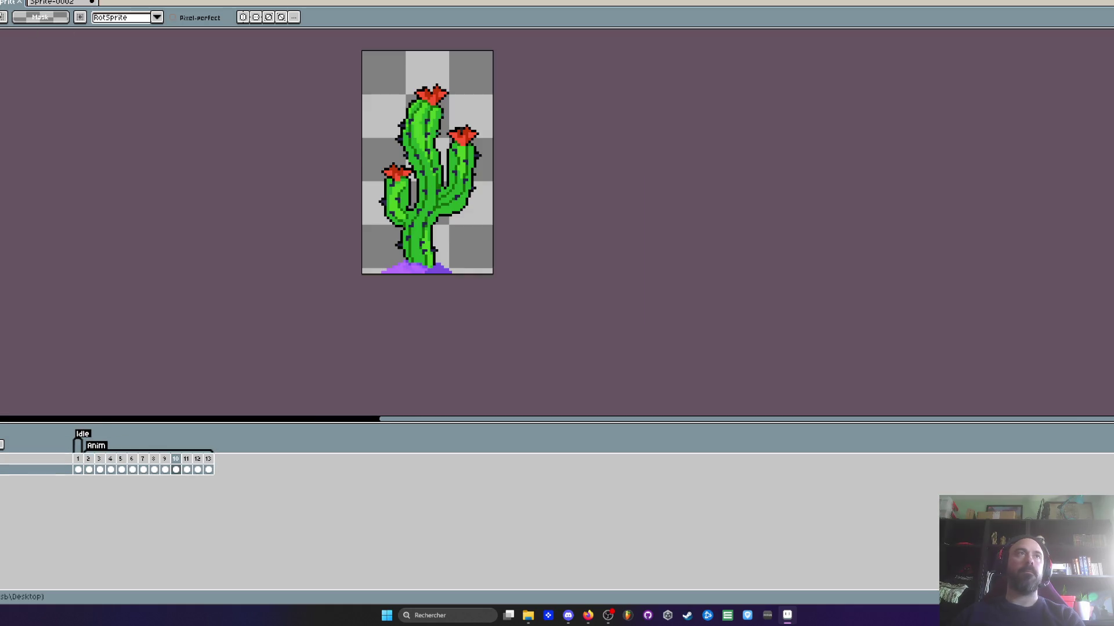
key(Left)
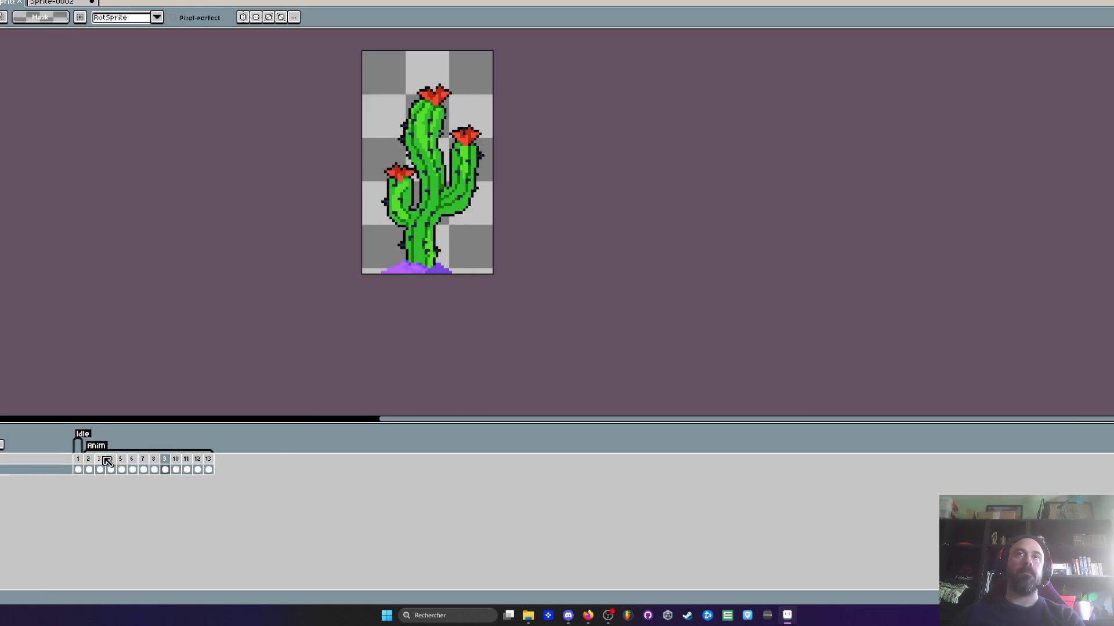
double_click(132, 459)
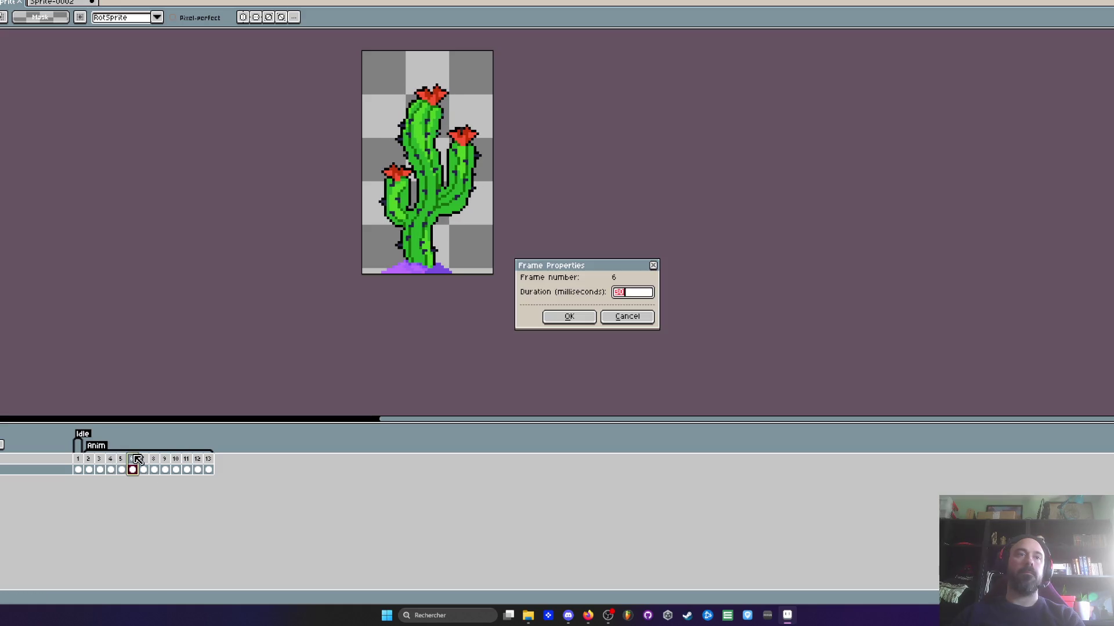
click(610, 325)
click(66, 3)
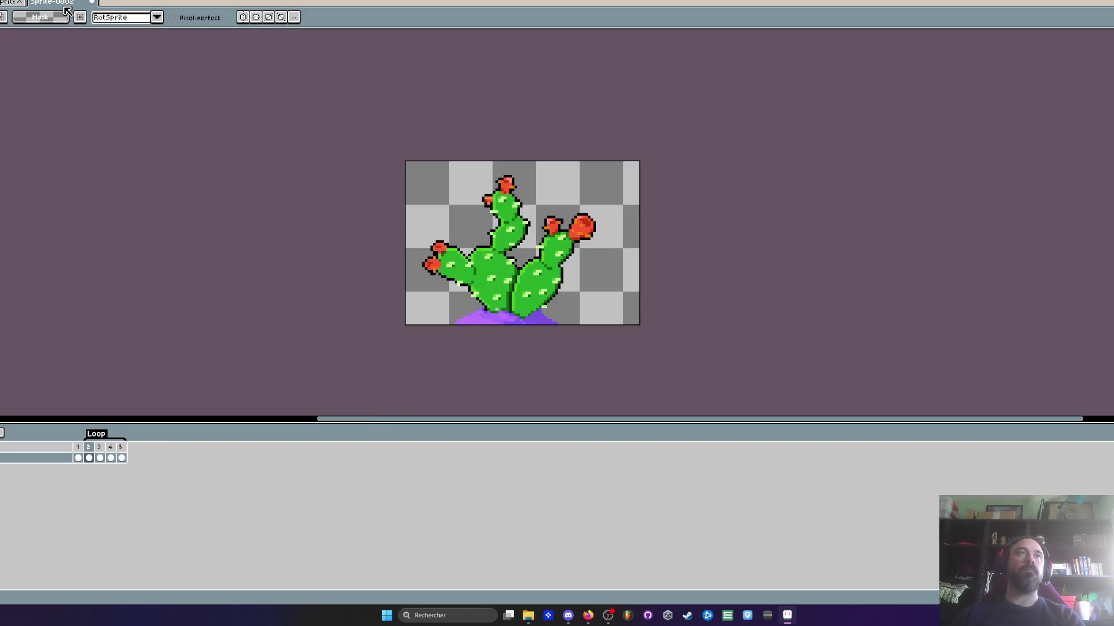
click(93, 451)
shift+click(123, 459)
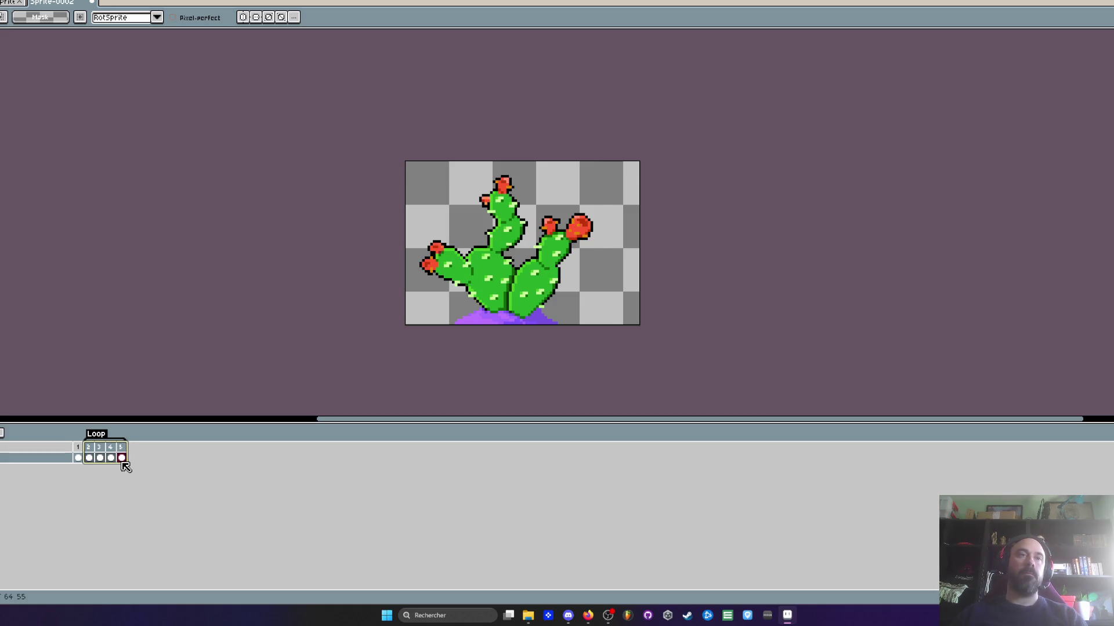
click(124, 458)
click(93, 448)
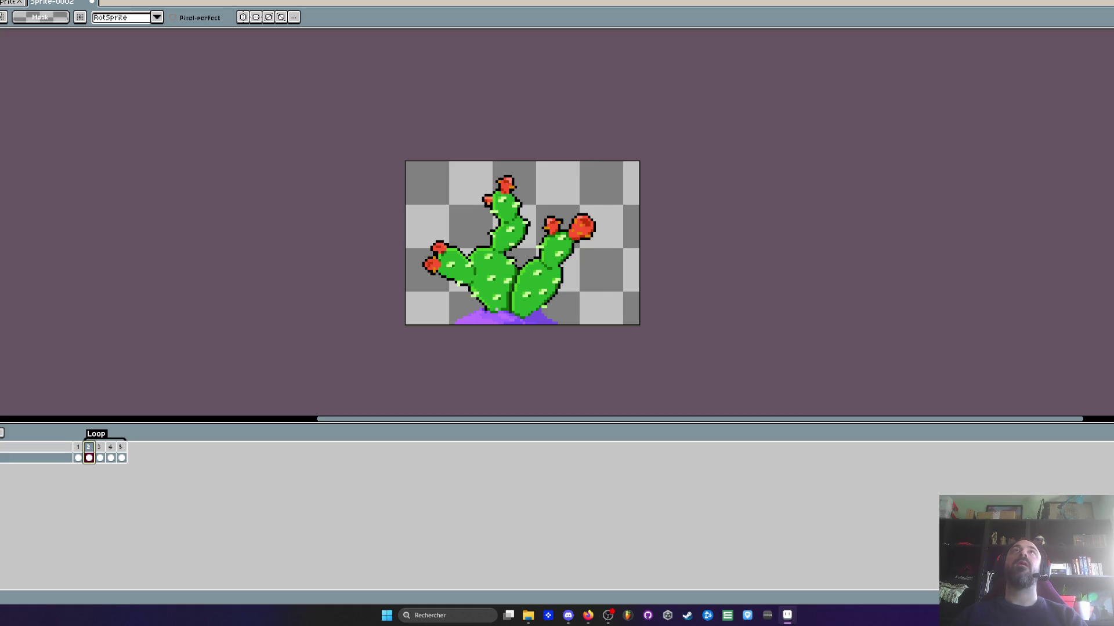
scroll(508, 196, up, 1)
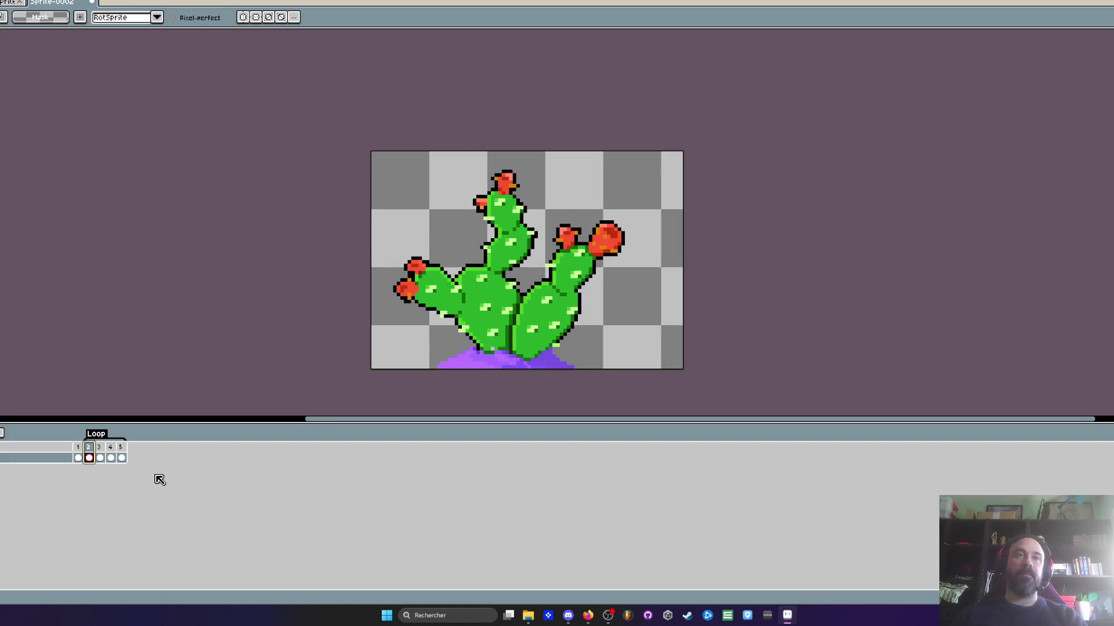
key(Return)
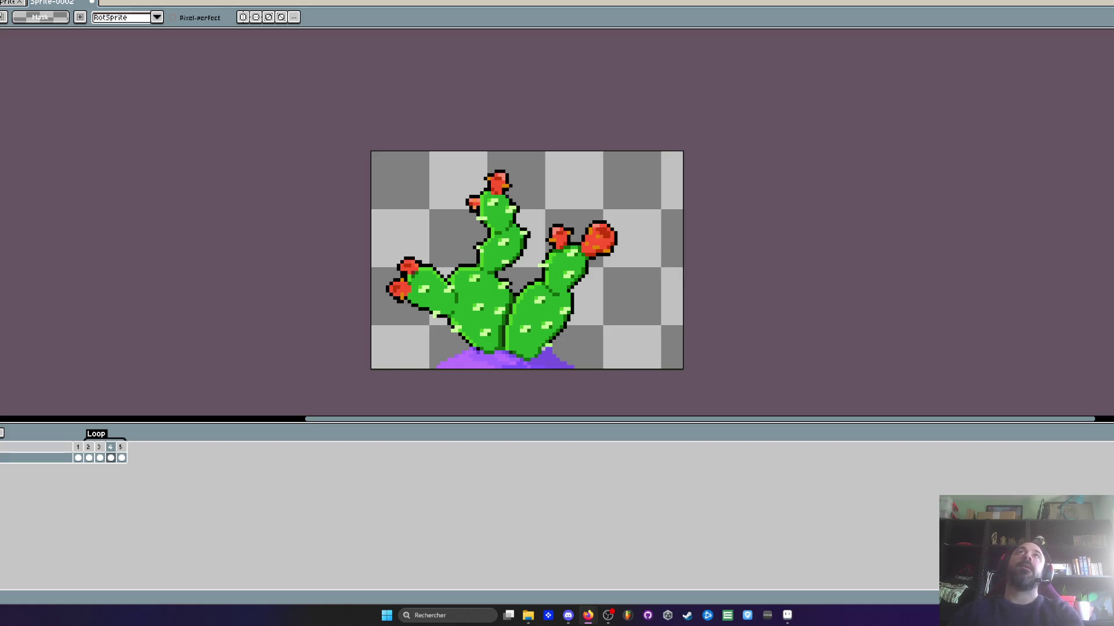
key(Return)
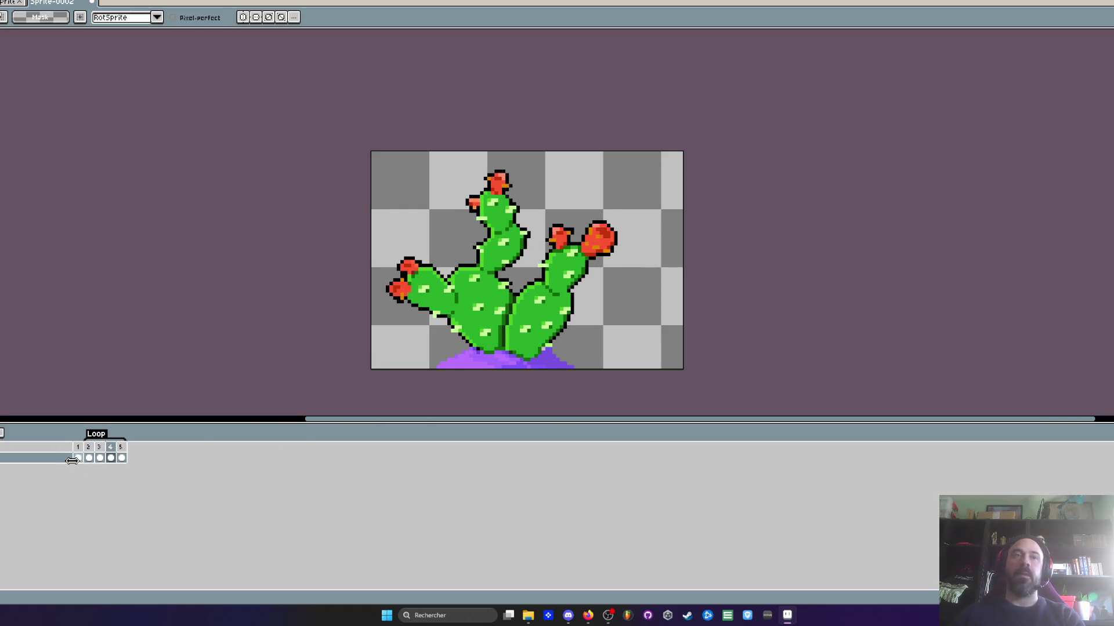
scroll(502, 346, up, 1)
scroll(515, 358, up, 2)
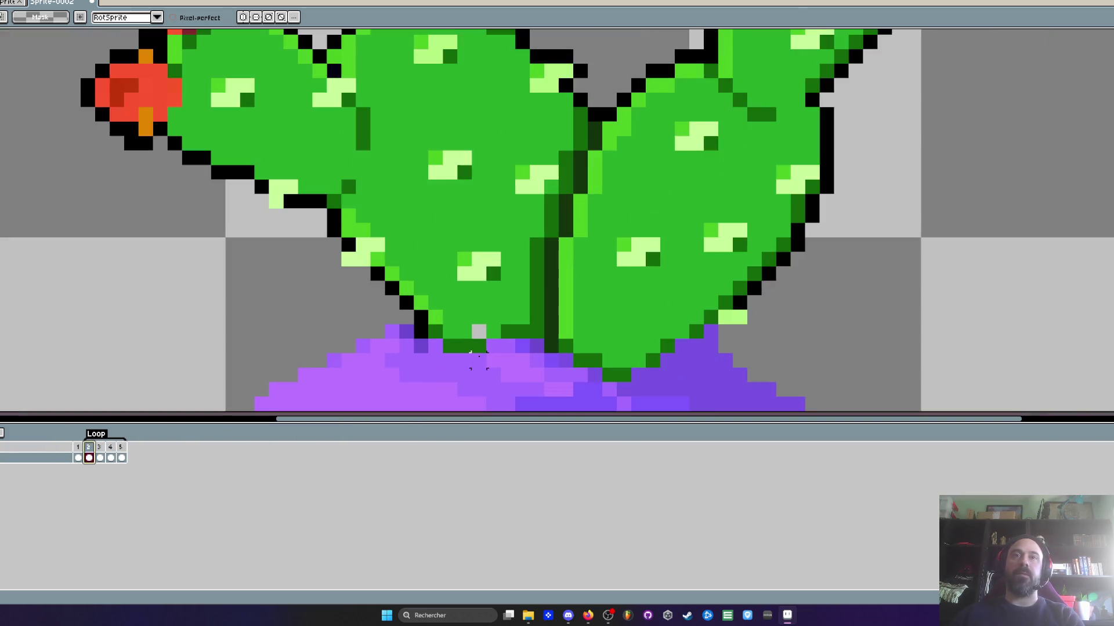
key(i)
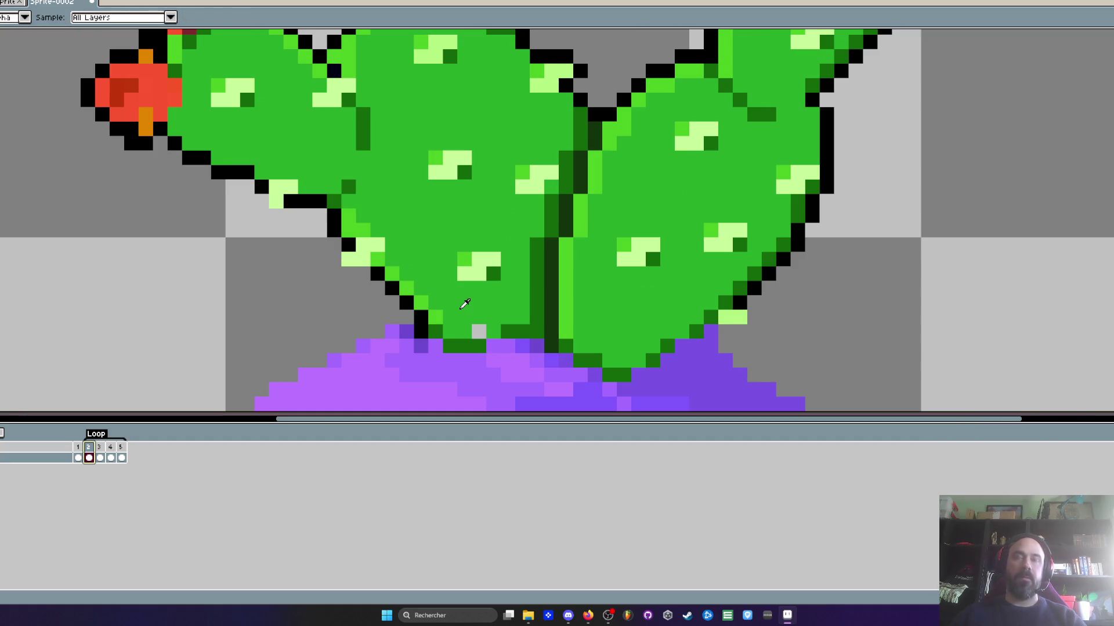
key(b)
drag(475, 316, 493, 301)
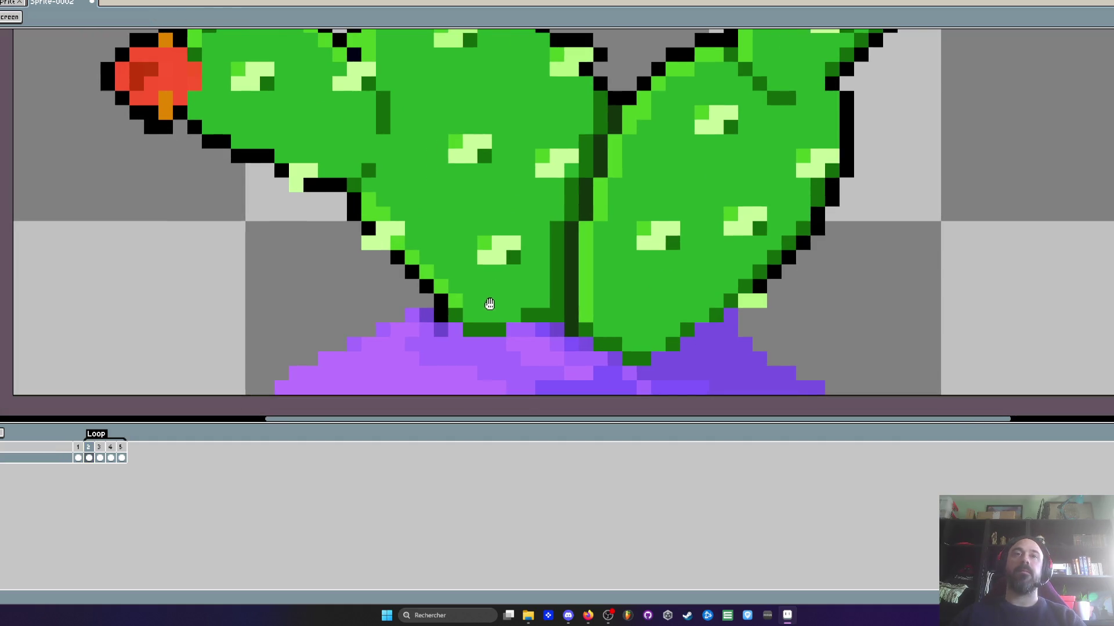
scroll(493, 301, down, 2)
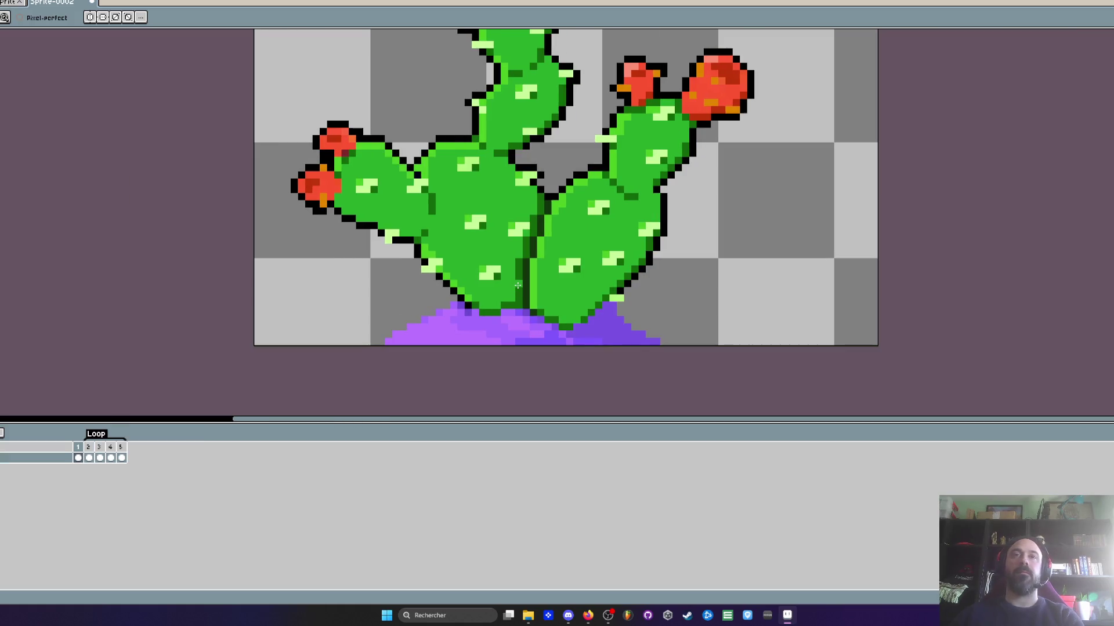
scroll(473, 303, up, 2)
key(i)
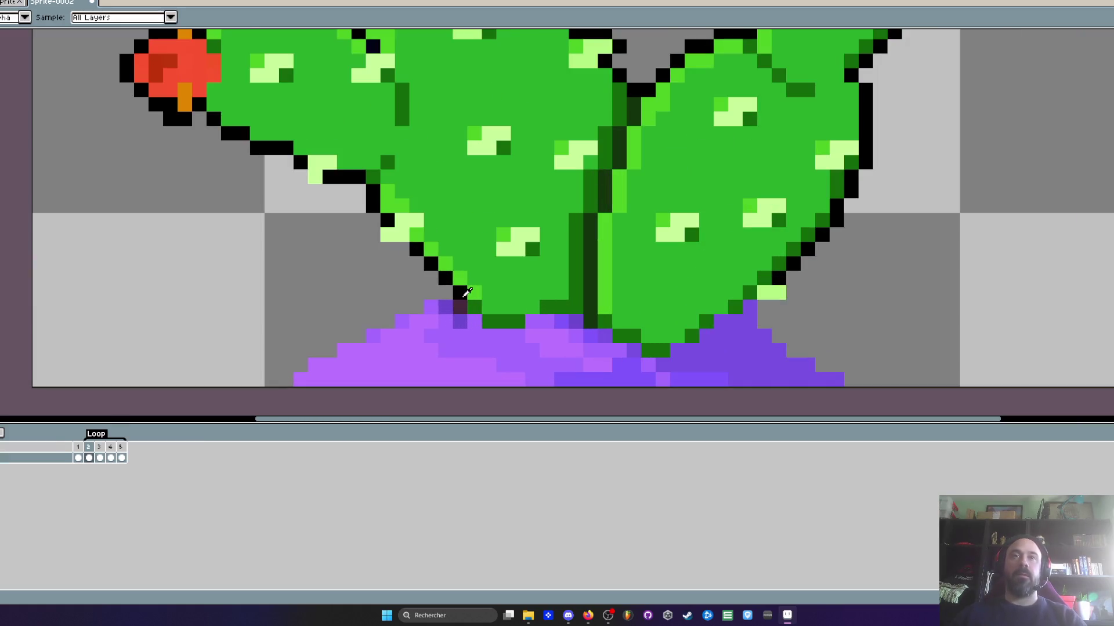
key(b)
scroll(468, 290, down, 2)
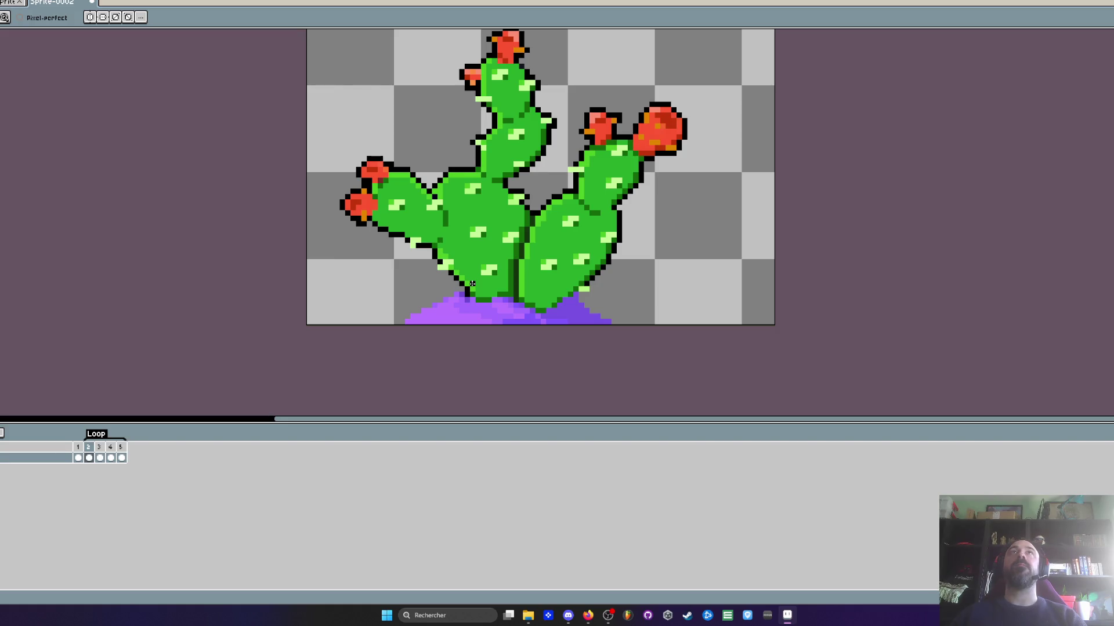
scroll(559, 315, up, 1)
scroll(585, 309, down, 1)
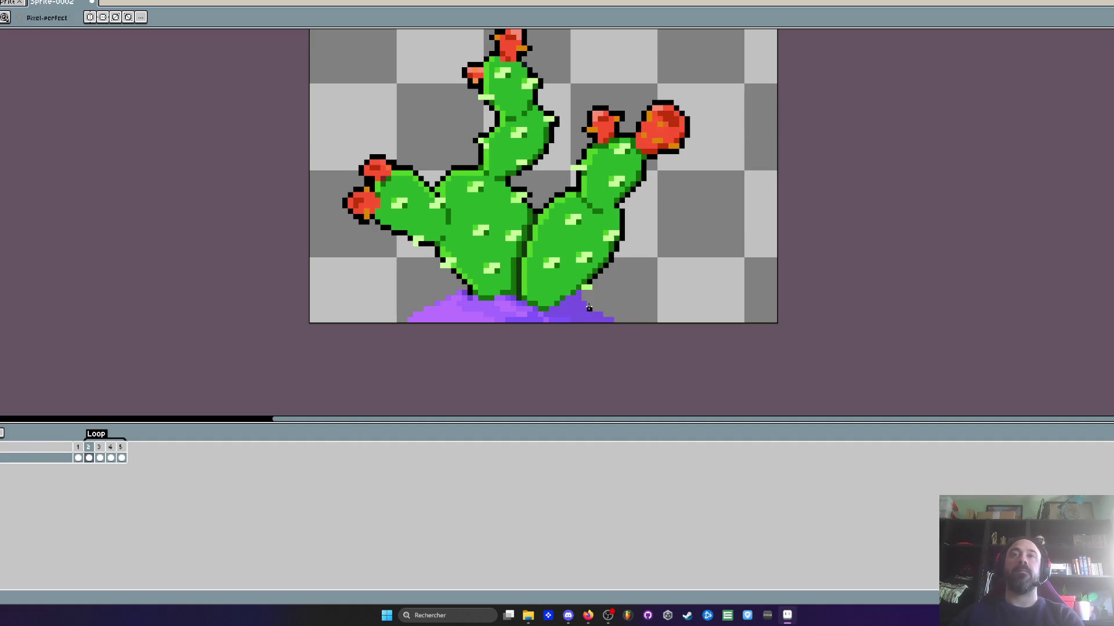
scroll(589, 307, up, 4)
key(i)
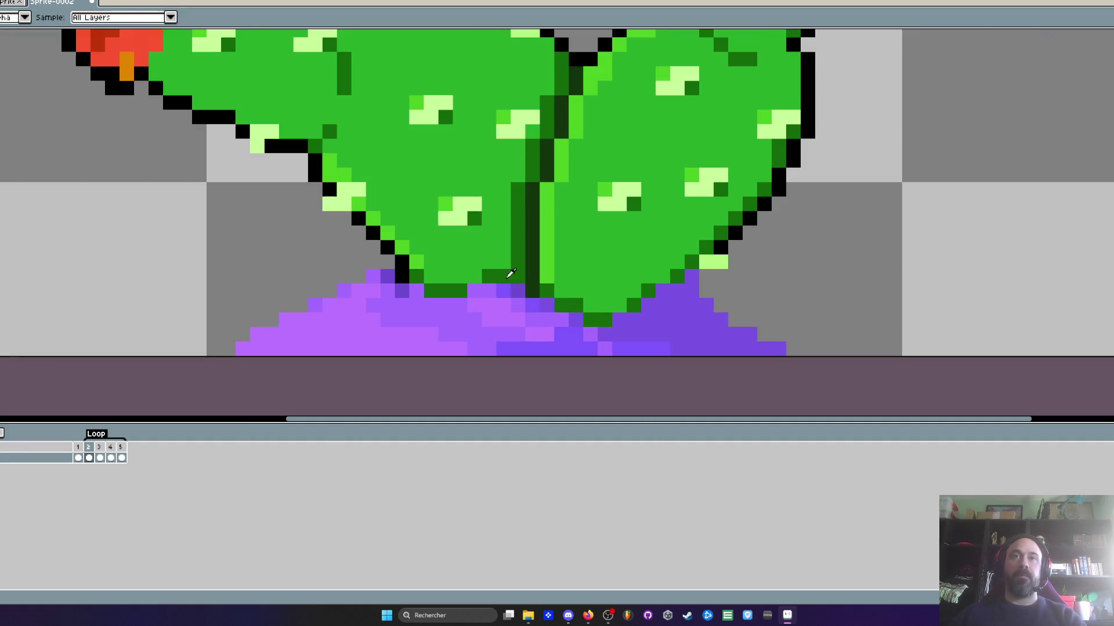
click(499, 264)
scroll(669, 300, down, 2)
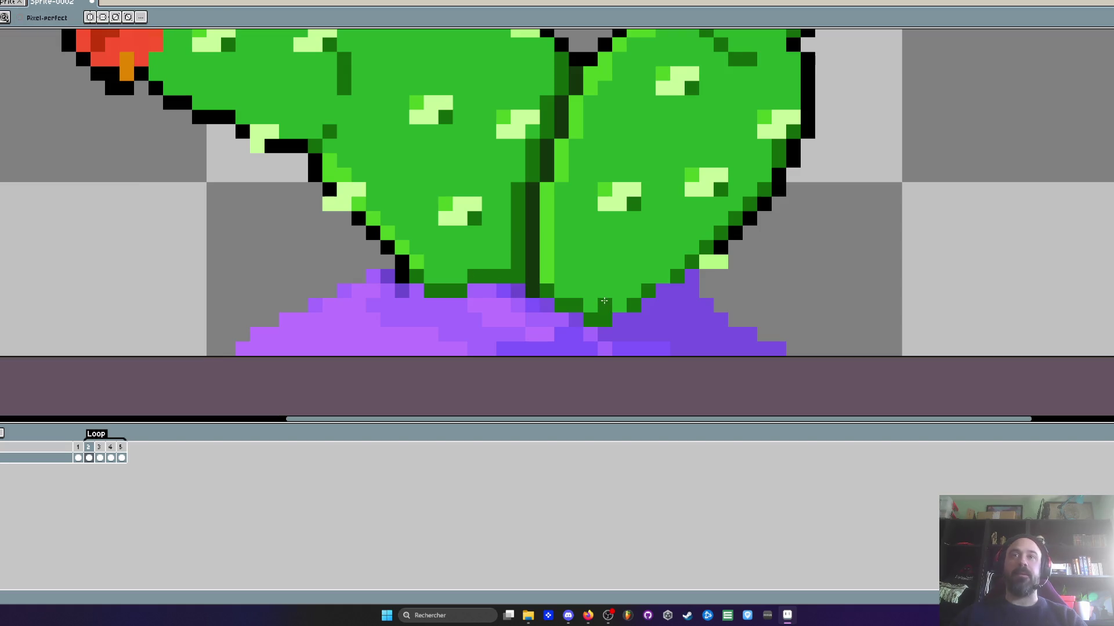
key(Left)
key(Right)
key(Right)
scroll(621, 308, up, 2)
scroll(617, 299, down, 1)
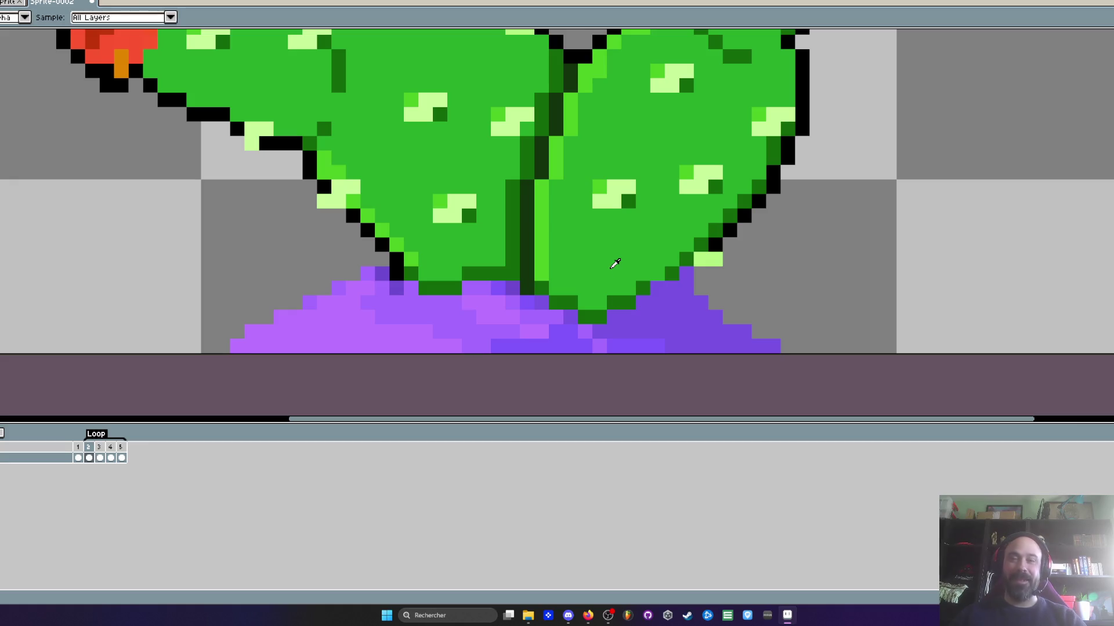
scroll(615, 290, down, 1)
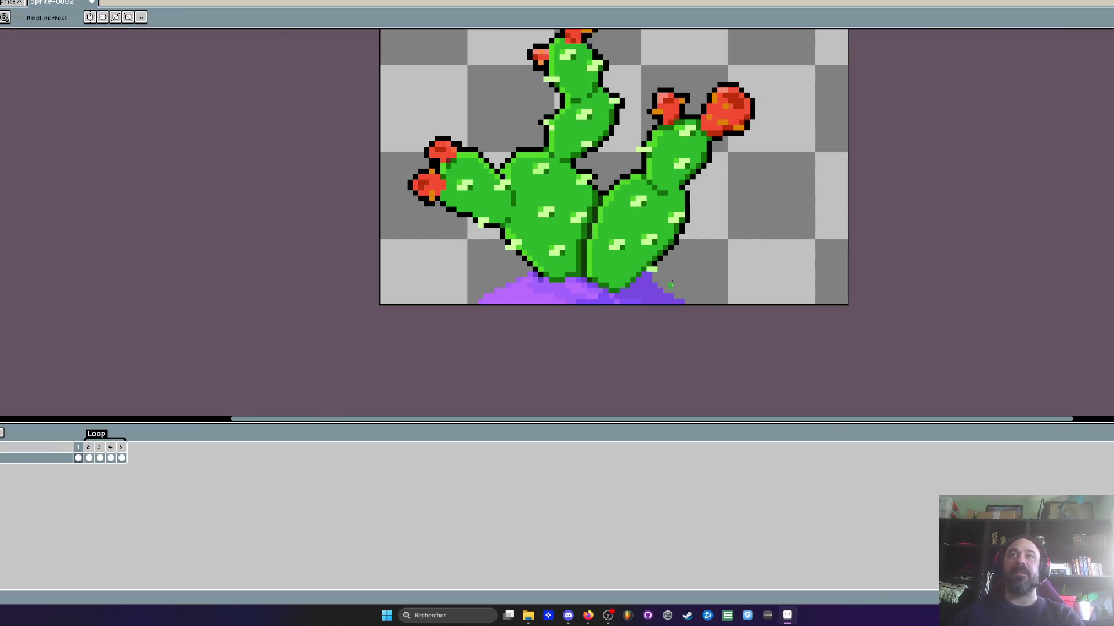
scroll(662, 277, up, 2)
key(alt)
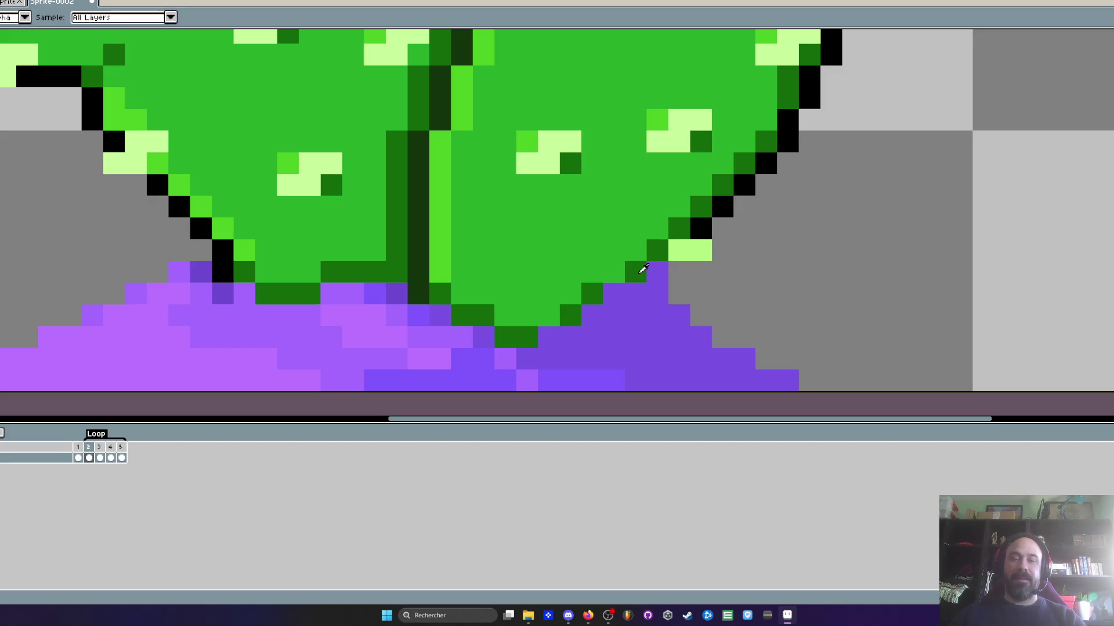
key(Left)
scroll(671, 278, down, 2)
key(Right)
key(Left)
key(Right)
key(Left)
key(Right)
key(Right)
key(Right)
key(Left)
key(Left)
scroll(512, 238, up, 2)
key(alt)
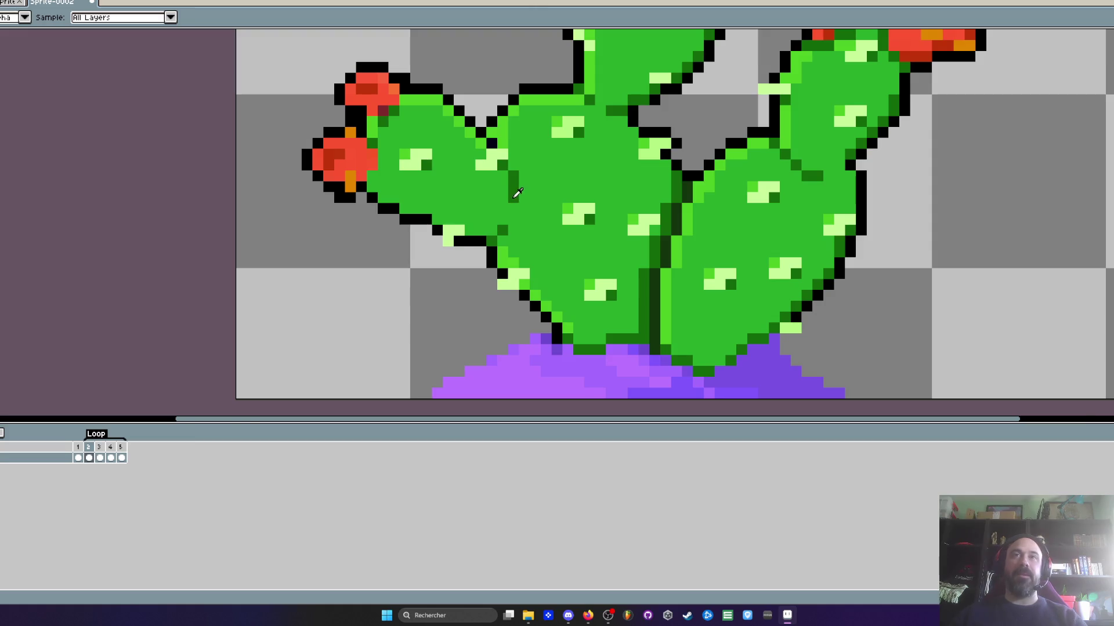
scroll(516, 192, down, 2)
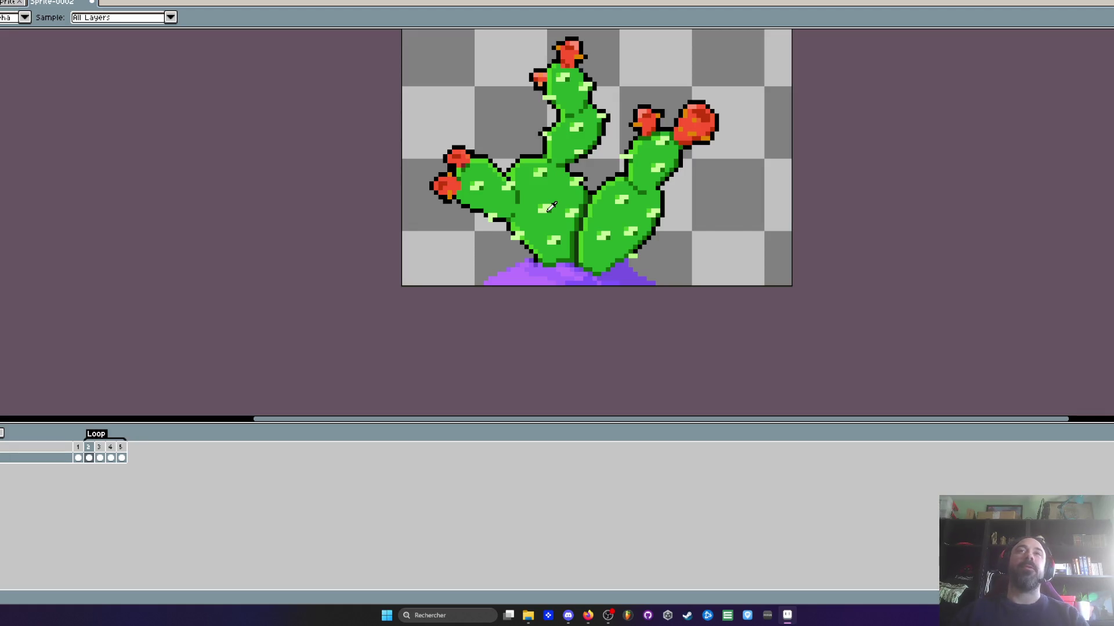
click(77, 447)
Repaint gap pixels where the pads meet the purple ground in dark and mid green
click(88, 447)
key(Return)
scroll(627, 213, down, 1)
scroll(667, 223, down, 1)
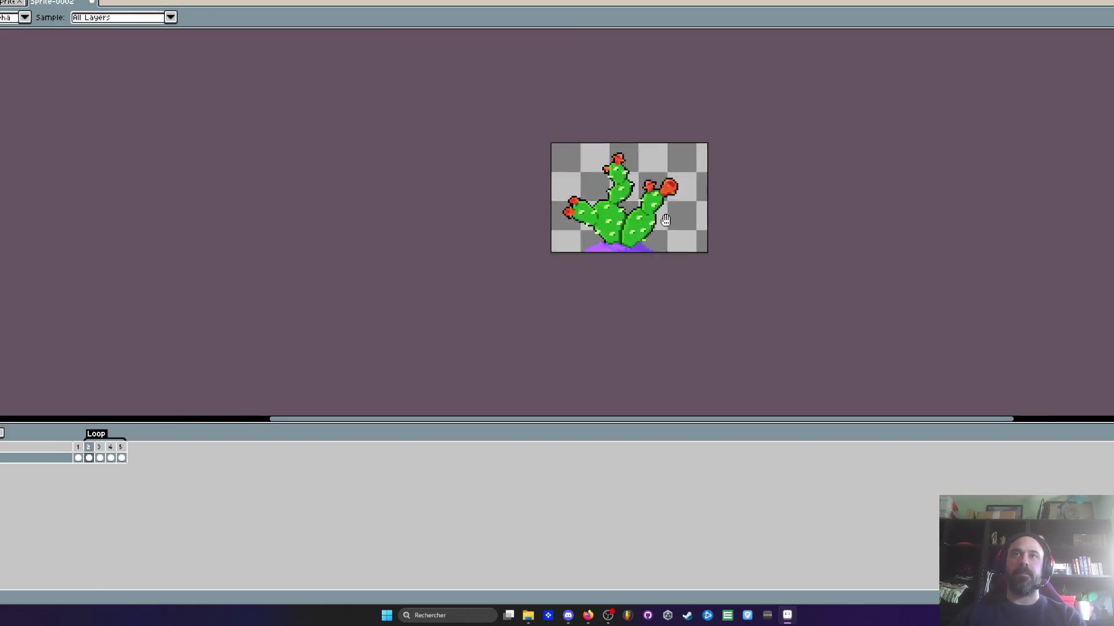
scroll(666, 220, down, 1)
scroll(655, 218, up, 3)
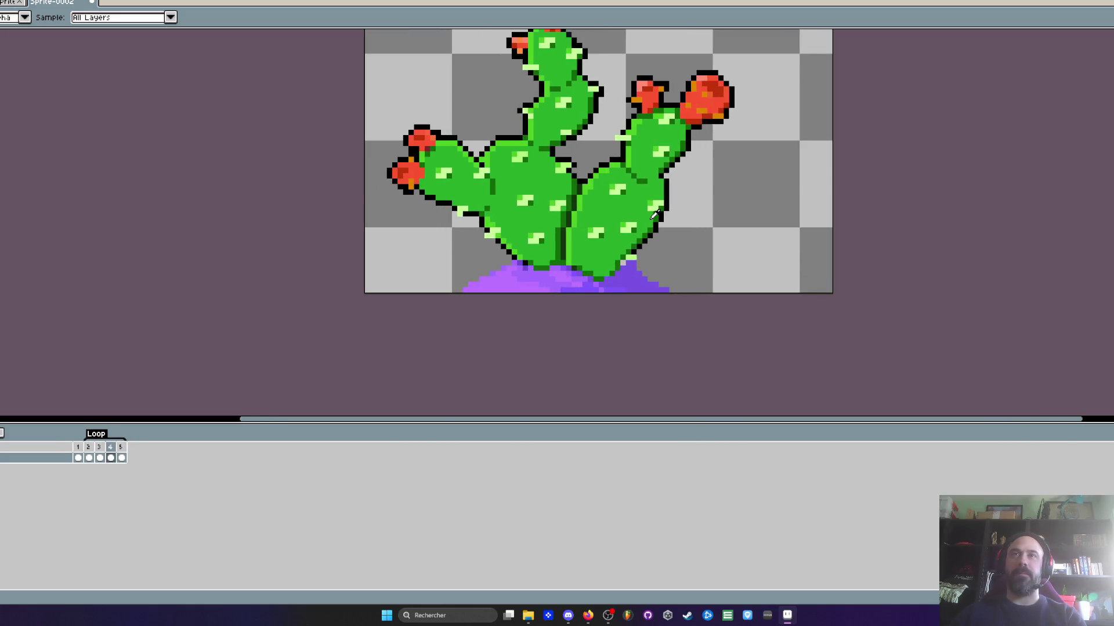
scroll(656, 216, up, 4)
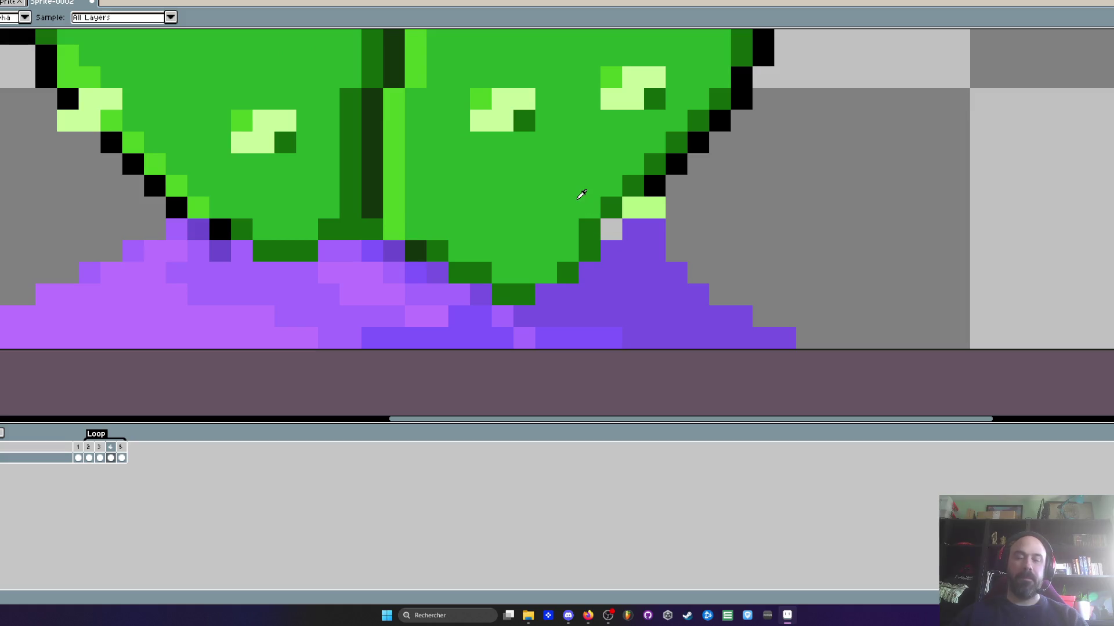
click(608, 231)
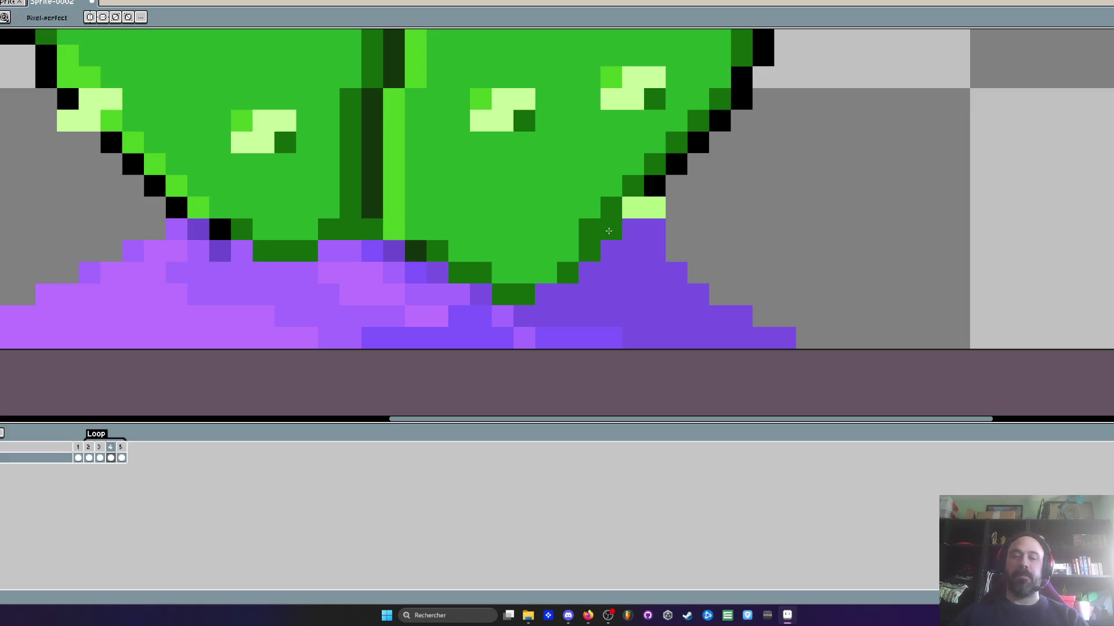
alt+click(582, 194)
click(590, 229)
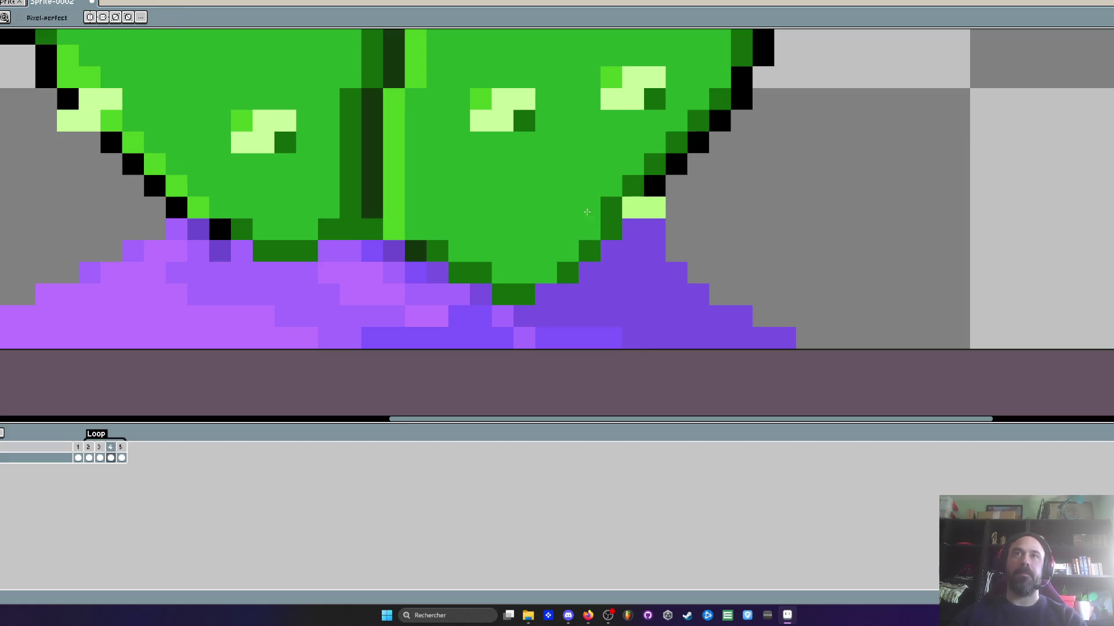
scroll(587, 212, down, 3)
scroll(563, 226, up, 2)
click(592, 238)
Replay the animation to check the fixes and paint a stray green pixel purple
key(Right)
key(Left)
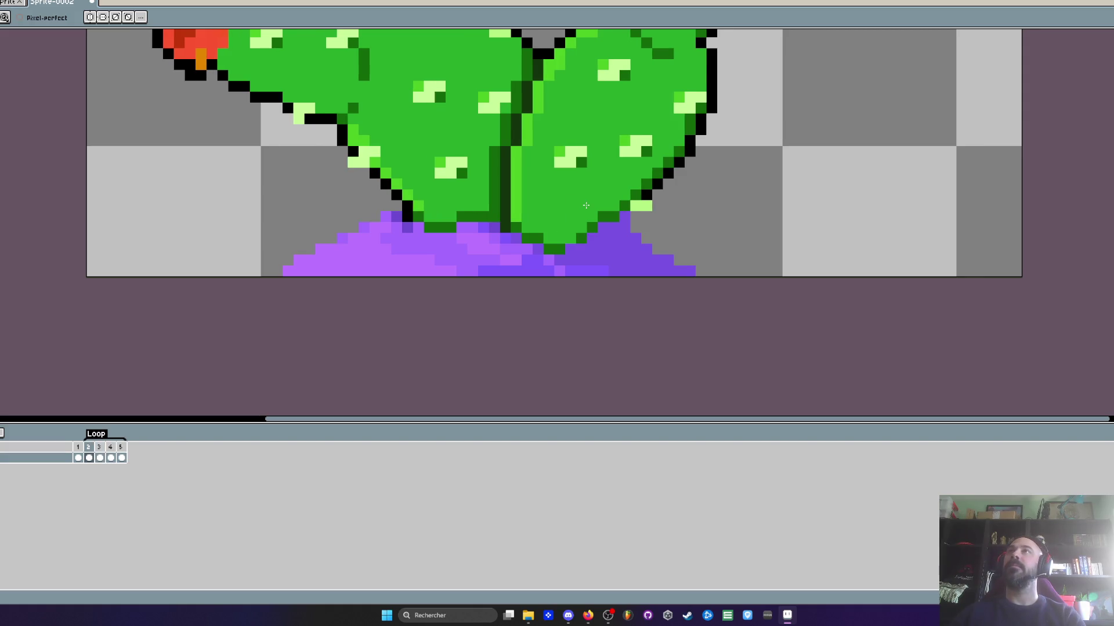
key(Left)
key(Return)
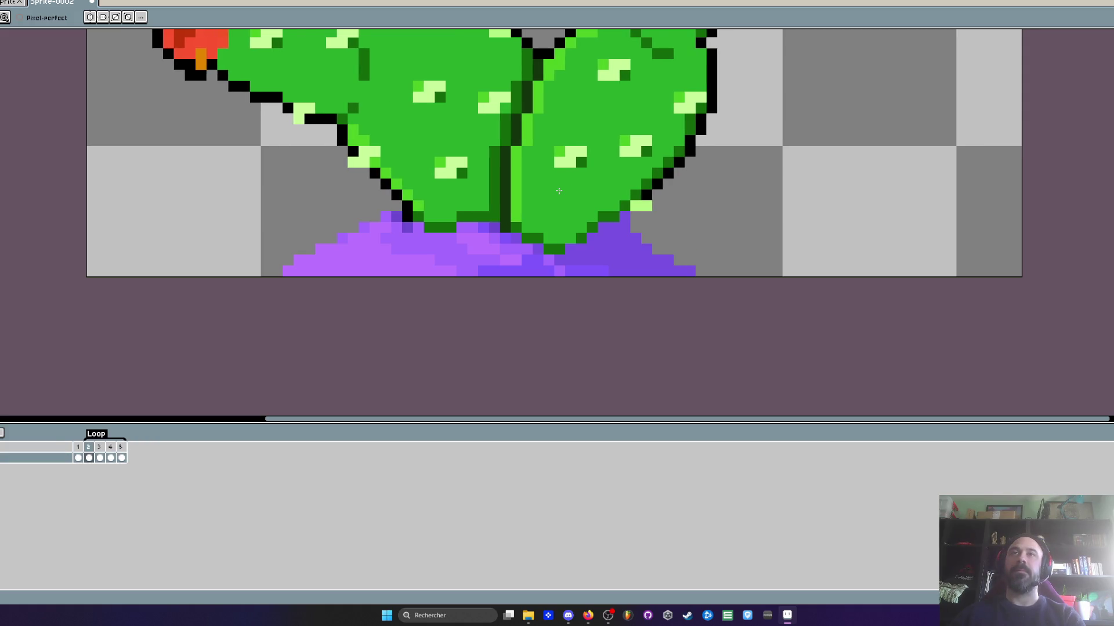
scroll(619, 220, up, 2)
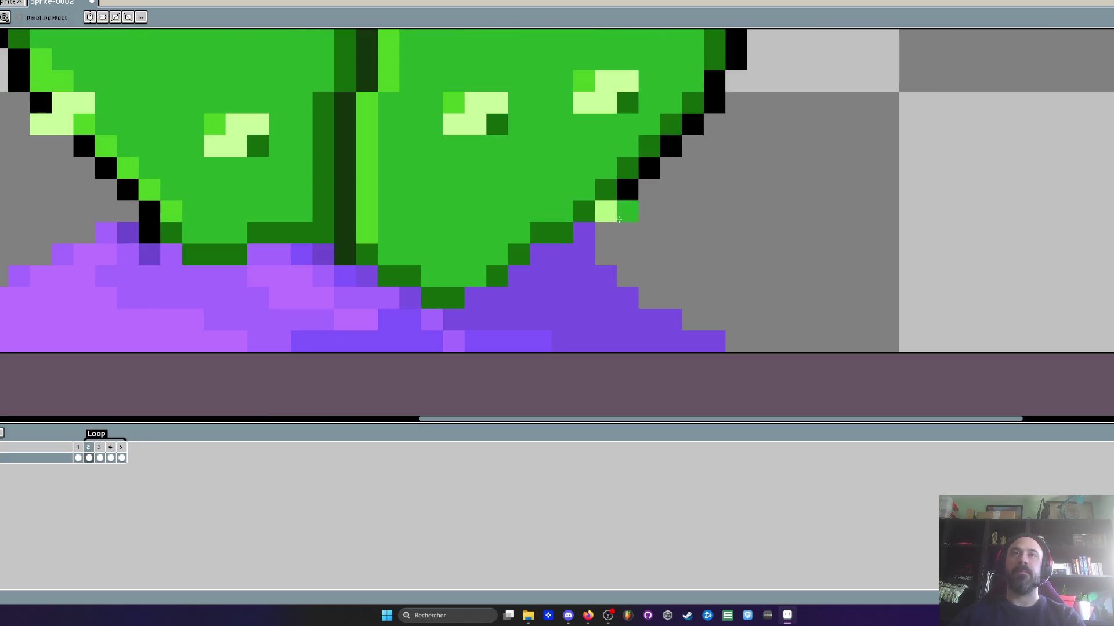
alt+click(573, 258)
click(563, 235)
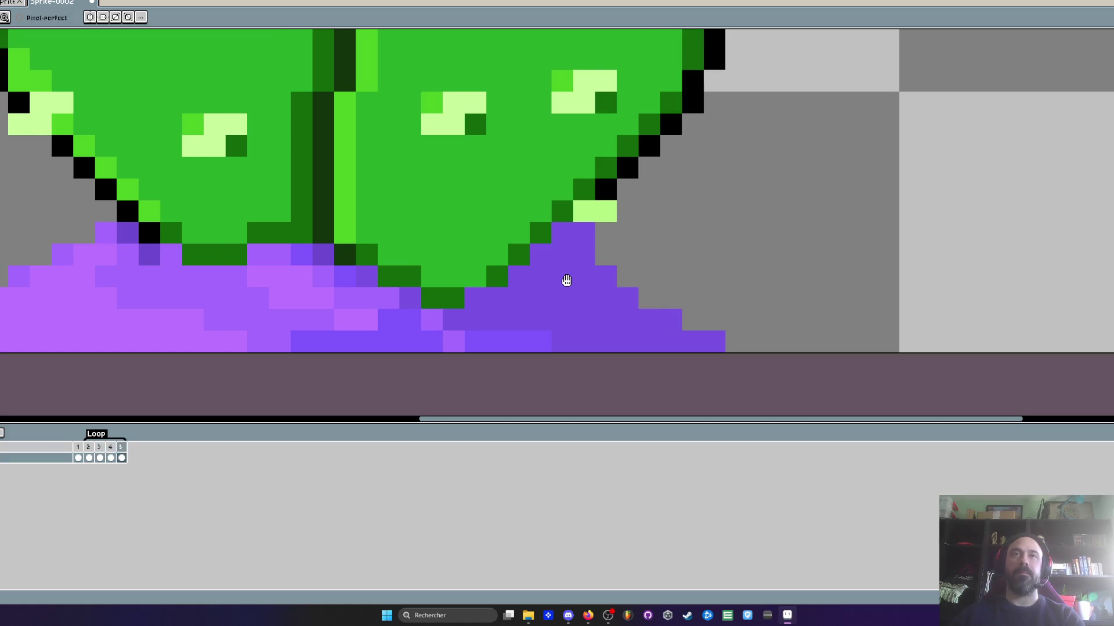
scroll(558, 259, down, 5)
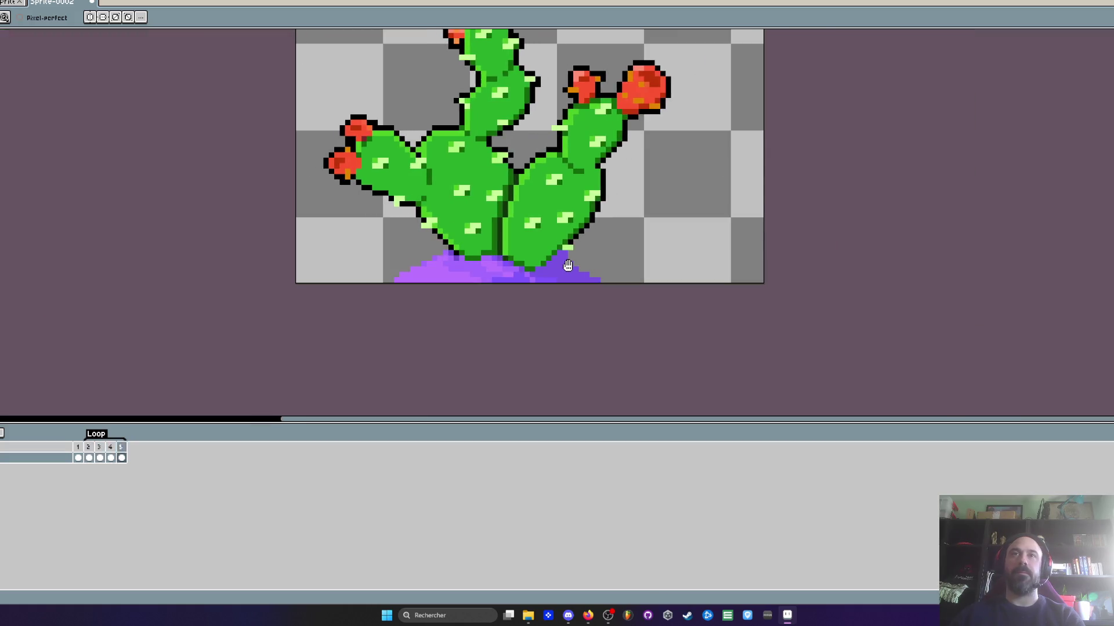
scroll(568, 265, down, 2)
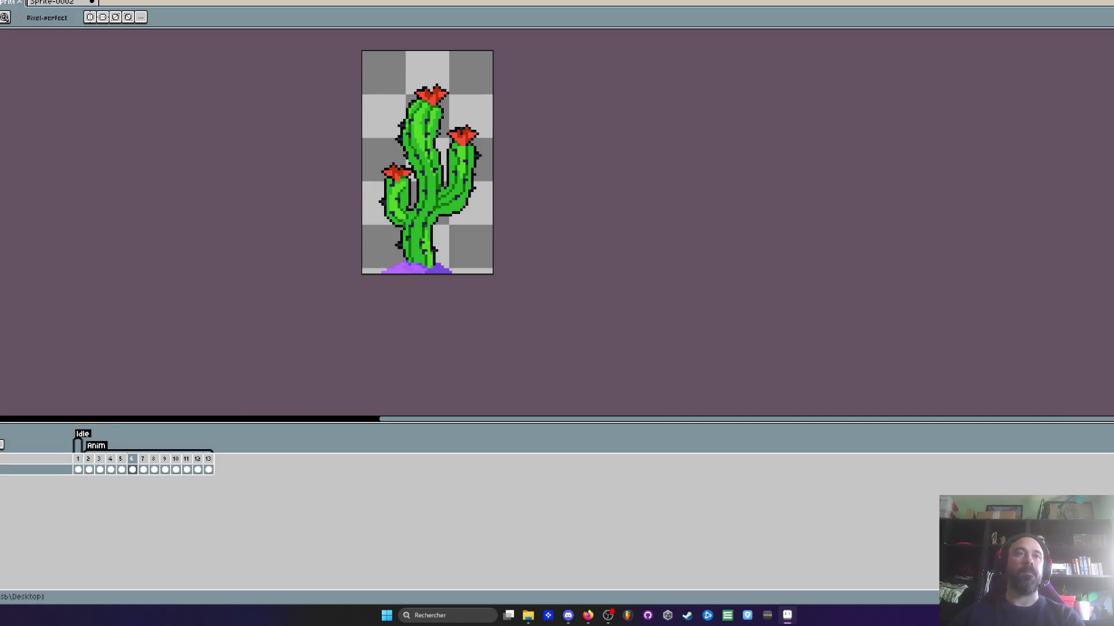
Paste cactus copies into frames 6–9 and 10 onward, deleting surplus frames 14–17
drag(91, 461, 208, 470)
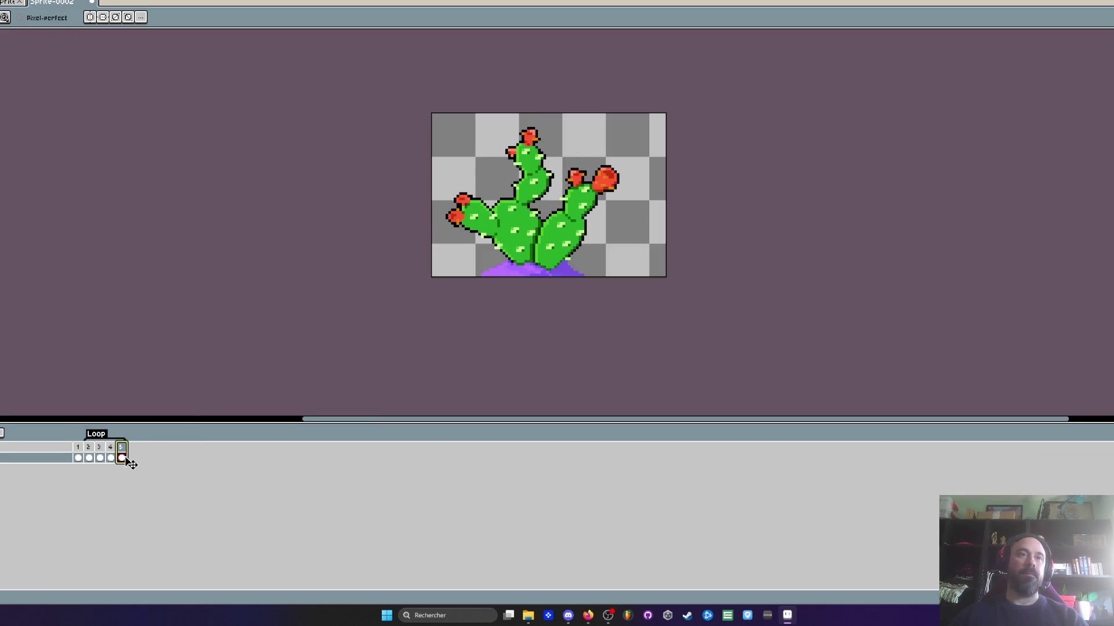
key(alt+n)
key(alt+n)
key(alt+n)
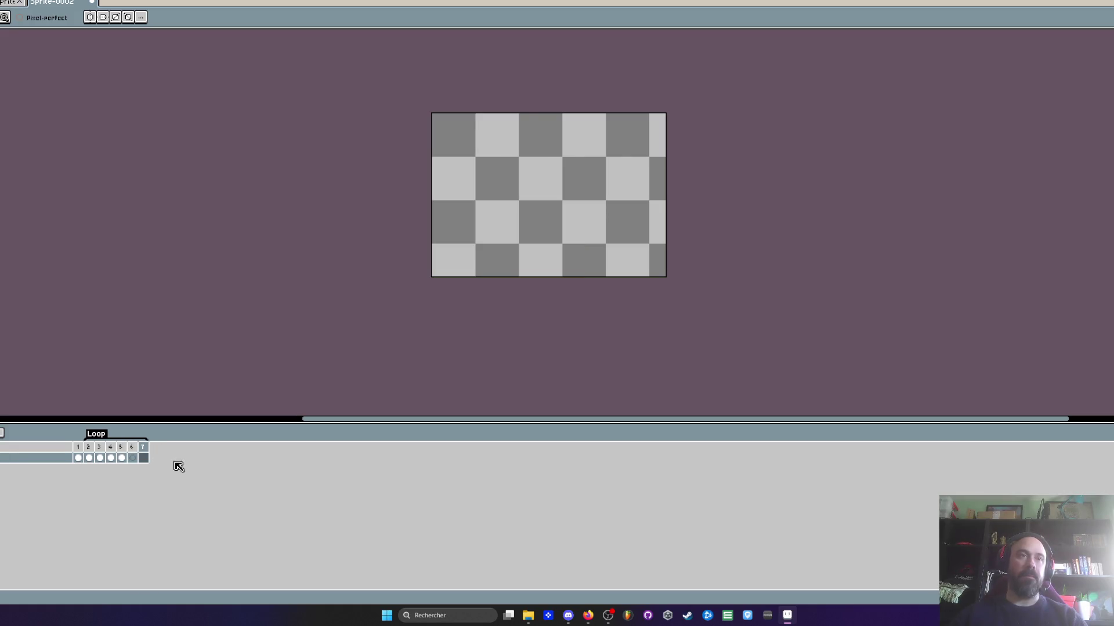
click(120, 461)
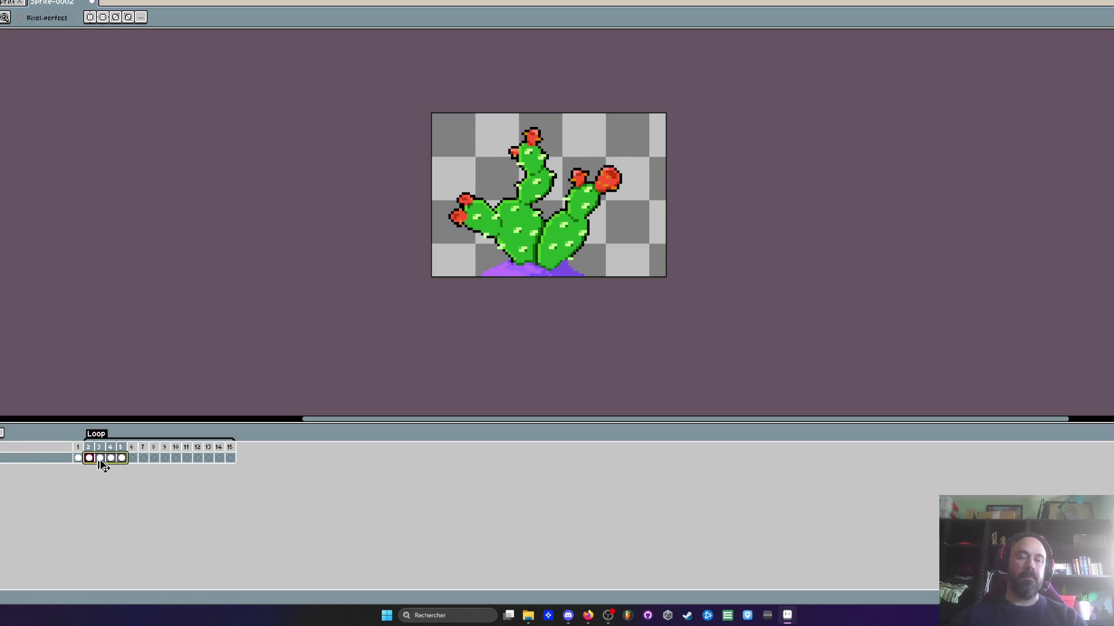
click(135, 460)
key(ctrl+v)
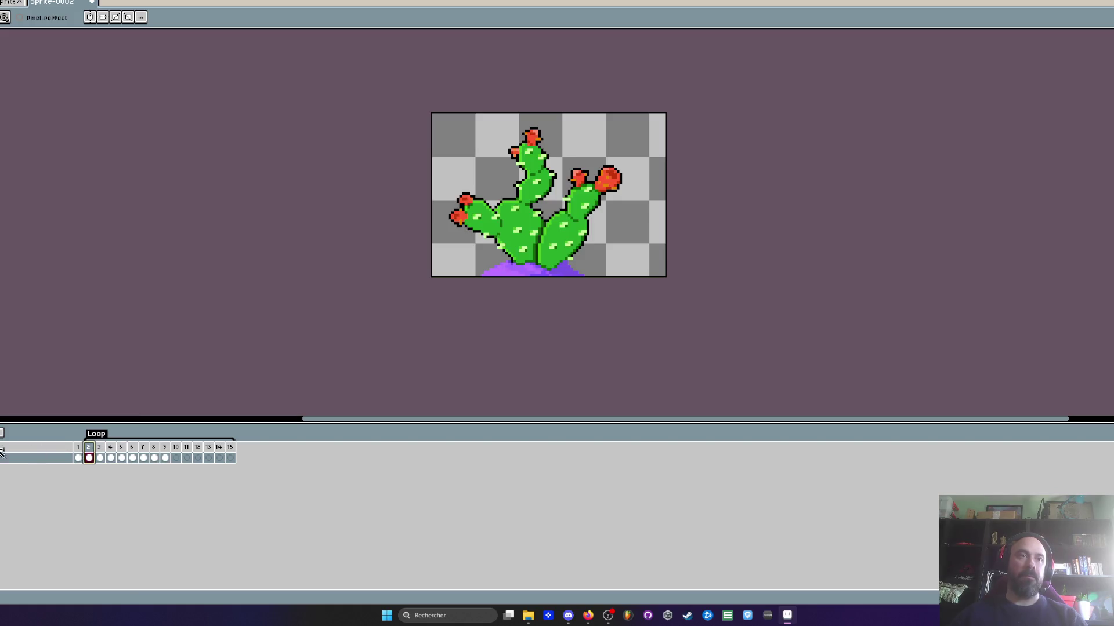
drag(164, 458, 135, 461)
click(176, 458)
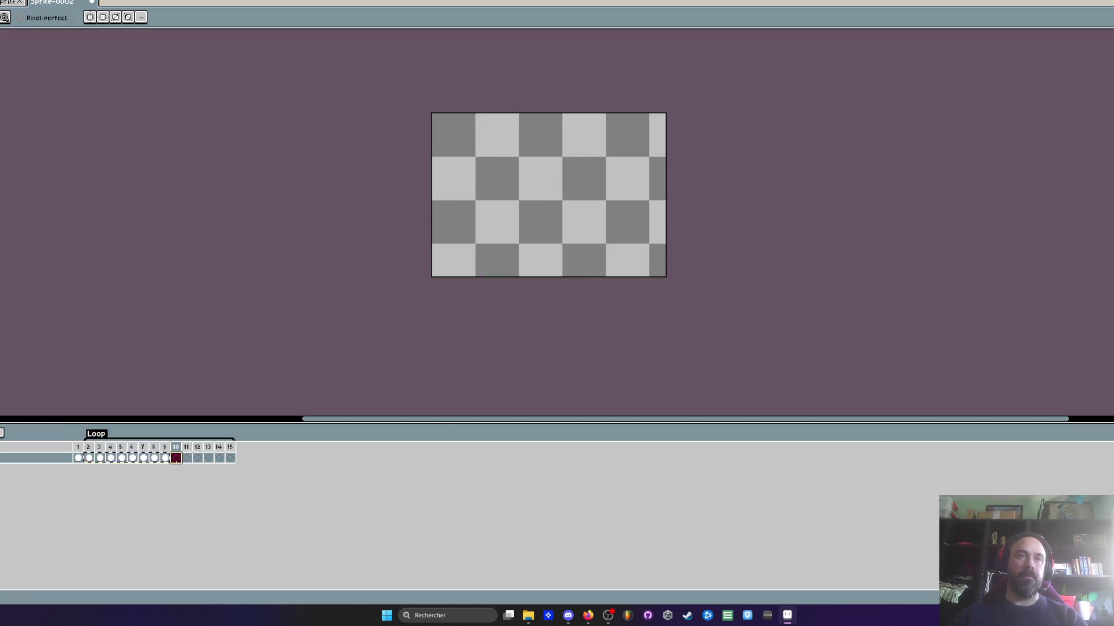
key(ctrl+v)
click(219, 458)
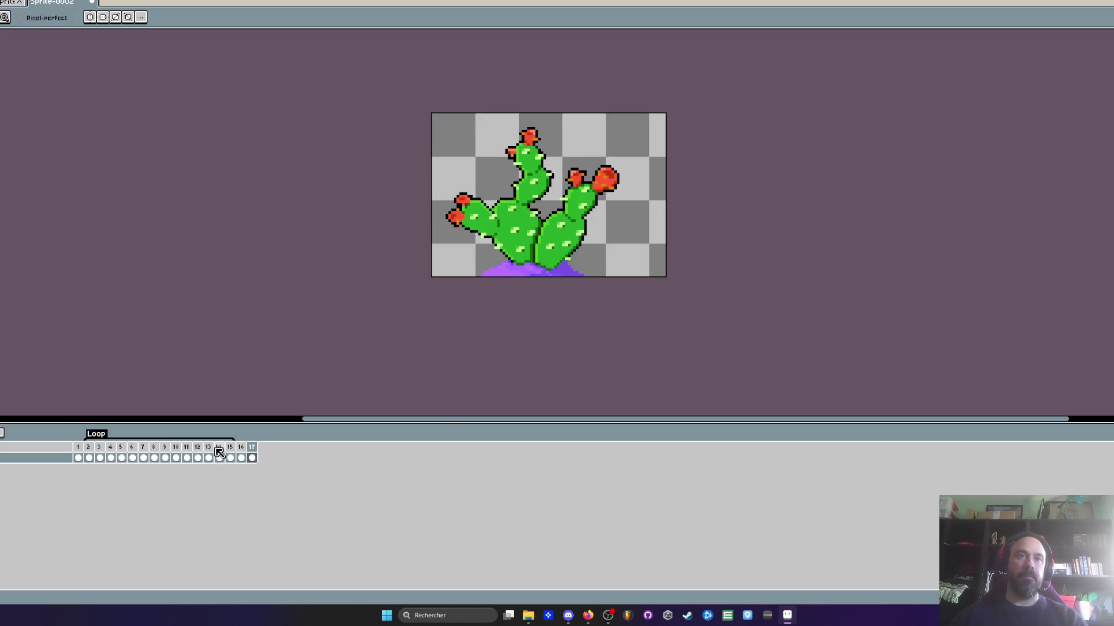
key(Delete)
Add a tag named 'Idle' on frame 1
click(78, 447)
right_click(77, 447)
click(116, 490)
text(Idle)
click(588, 371)
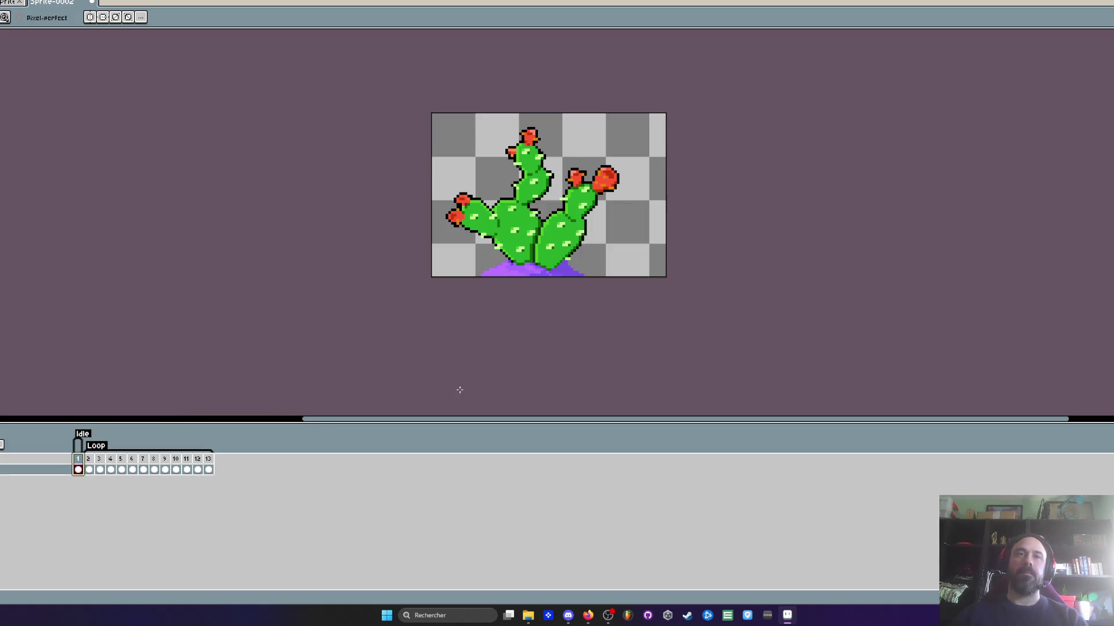
Rename the Loop tag to 'Anim' and play from frame 2
double_click(96, 446)
text(Anim)
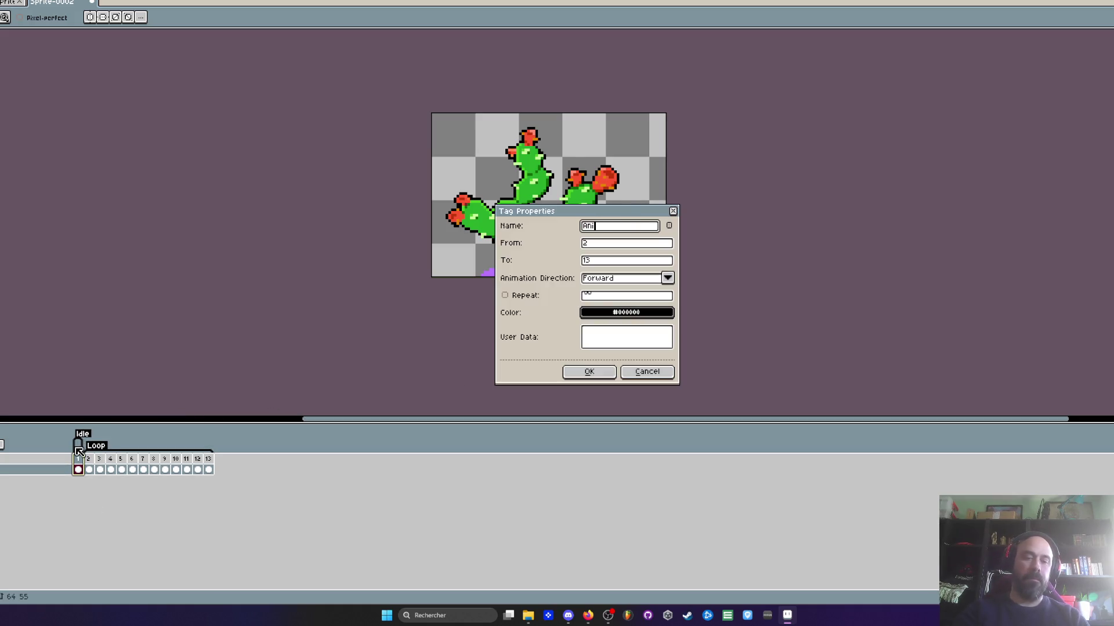
click(574, 372)
click(89, 462)
key(Return)
Compare with the tall cactus, check frames 2–13 durations unchanged, and play the Anim loop
key(Return)
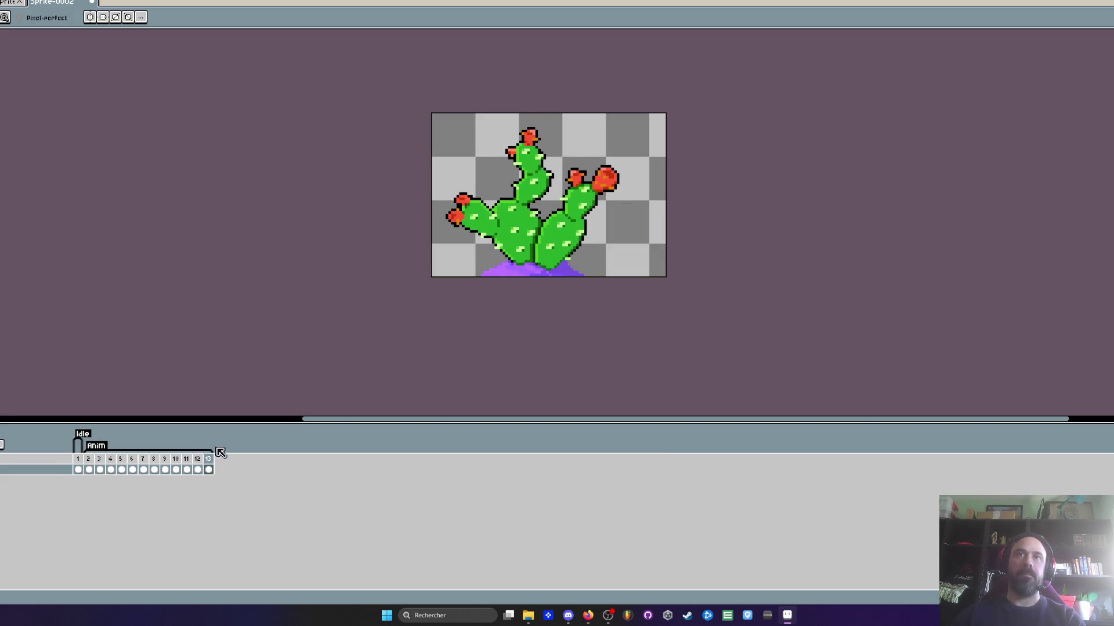
key(ctrl+Tab)
key(Return)
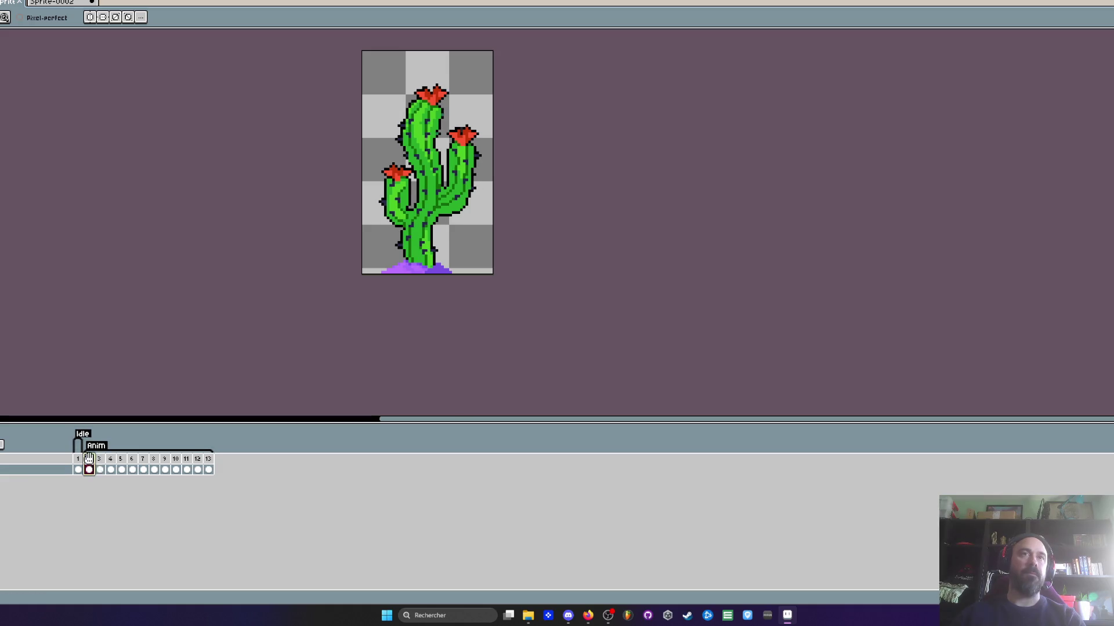
click(60, 4)
drag(89, 459, 212, 459)
double_click(213, 459)
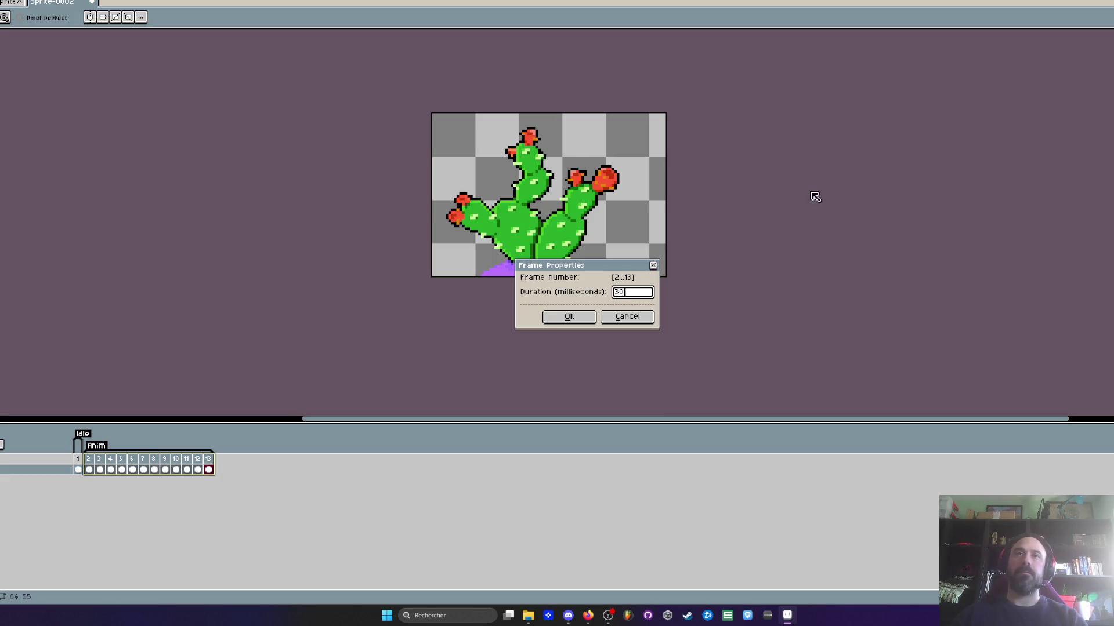
click(626, 316)
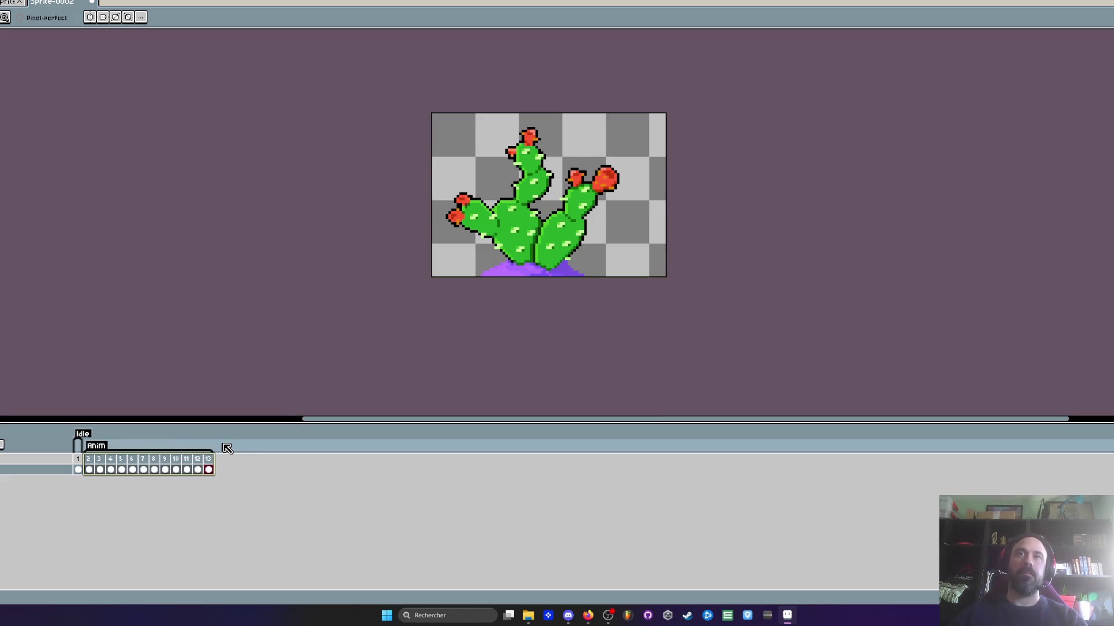
click(93, 475)
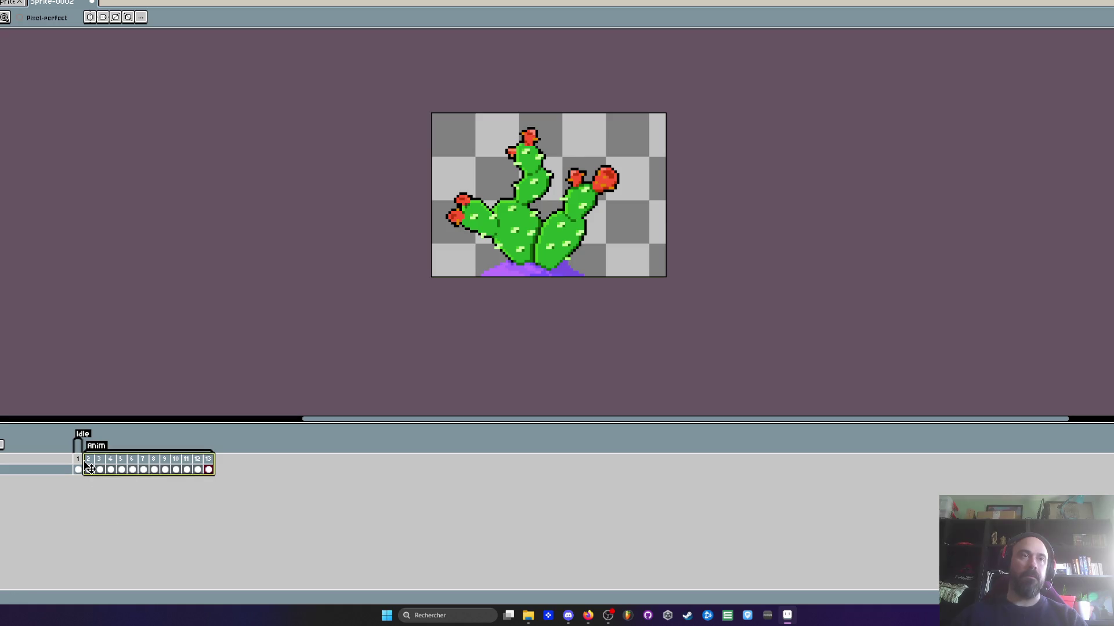
key(Return)
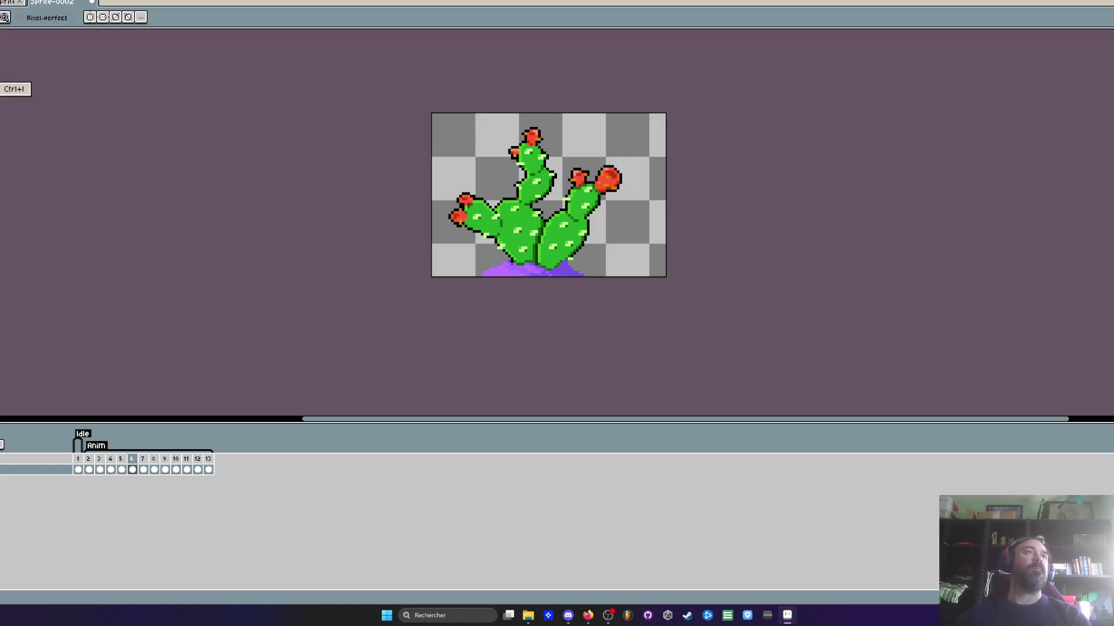
Start saving Sprite-0002 with Ctrl+S
key(ctrl+s)
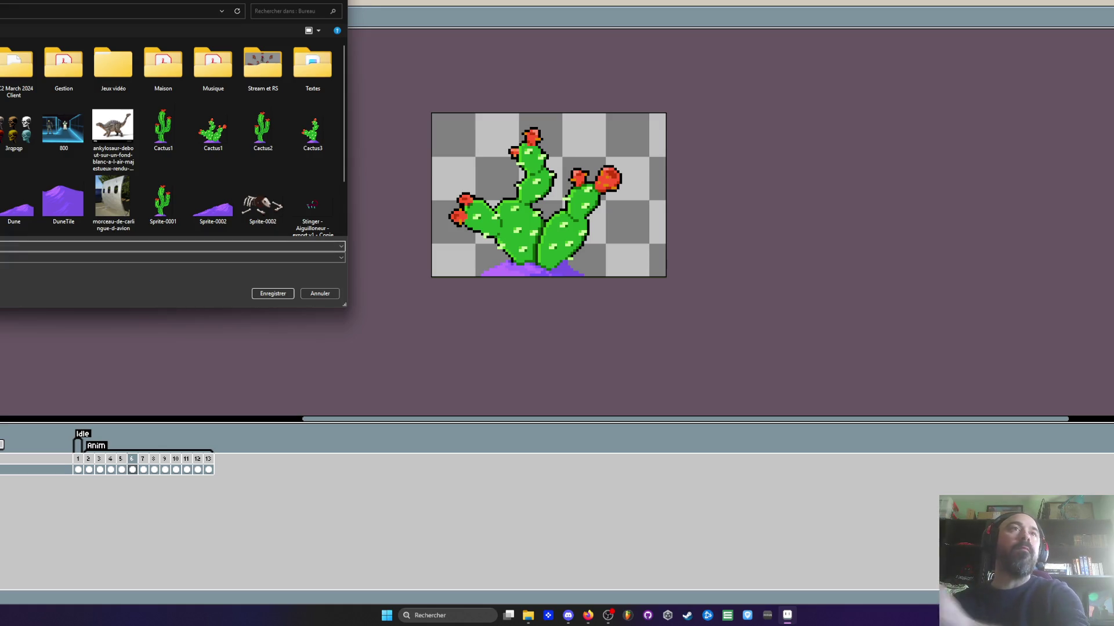
Pick the .aseprite file type and save the sprite as Cactus2.aseprite
click(174, 257)
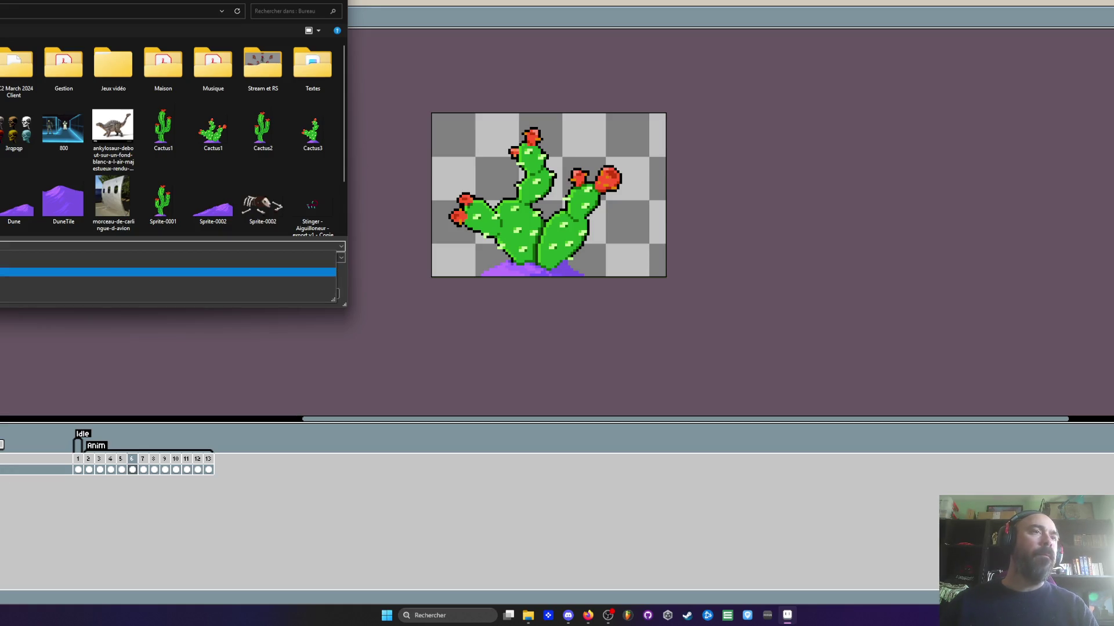
key(Return)
key(alt+Down)
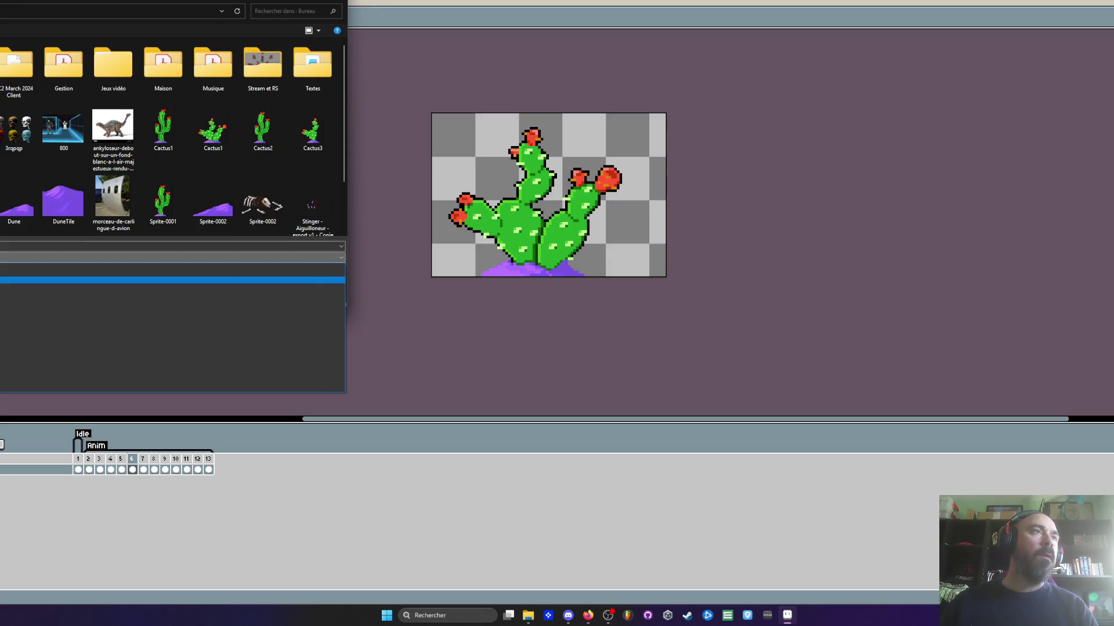
key(Return)
click(265, 293)
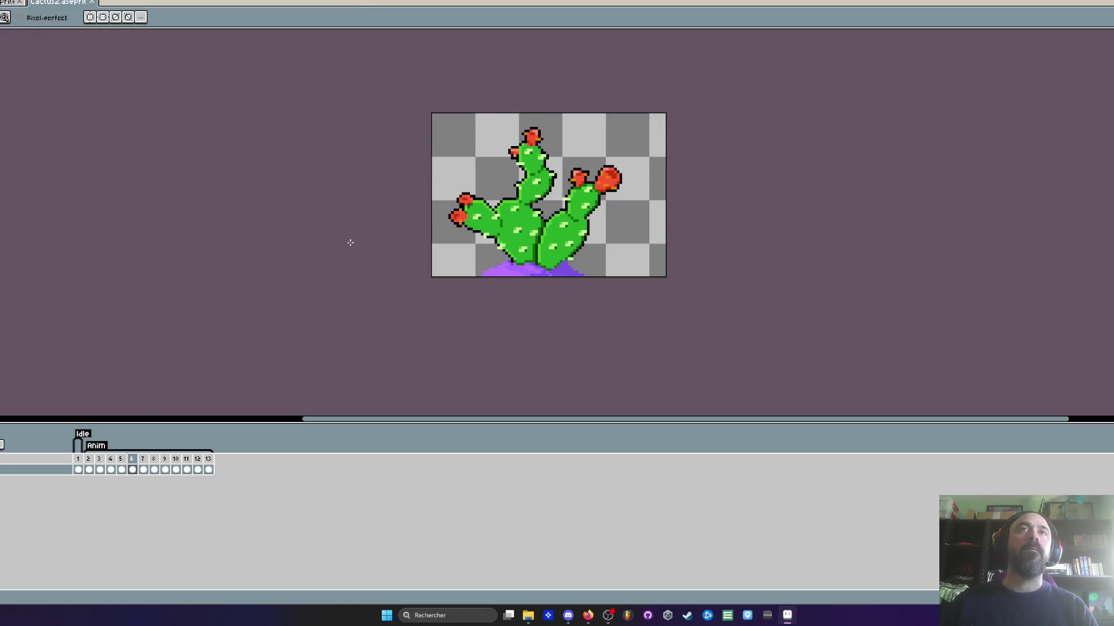
Box and copy the third prickly pear on the props sheet, then create a default new sprite
click(8, 3)
click(74, 4)
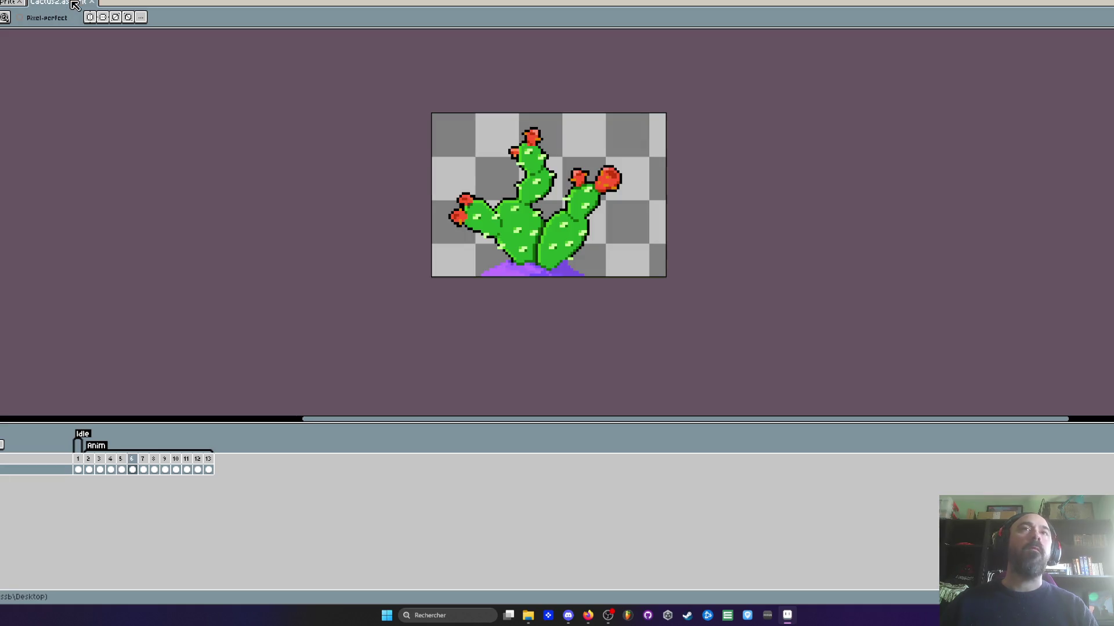
key(ctrl+Tab)
scroll(490, 168, down, 1)
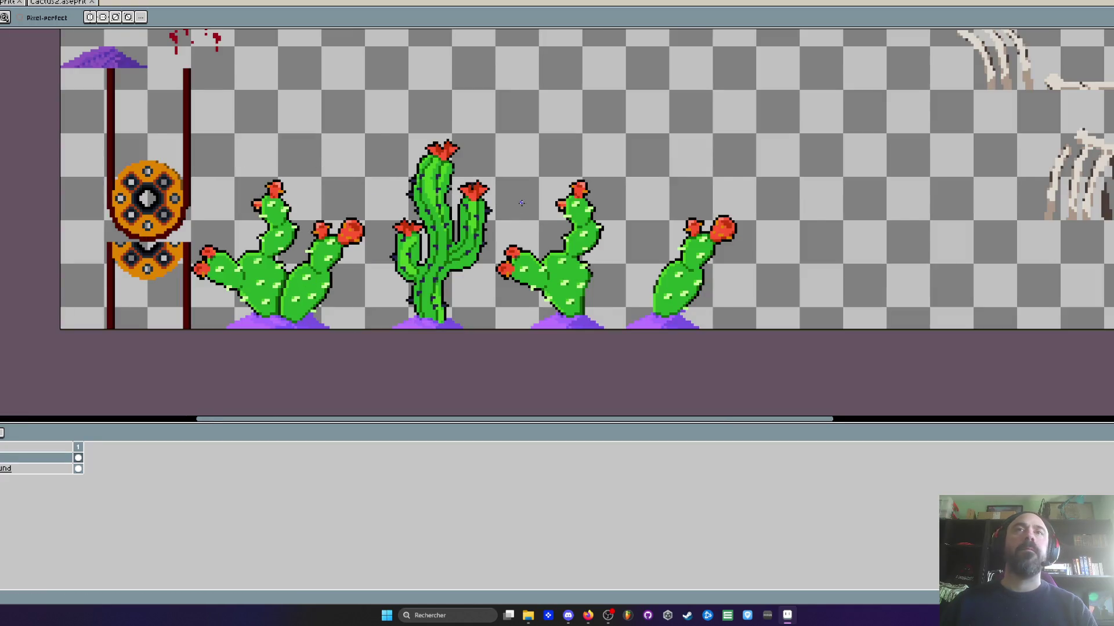
scroll(490, 169, up, 1)
scroll(491, 168, up, 1)
key(m)
drag(486, 151, 703, 408)
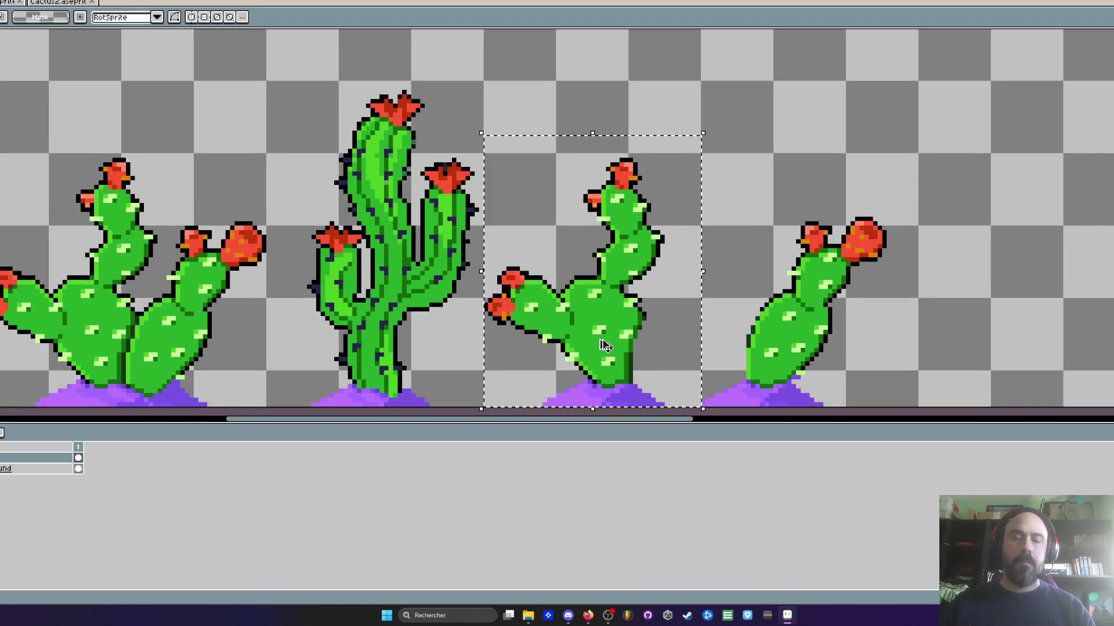
key(ctrl+d)
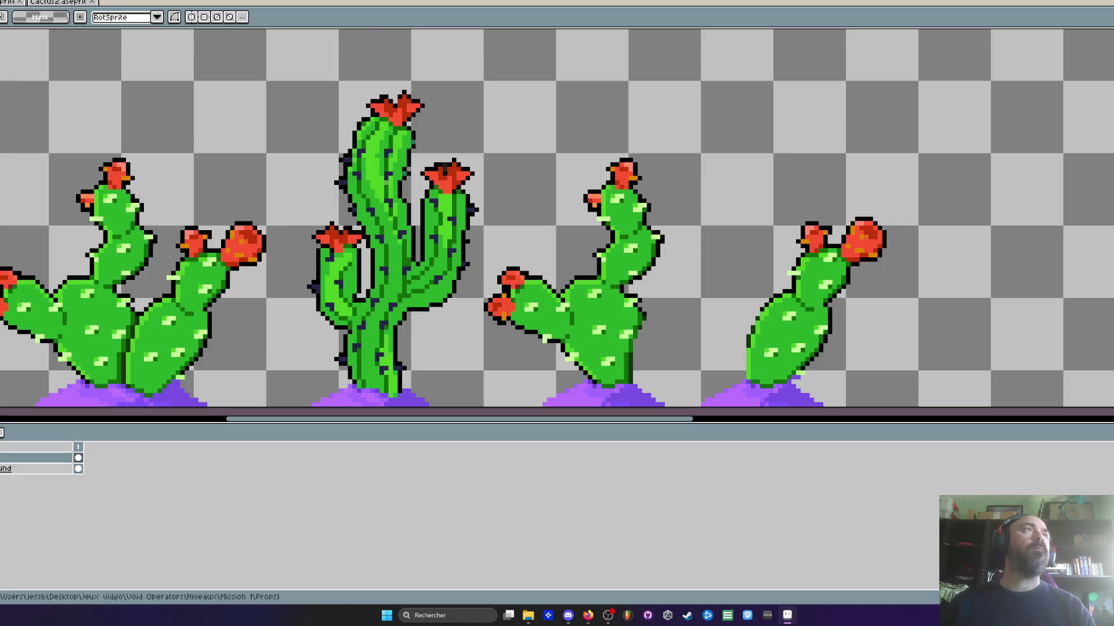
key(ctrl+n)
click(559, 379)
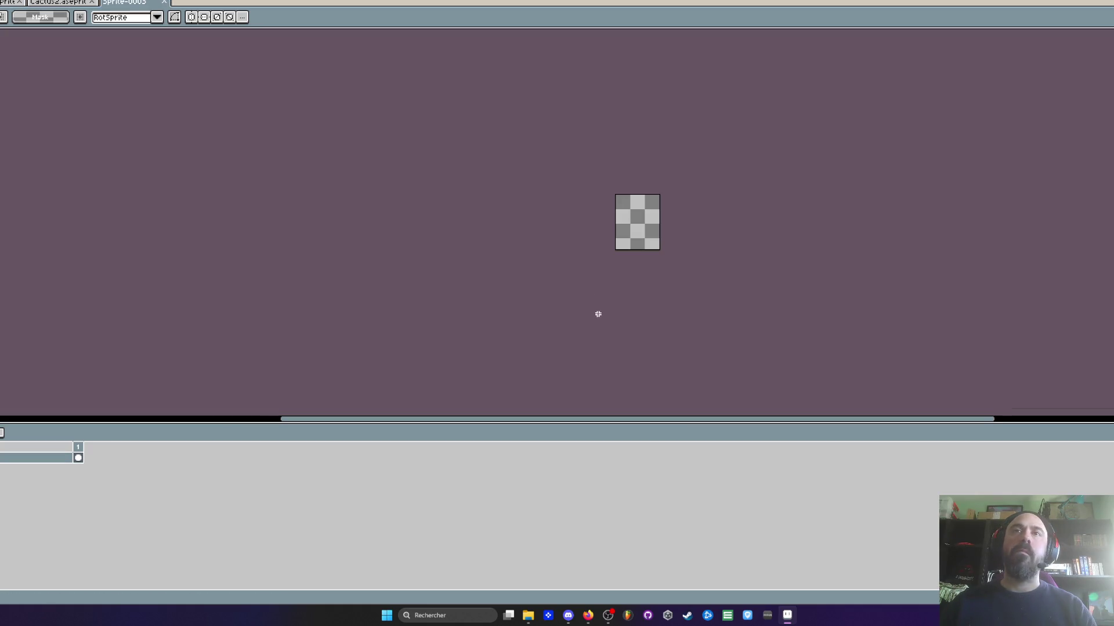
Paste the cactus into Sprite-0003 and extend the canvas leftward via Canvas Size
scroll(647, 207, up, 2)
key(ctrl+v)
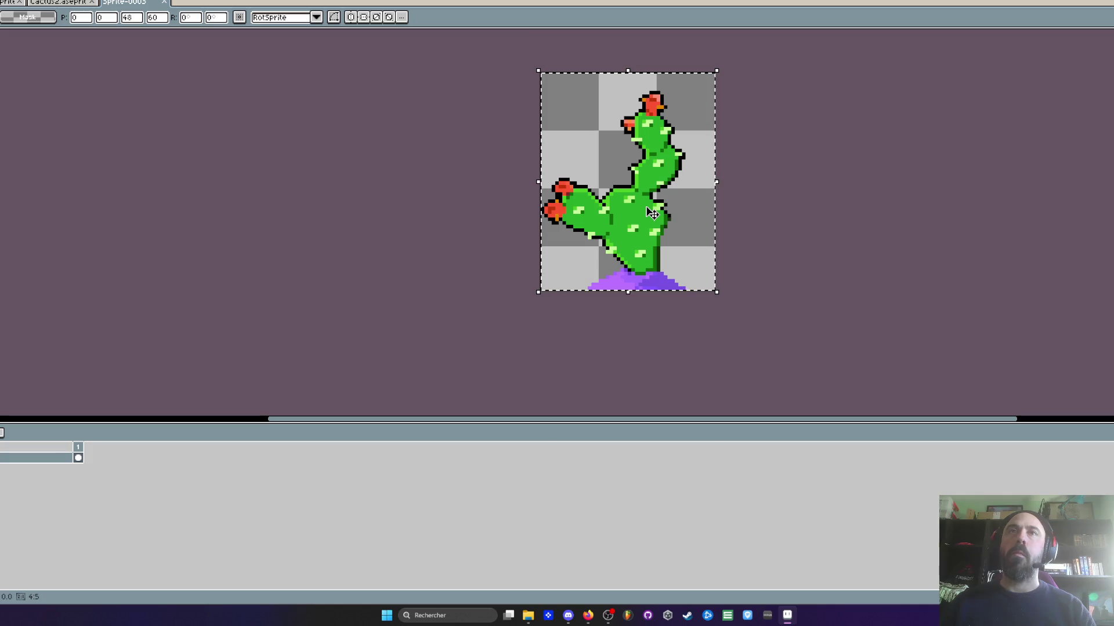
key(ctrl+d)
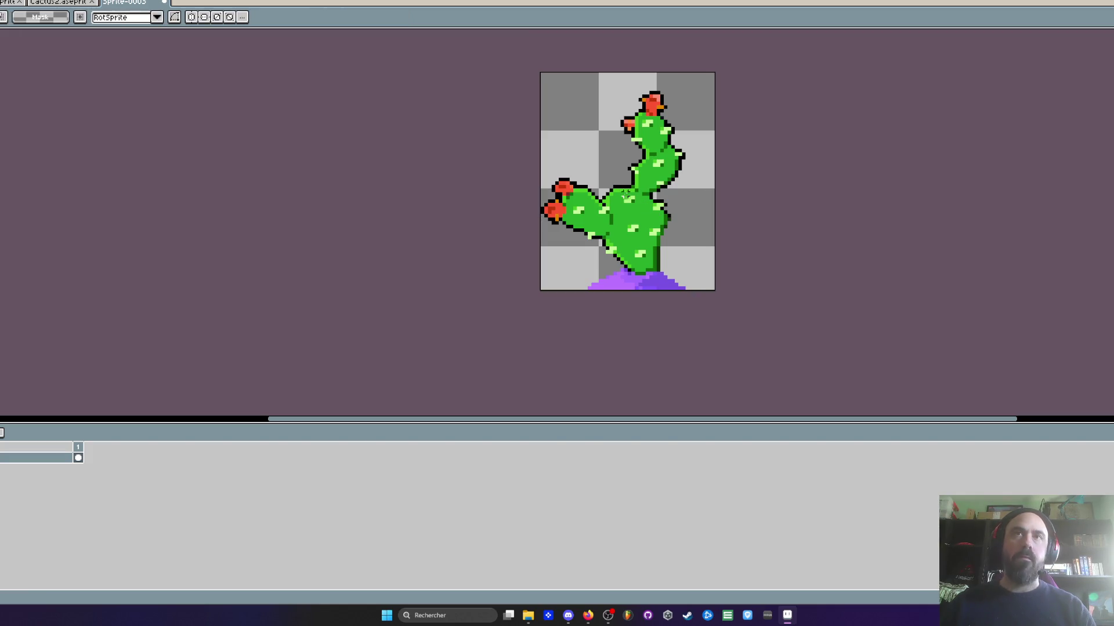
key(ctrl+alt+c)
drag(539, 155, 512, 156)
click(5, 283)
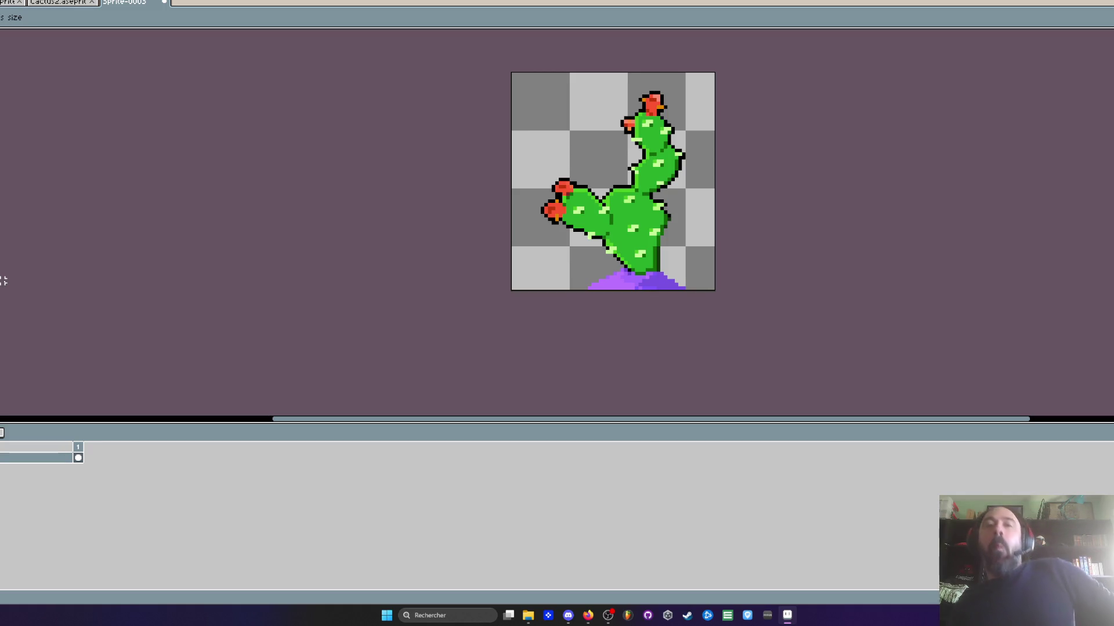
key(m)
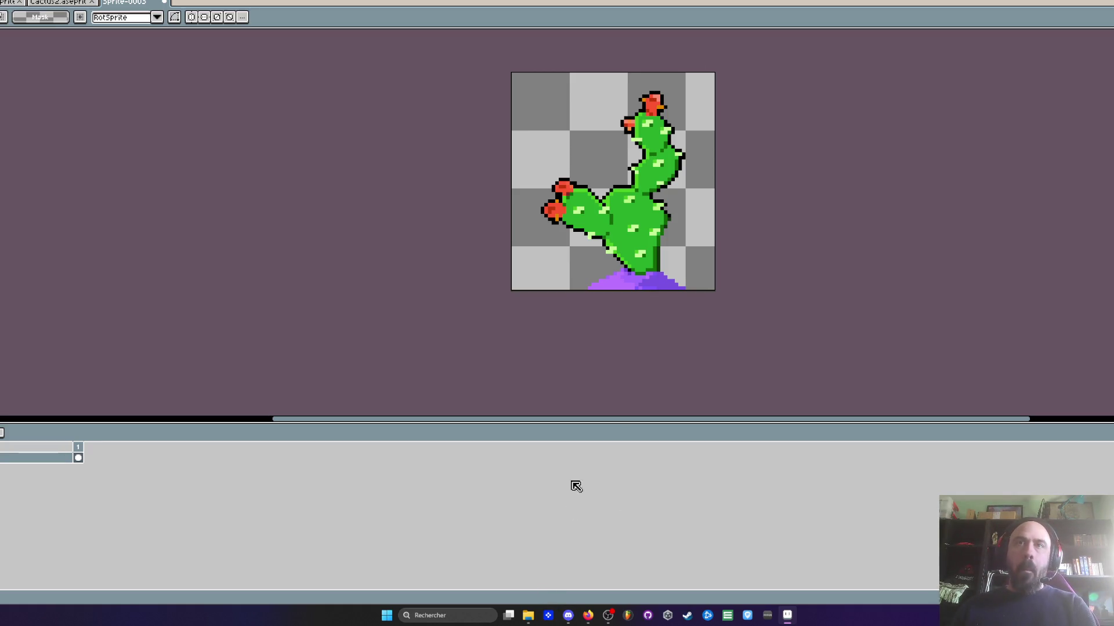
Add frame 2 and lasso-select the cactus to shift it slightly in that frame
scroll(474, 424, down, 1)
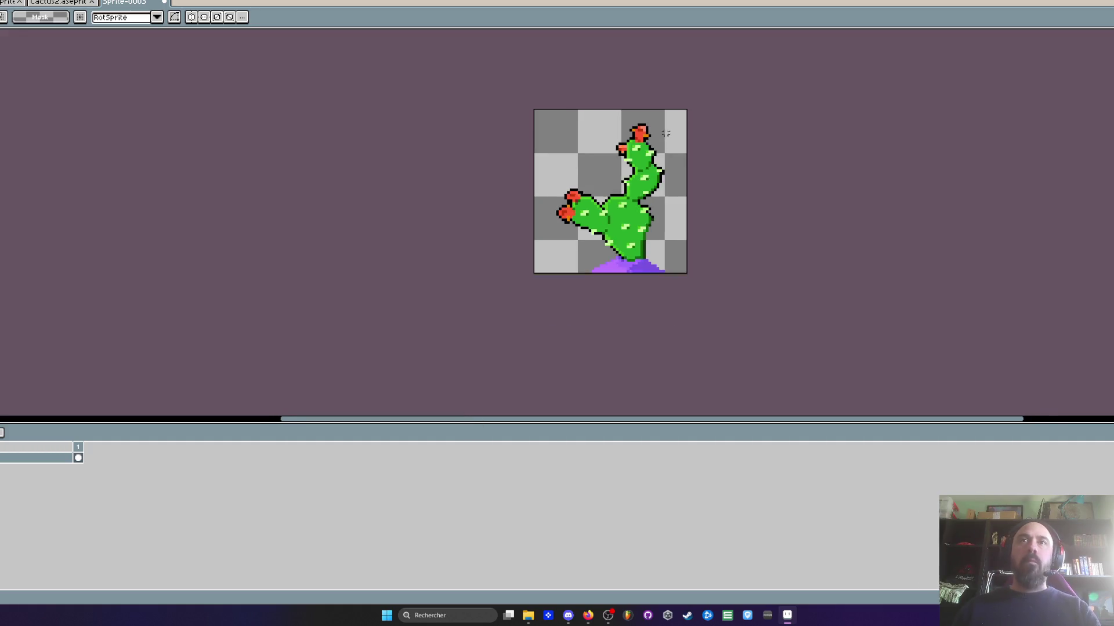
scroll(487, 232, up, 3)
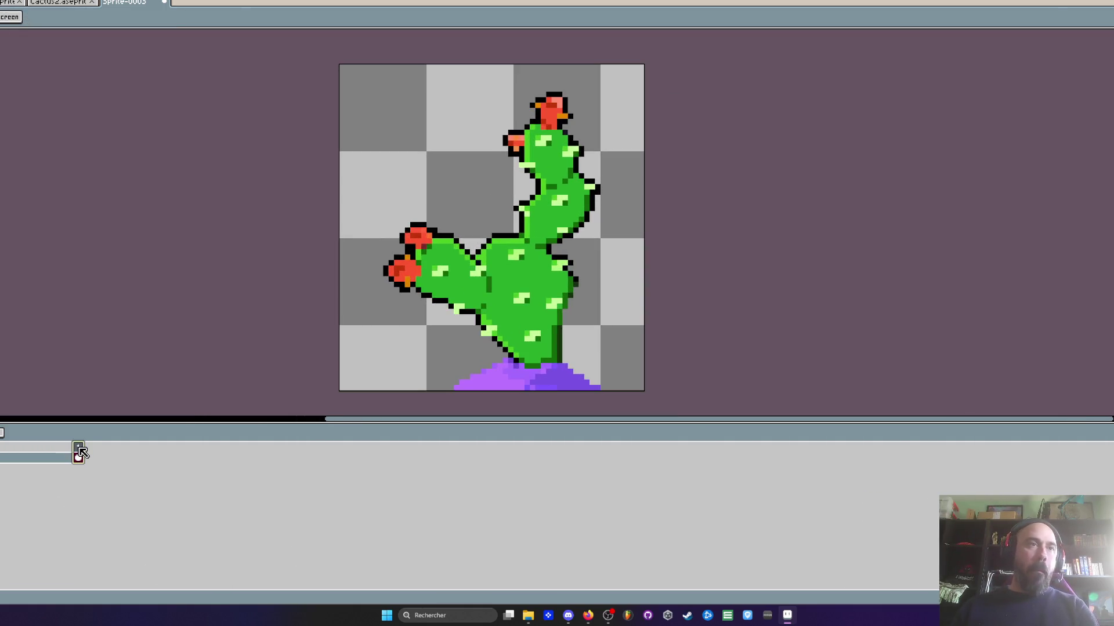
key(alt+n)
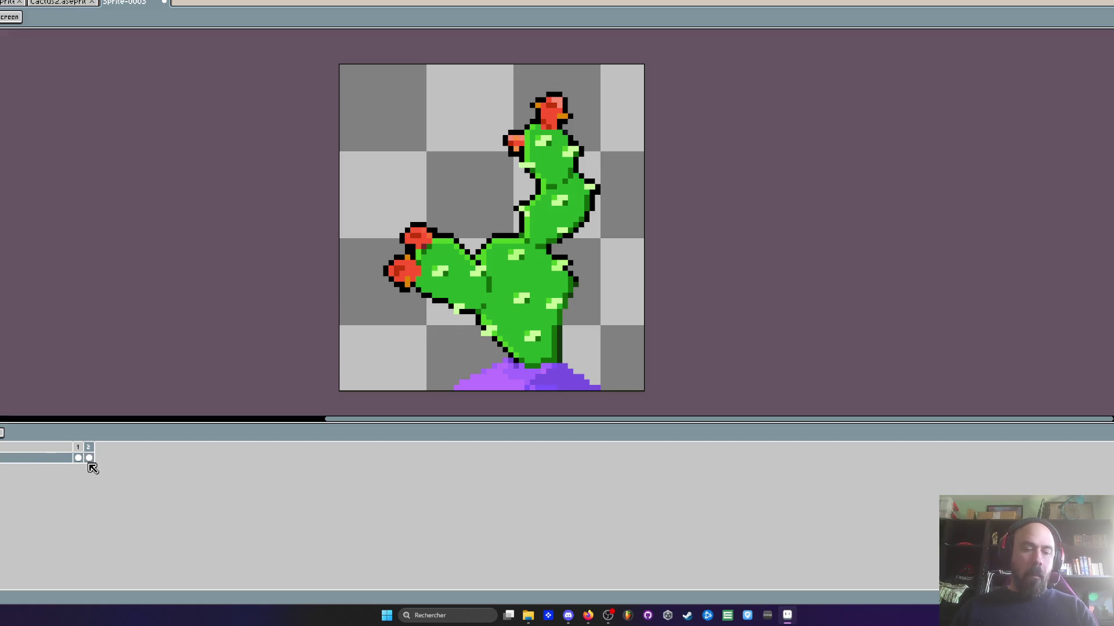
click(88, 458)
scroll(521, 345, up, 3)
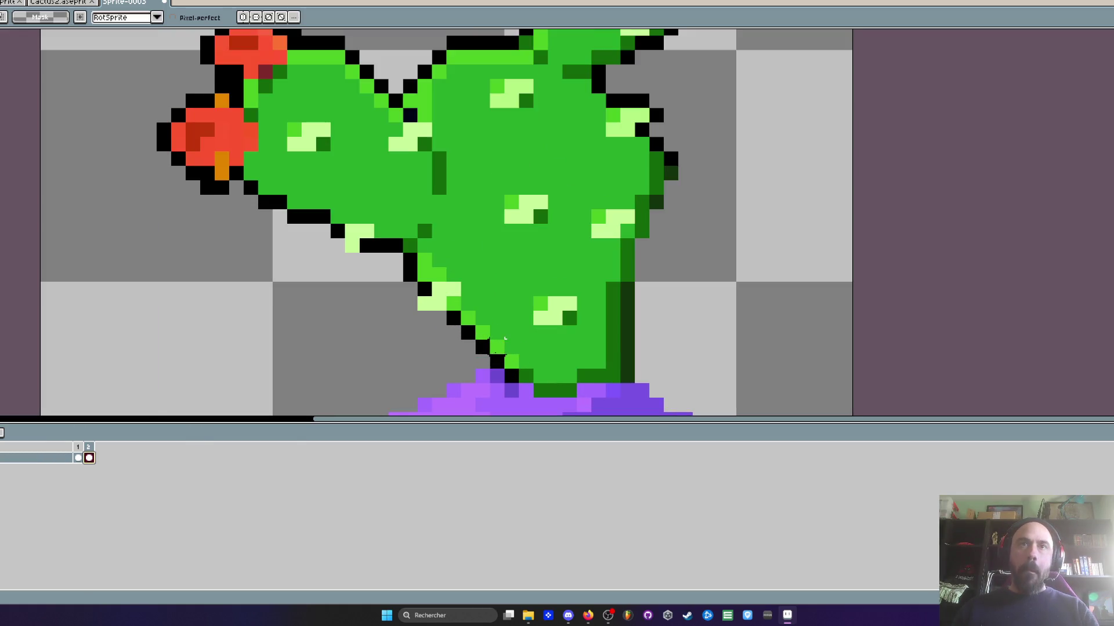
mouse_move(505, 339)
mouse_down()
mouse_move(429, 355)
mouse_move(310, 335)
mouse_move(373, 31)
mouse_move(638, 321)
mouse_up()
scroll(429, 355, down, 2)
scroll(638, 320, down, 1)
scroll(492, 312, up, 4)
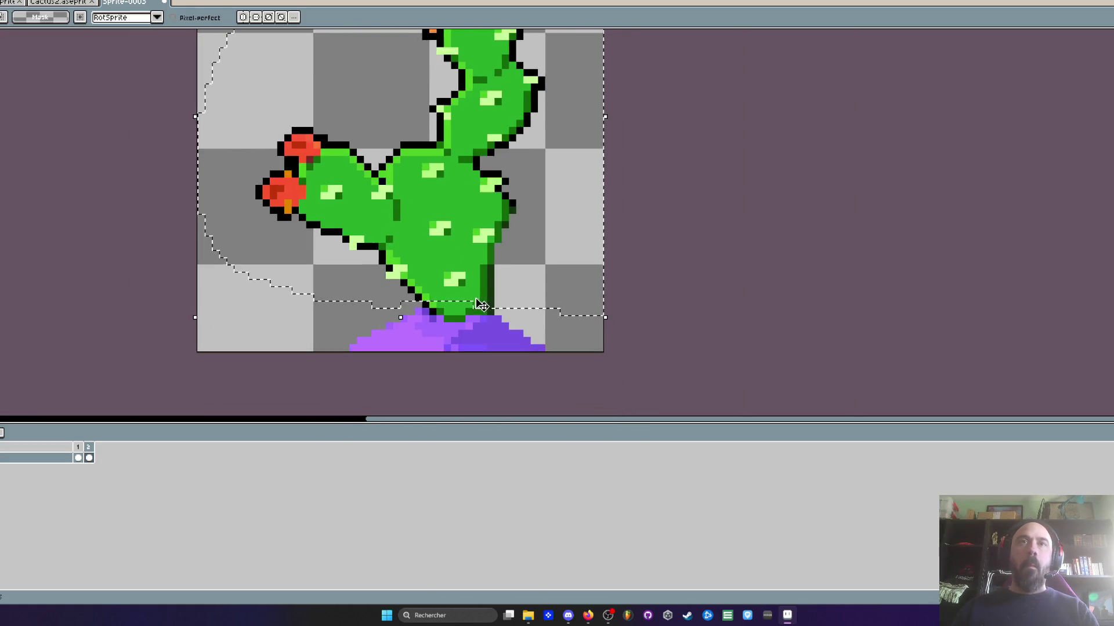
mouse_move(497, 304)
mouse_down()
mouse_move(348, 310)
mouse_move(232, 275)
mouse_move(220, 86)
mouse_move(334, 32)
mouse_move(446, 96)
mouse_move(432, 284)
mouse_move(381, 313)
mouse_move(362, 300)
mouse_up()
scroll(348, 310, down, 3)
scroll(360, 300, up, 1)
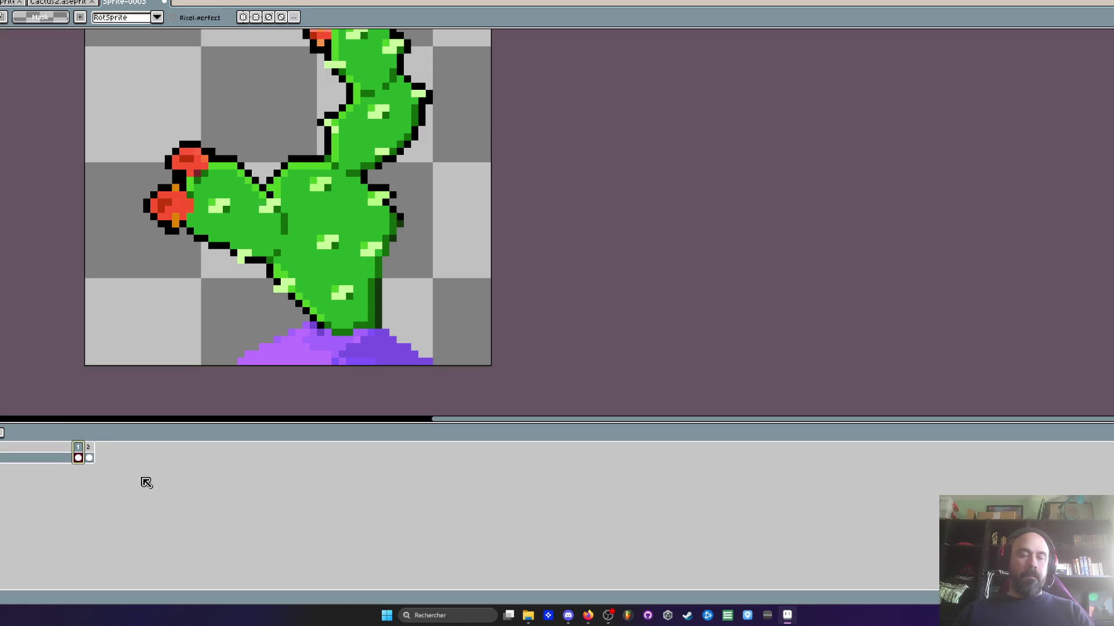
click(90, 453)
Add frames 3 and 4 and outline the cactus freehand in frame 4
click(100, 458)
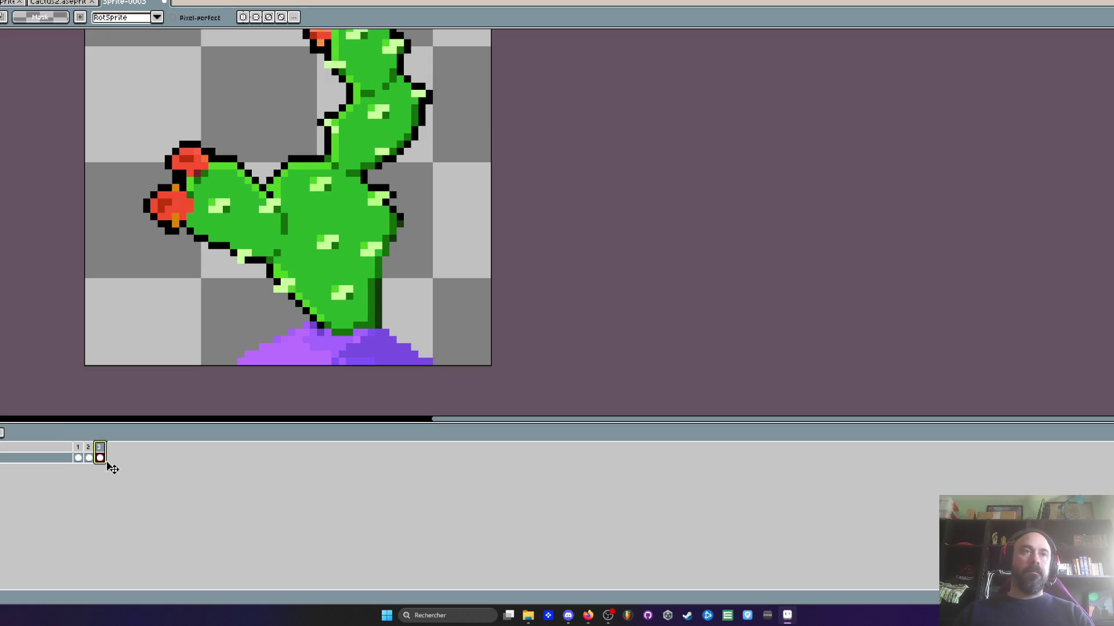
key(alt+n)
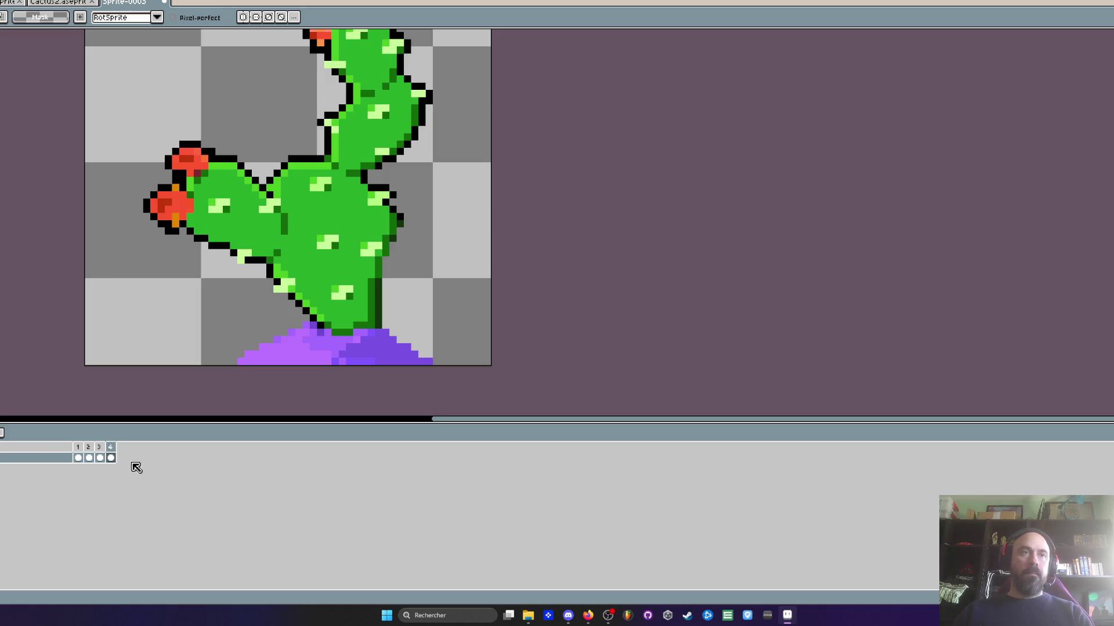
scroll(369, 331, up, 2)
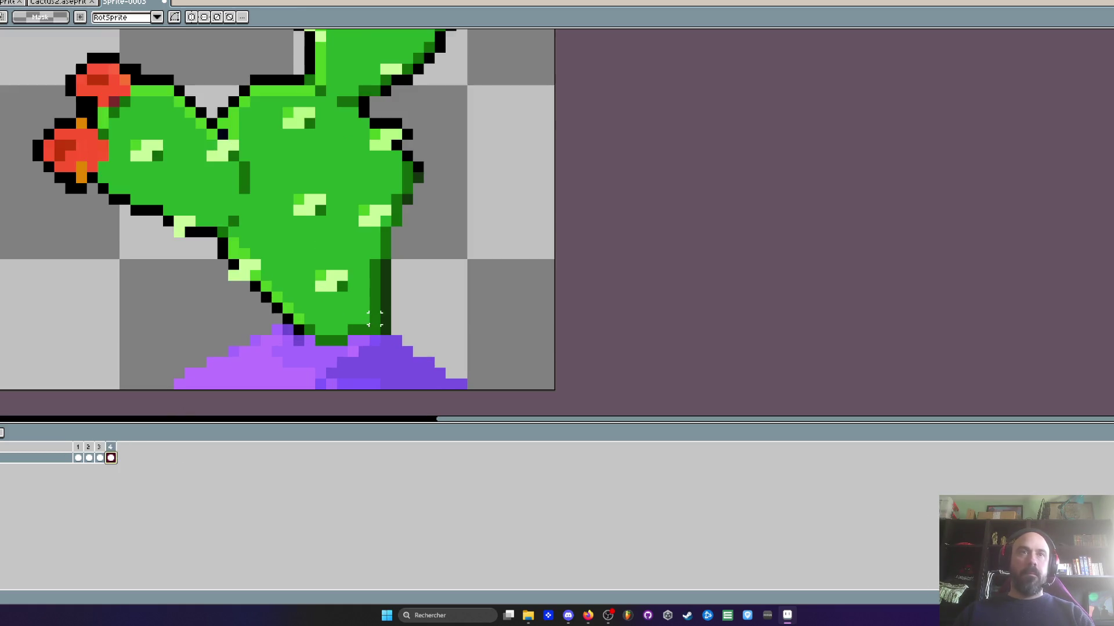
key(b)
scroll(355, 316, down, 3)
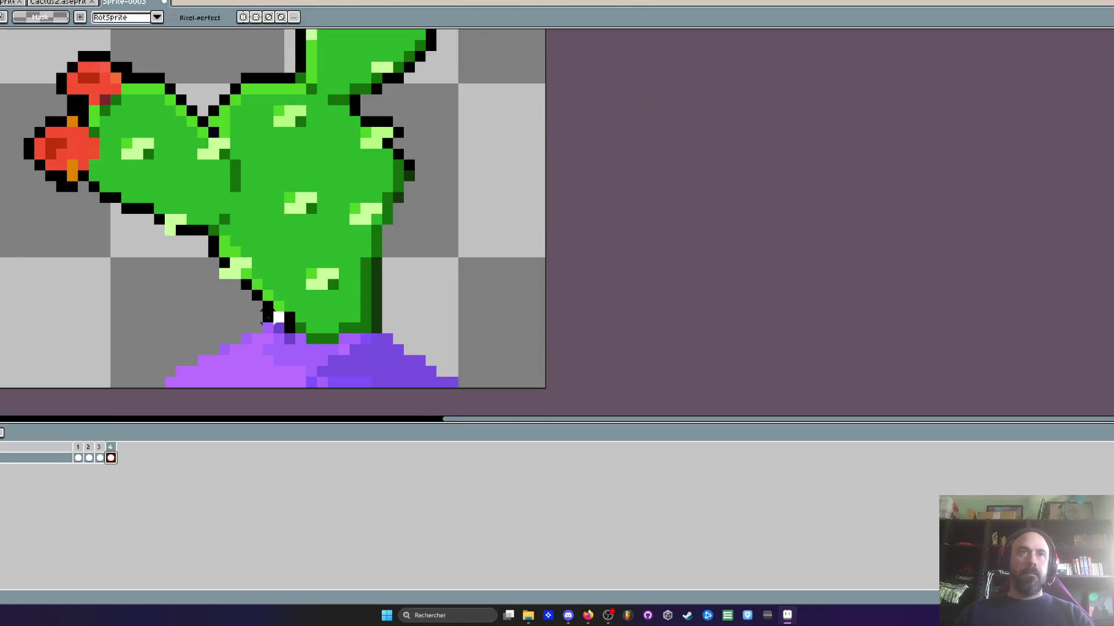
mouse_move(272, 318)
mouse_down()
mouse_move(83, 155)
mouse_move(356, 41)
mouse_move(349, 298)
mouse_move(316, 317)
mouse_move(268, 318)
mouse_up()
scroll(343, 315, up, 1)
scroll(268, 318, down, 4)
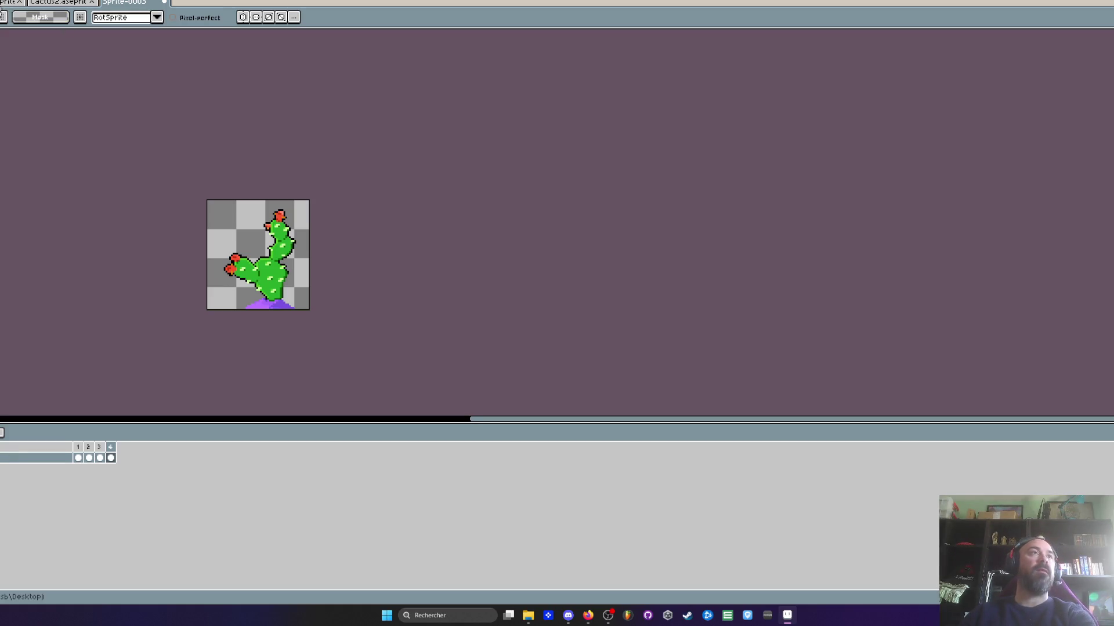
Move from Cactus2.aseprite to the four-cactus props sheet document
click(60, 6)
click(60, 6)
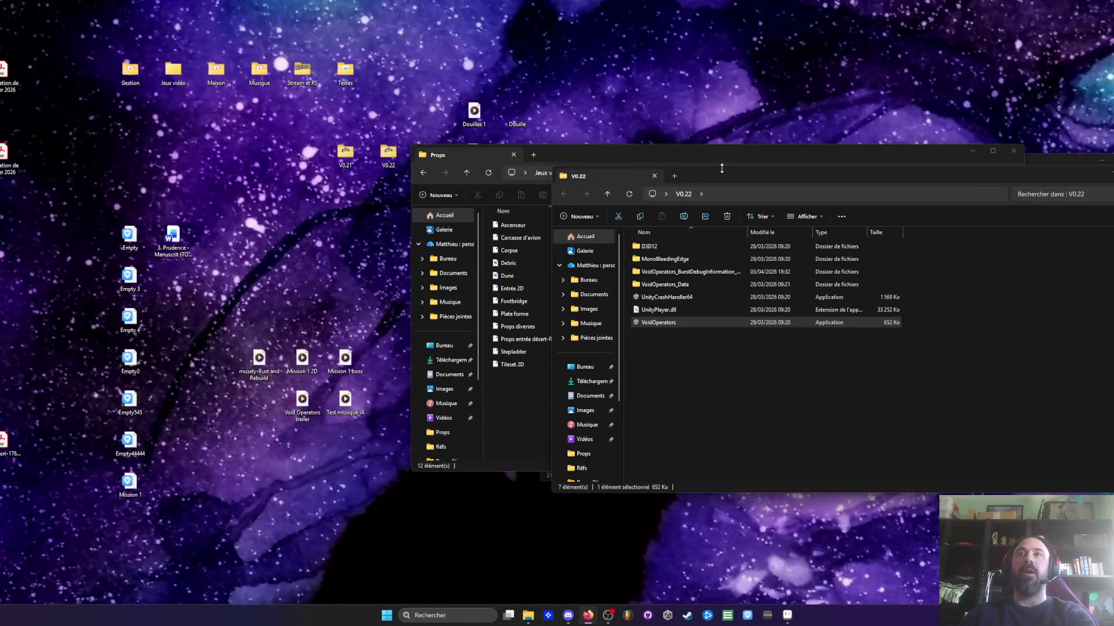
Rearrange the V0.22 and Props Explorer windows and close the Juicefx folder window
drag(721, 168, 444, 62)
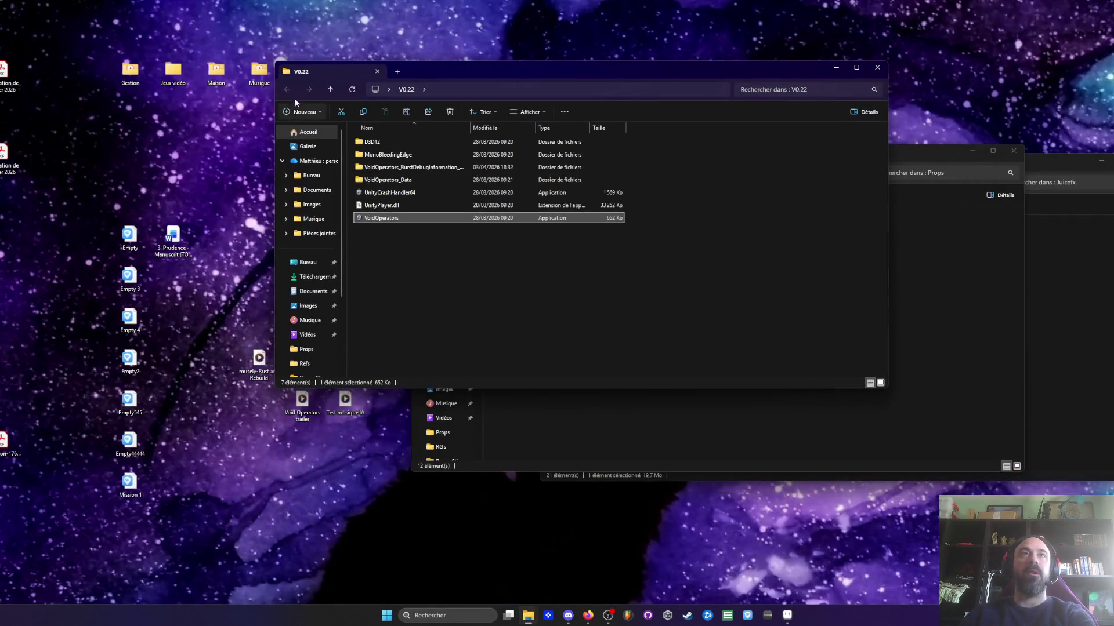
click(926, 148)
drag(926, 148, 873, 122)
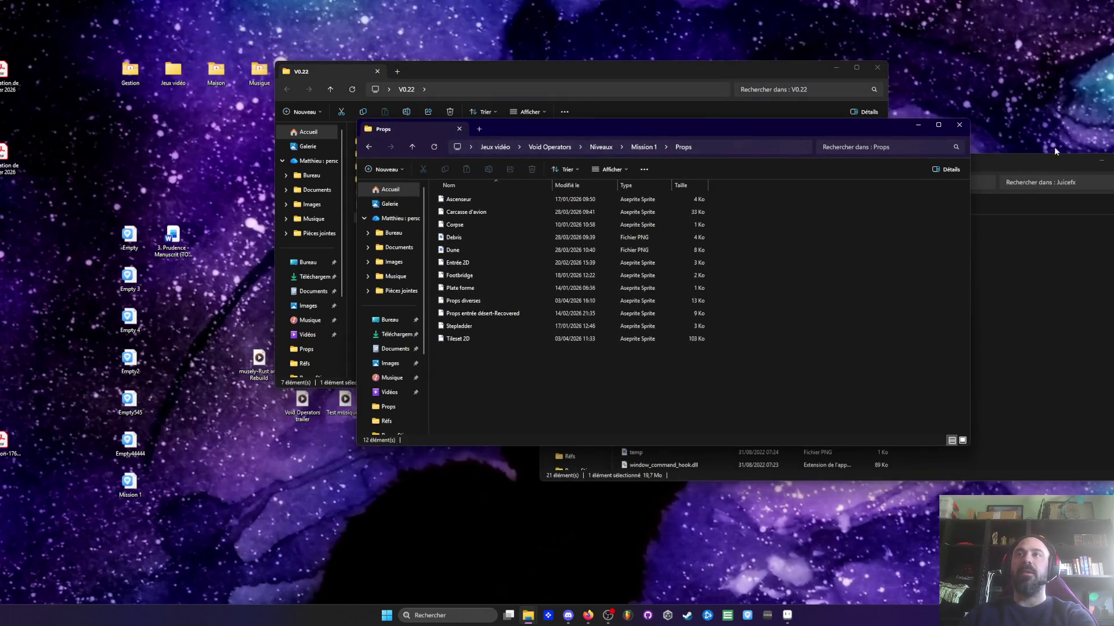
drag(1055, 151, 1010, 140)
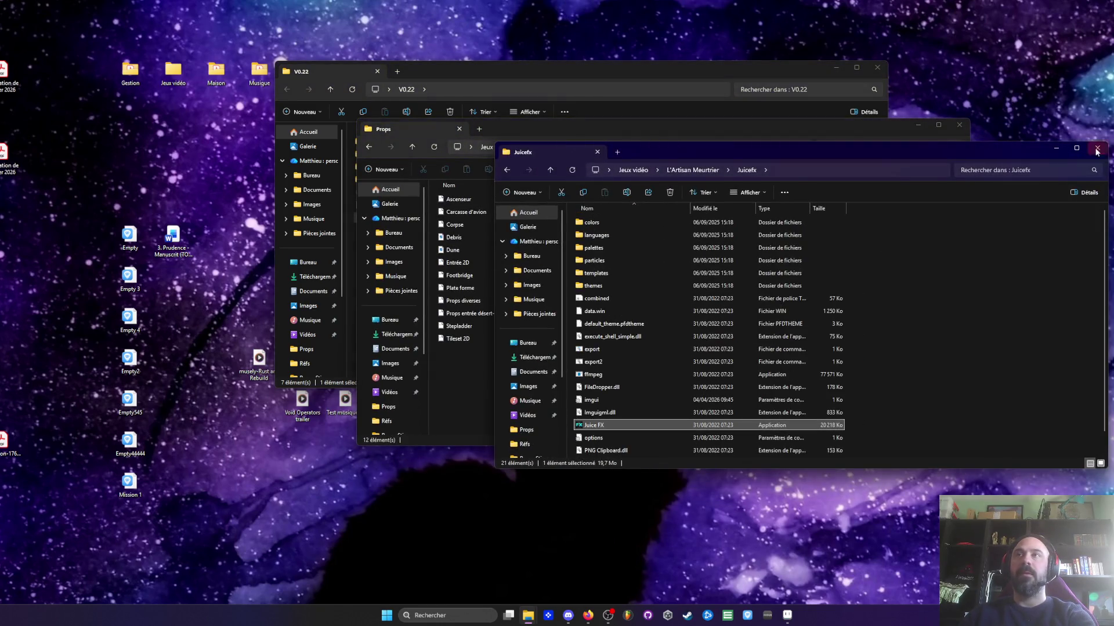
click(1097, 152)
drag(833, 129, 848, 127)
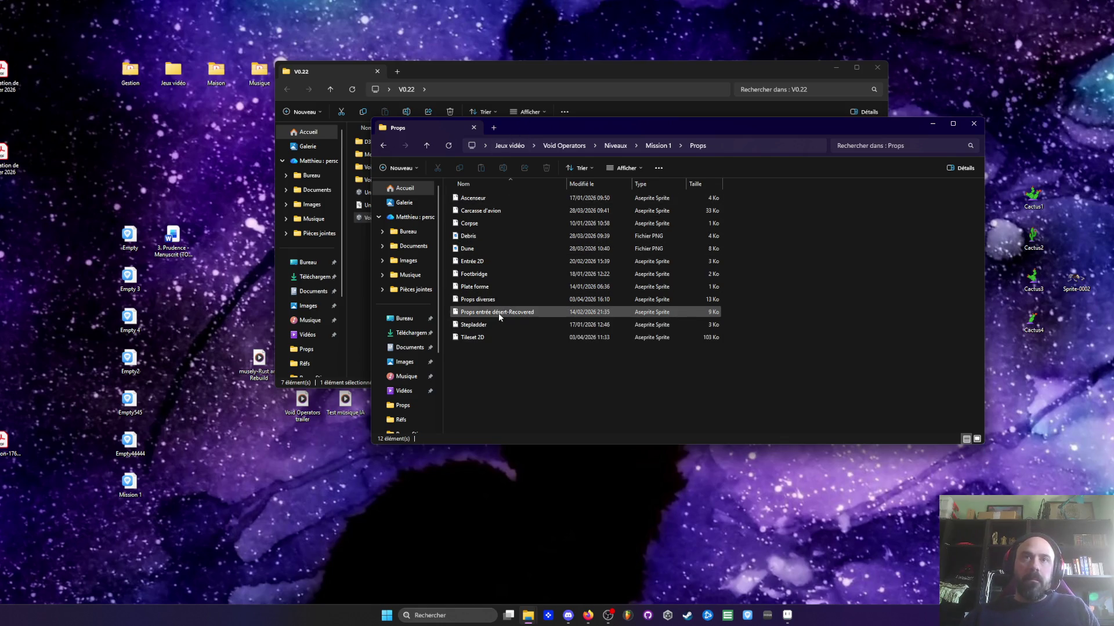
Go back to Jeux vidéo and open L'Artisan Meurtrier > Version unity > Player
click(384, 147)
click(383, 147)
click(384, 148)
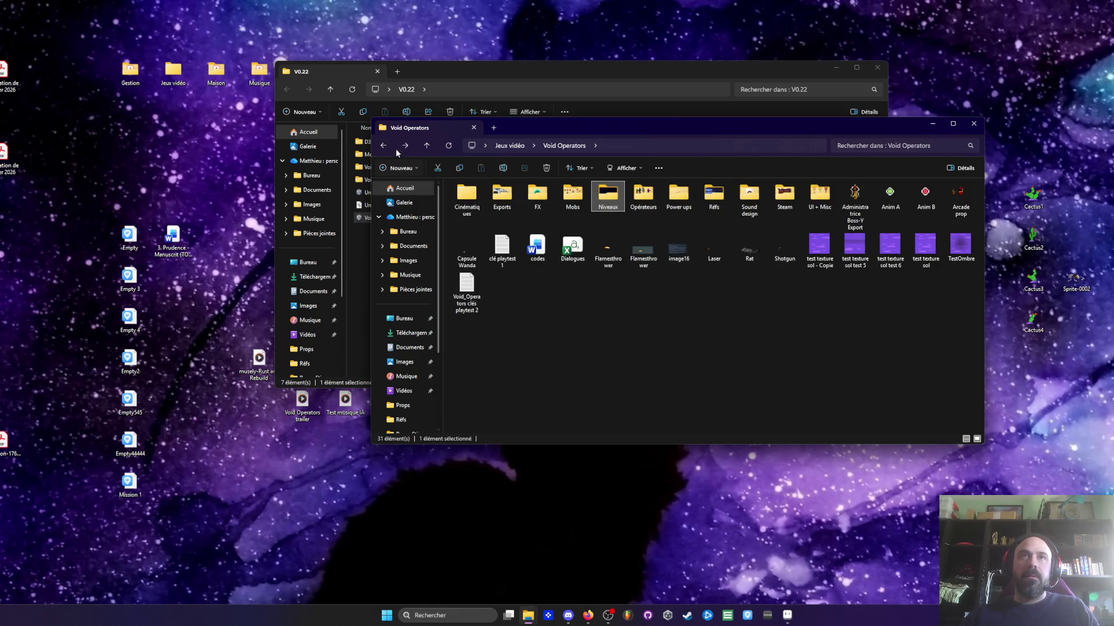
click(385, 147)
double_click(482, 236)
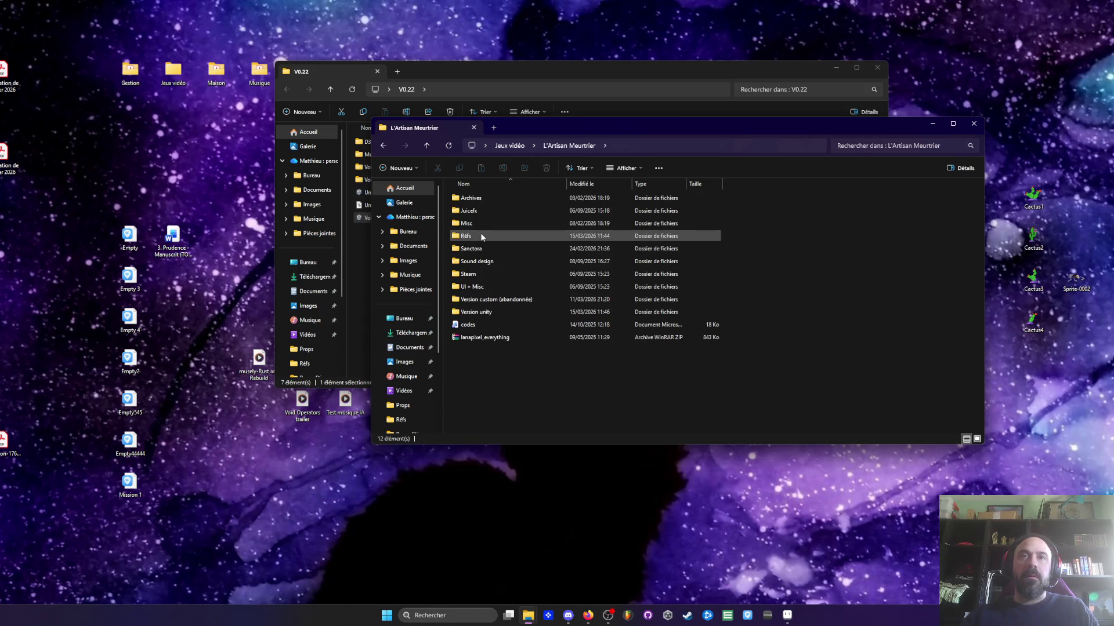
click(500, 300)
double_click(493, 312)
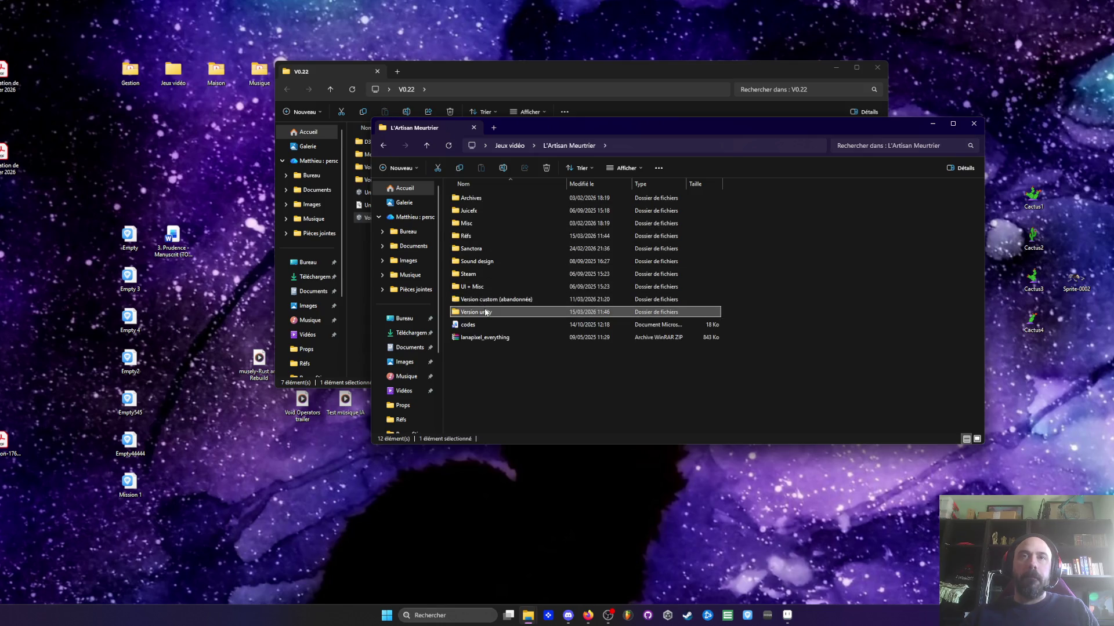
double_click(477, 235)
After a look inside Portals, open Player_Chef_LongSword from the Player folder in Aseprite
double_click(472, 197)
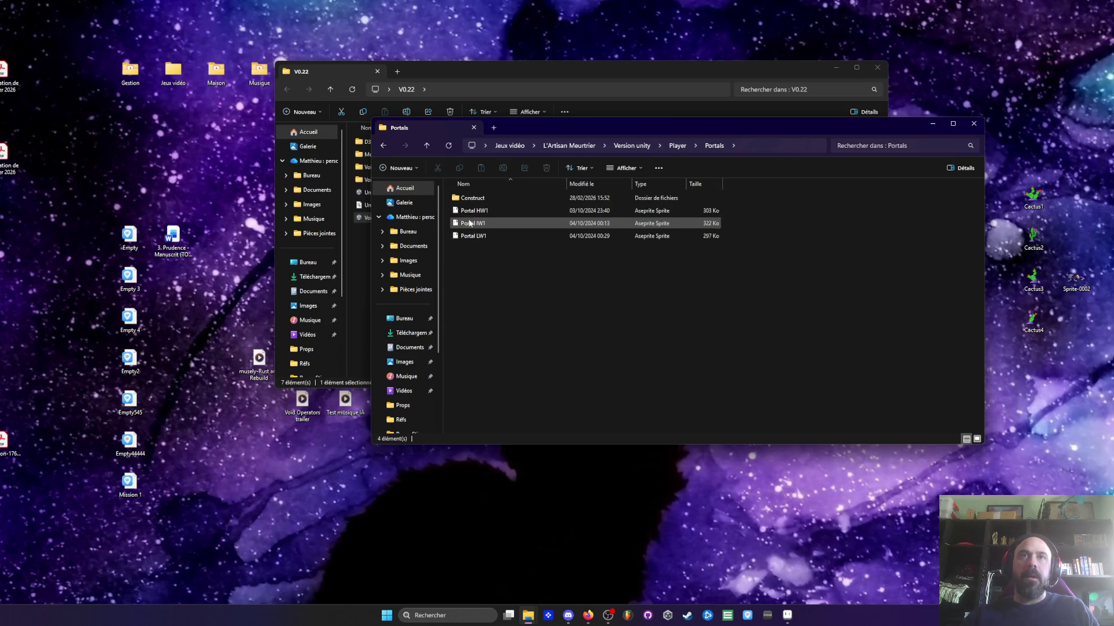
click(461, 198)
click(383, 146)
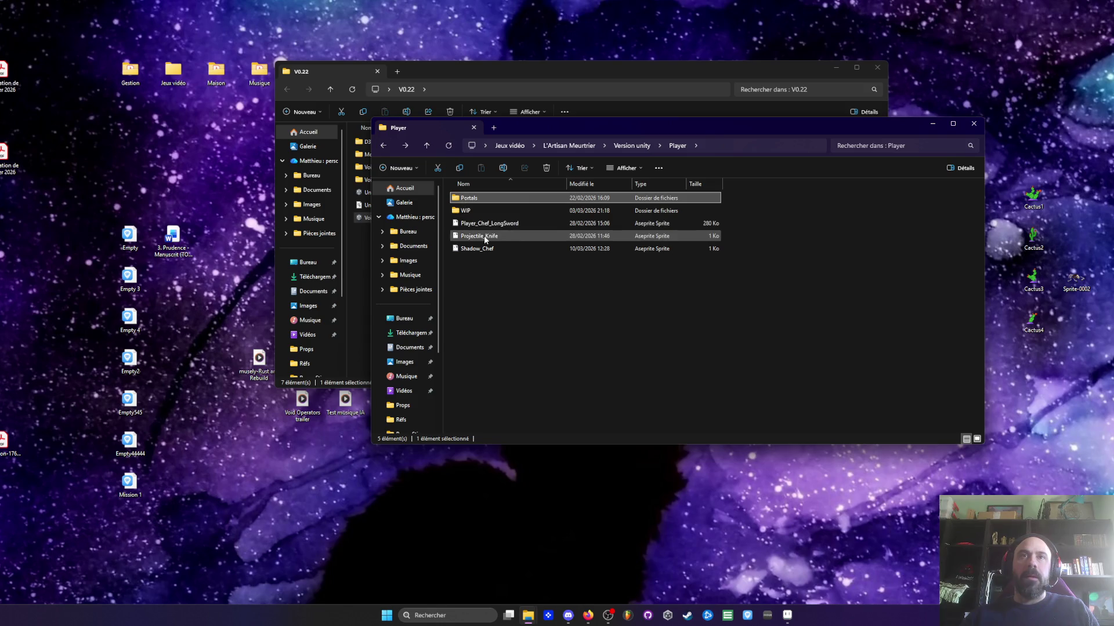
click(477, 250)
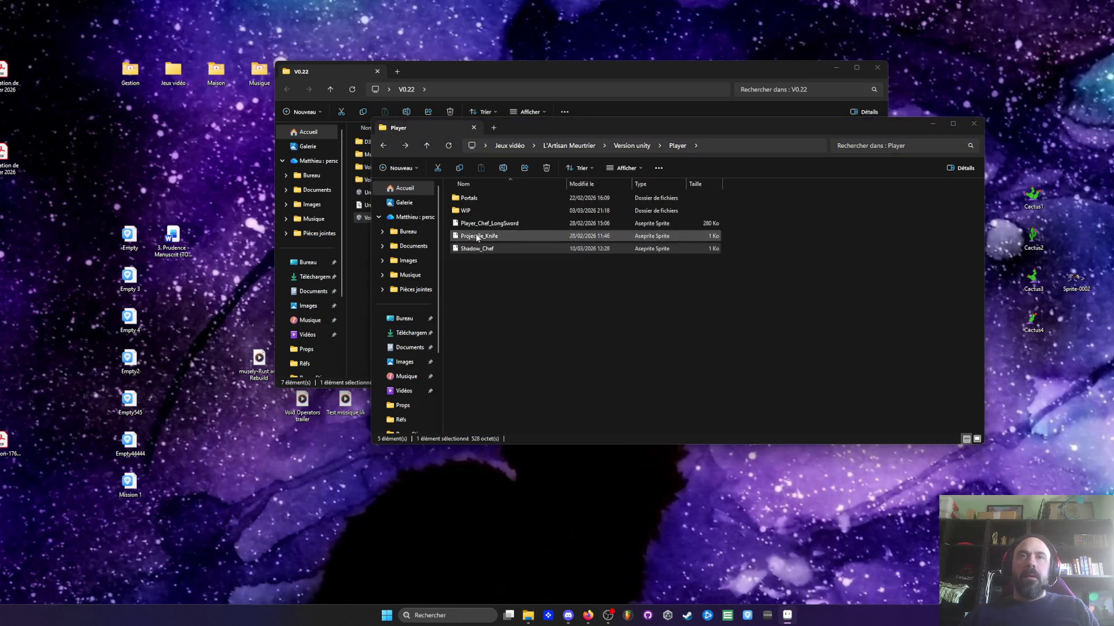
click(470, 226)
double_click(470, 225)
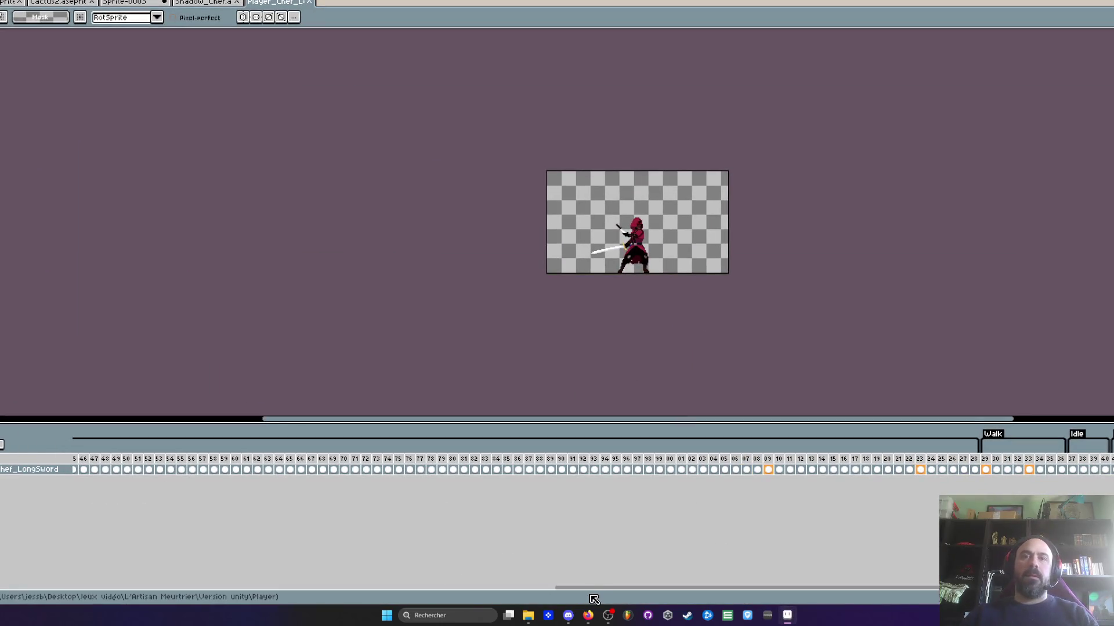
Play the long sword animation from its first frame, then jump back to an earlier frame
drag(458, 587, 87, 587)
click(78, 469)
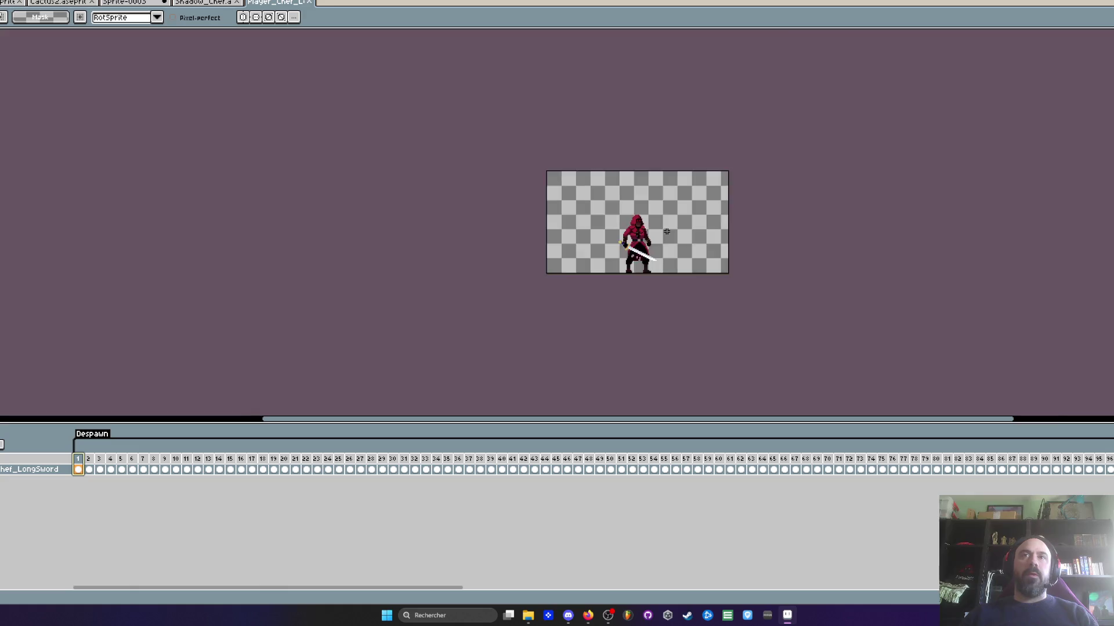
scroll(551, 231, up, 2)
scroll(551, 231, down, 1)
key(Return)
scroll(643, 231, up, 1)
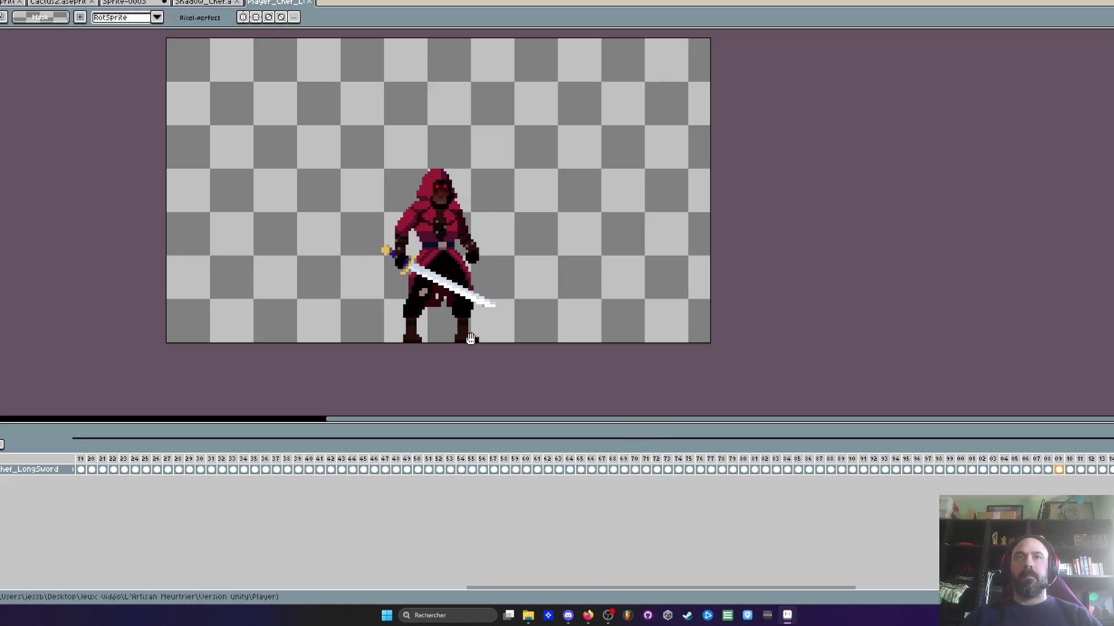
click(119, 459)
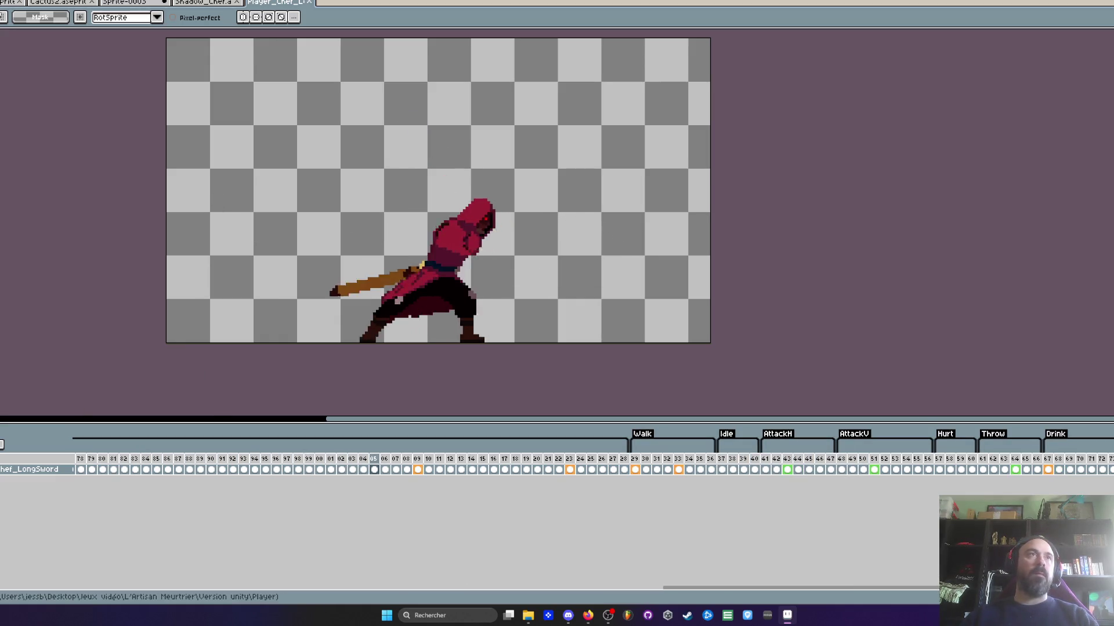
Close the Player_Chef sprite and bring up the Sprite-0003 prickly pear cactus
click(311, 3)
click(122, 3)
click(203, 3)
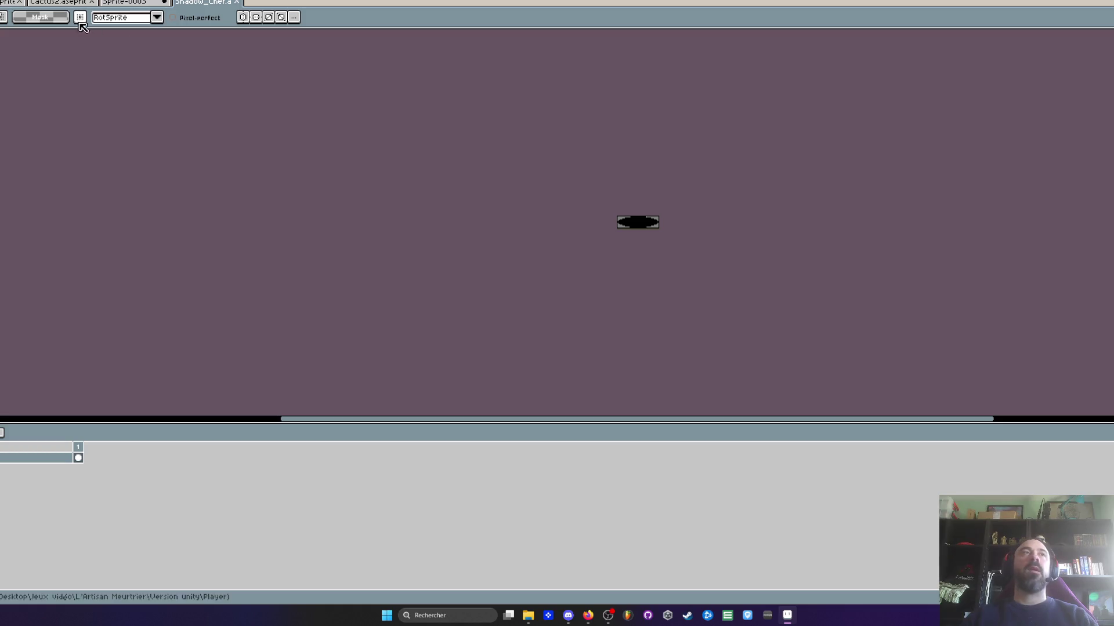
click(125, 3)
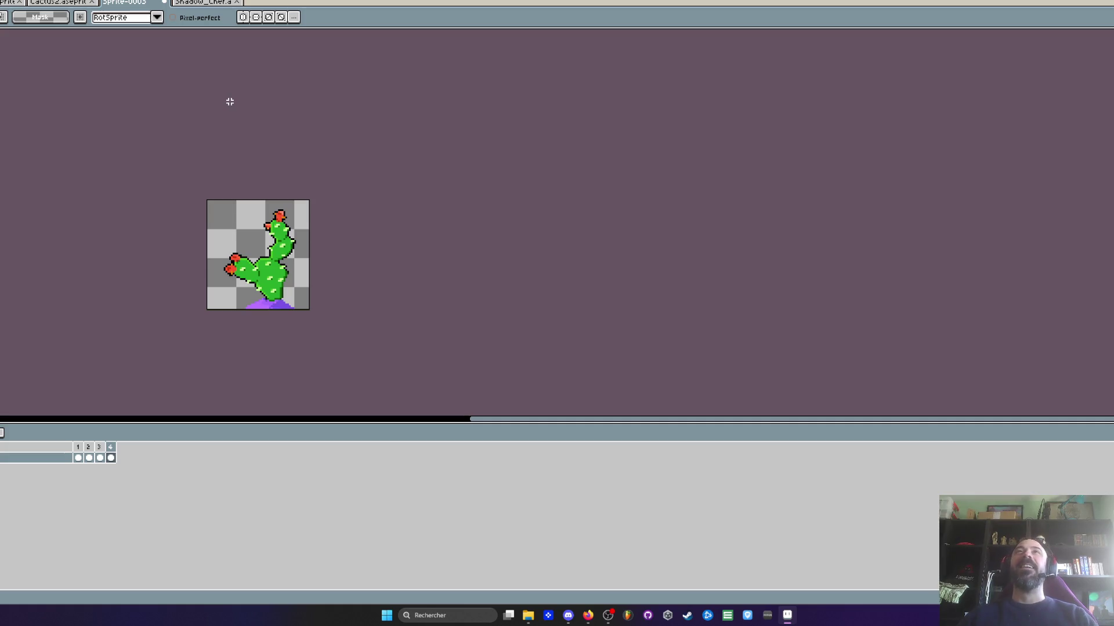
Cycle through the cactus tabs to the props sheet and zoom in on the skeletons
click(65, 3)
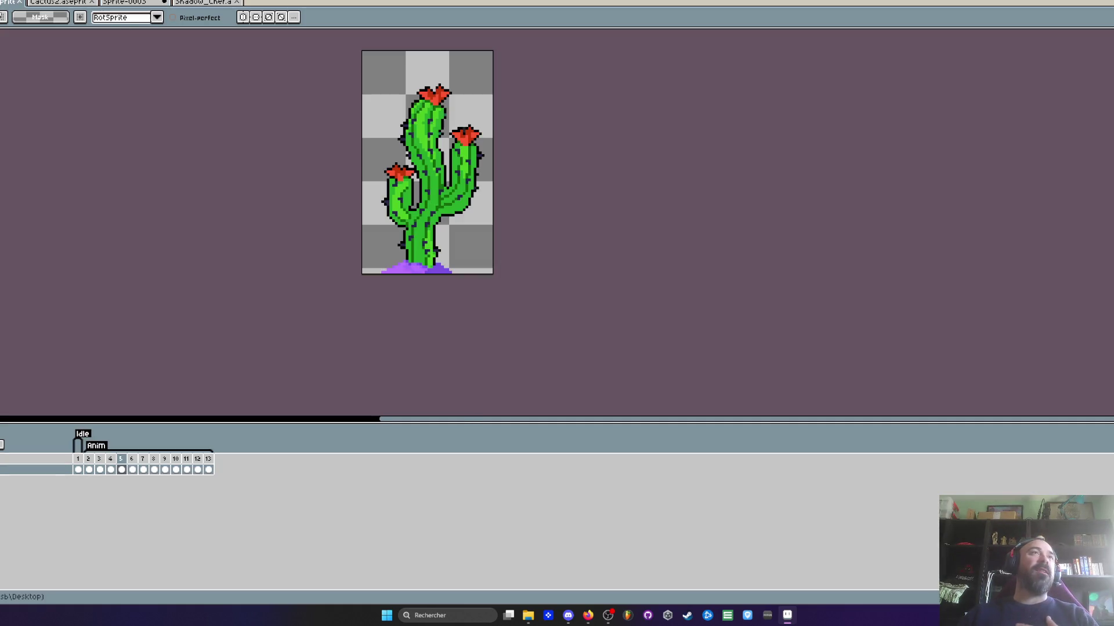
click(10, 2)
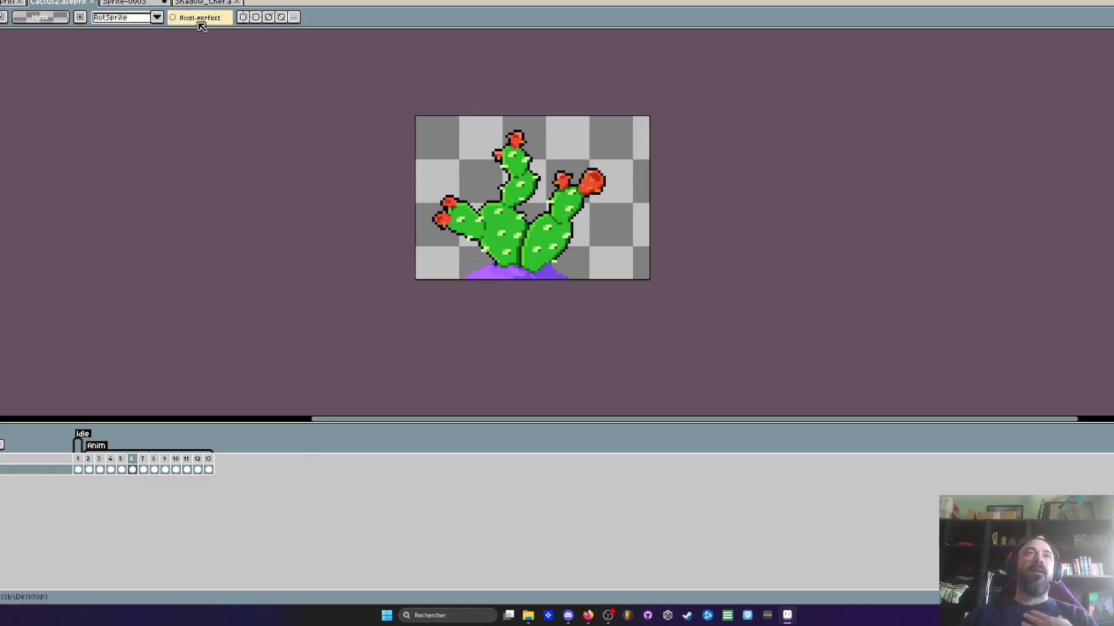
click(141, 3)
click(10, 2)
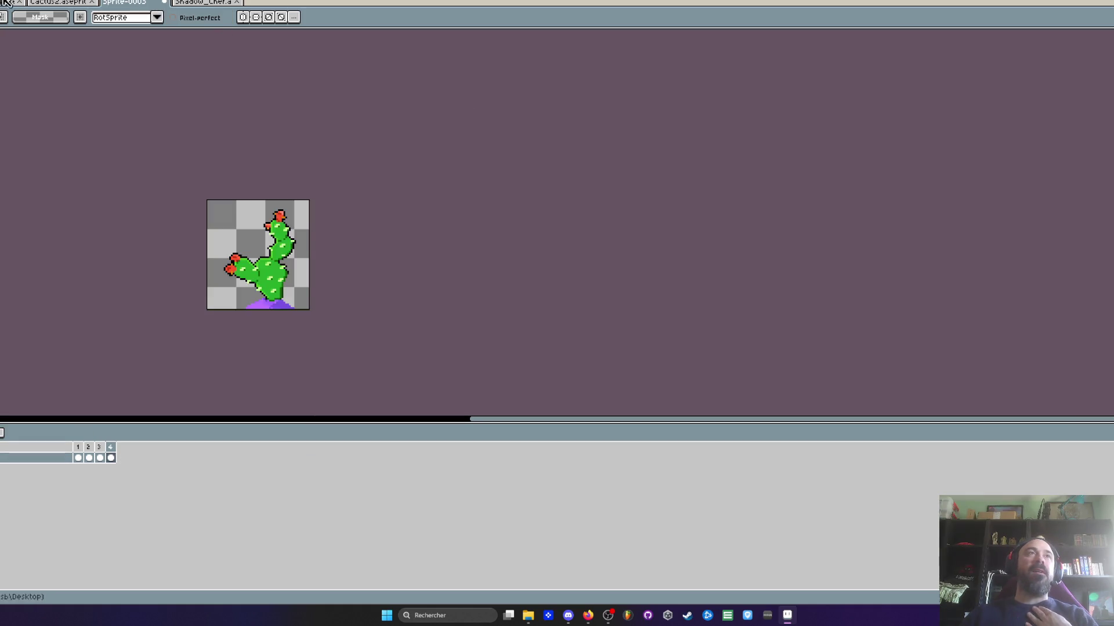
scroll(530, 138, down, 3)
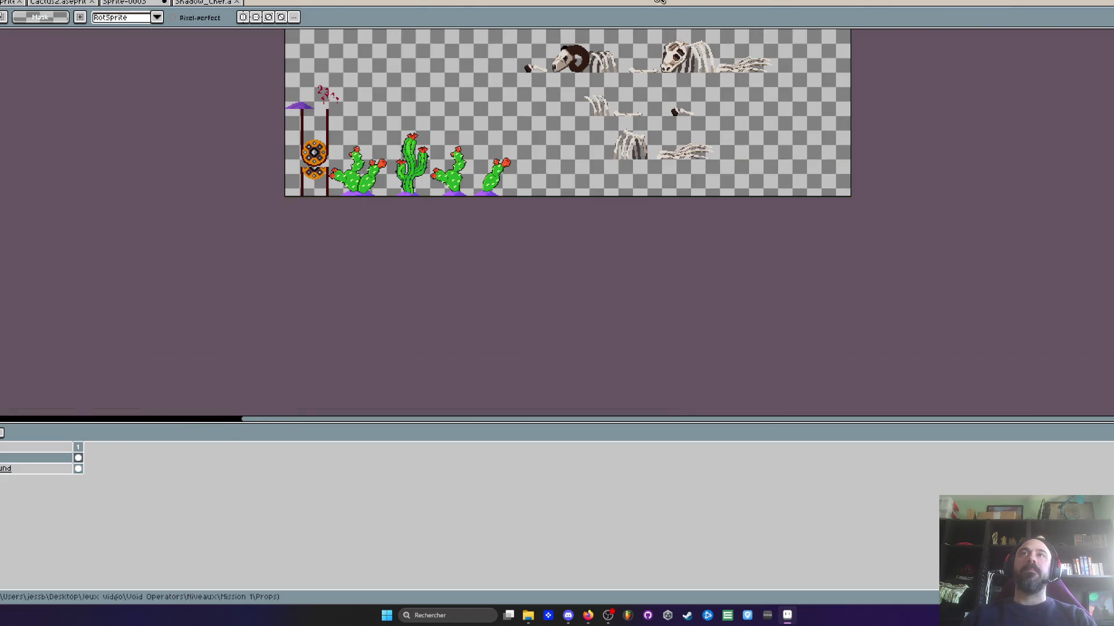
scroll(530, 137, down, 1)
scroll(464, 139, up, 4)
drag(502, 157, 433, 126)
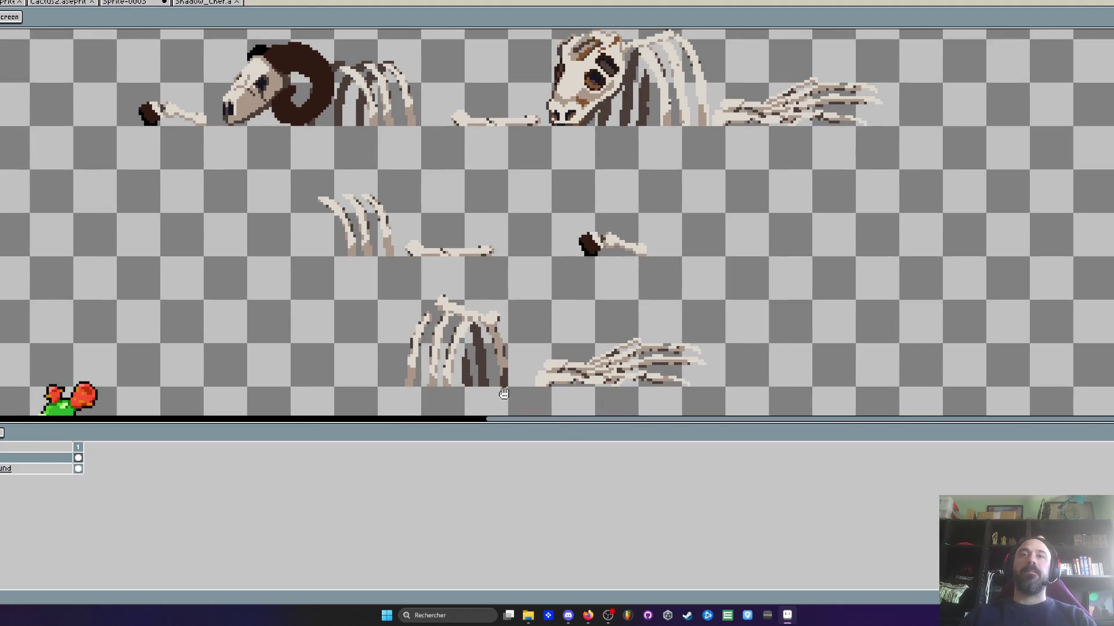
mouse_move(499, 432)
mouse_down()
mouse_move(477, 545)
mouse_move(489, 564)
mouse_up()
Marquee the right-hand horse skeleton and shift it about 165 px right
key(m)
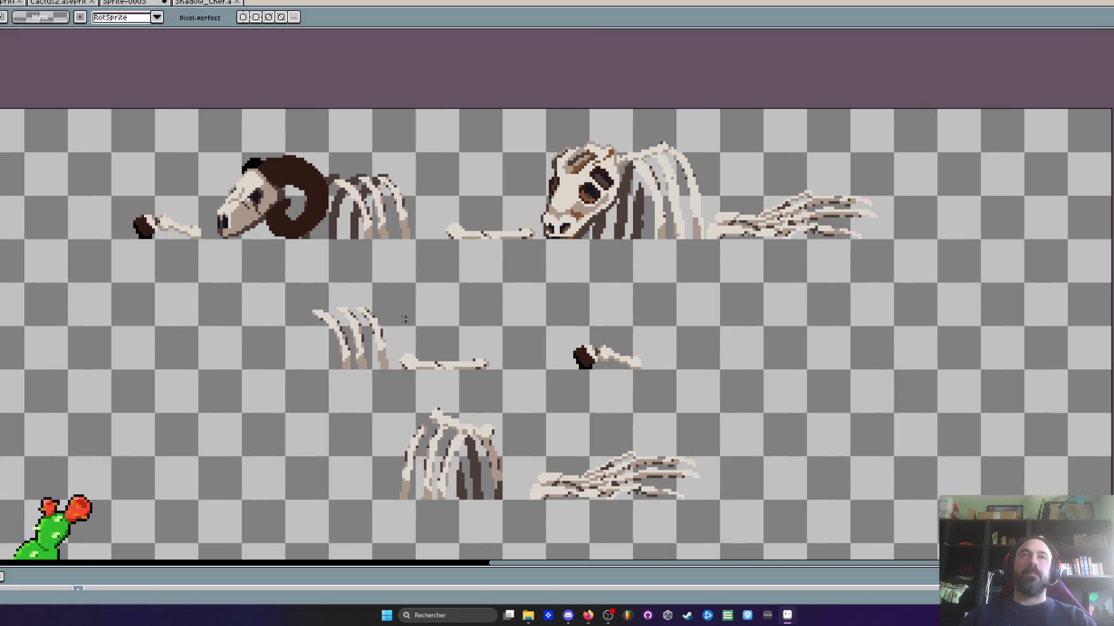
mouse_move(424, 113)
mouse_down()
mouse_move(741, 253)
mouse_move(889, 262)
mouse_up()
drag(819, 228, 914, 228)
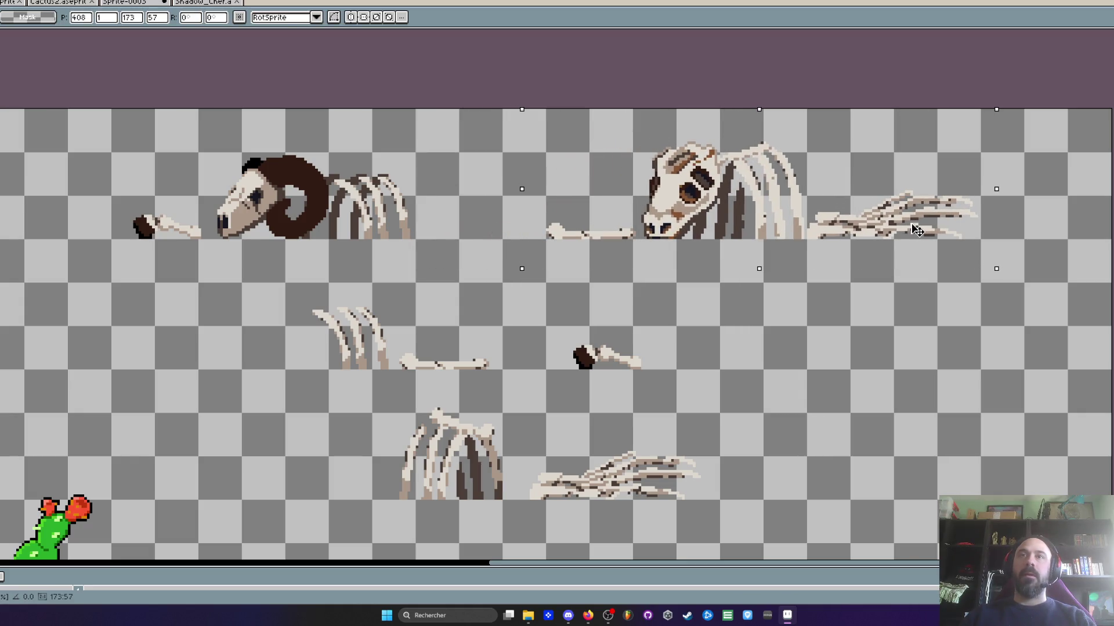
key(Return)
Marquee the ram skull and its nearby bones
scroll(406, 155, down, 1)
scroll(406, 156, up, 1)
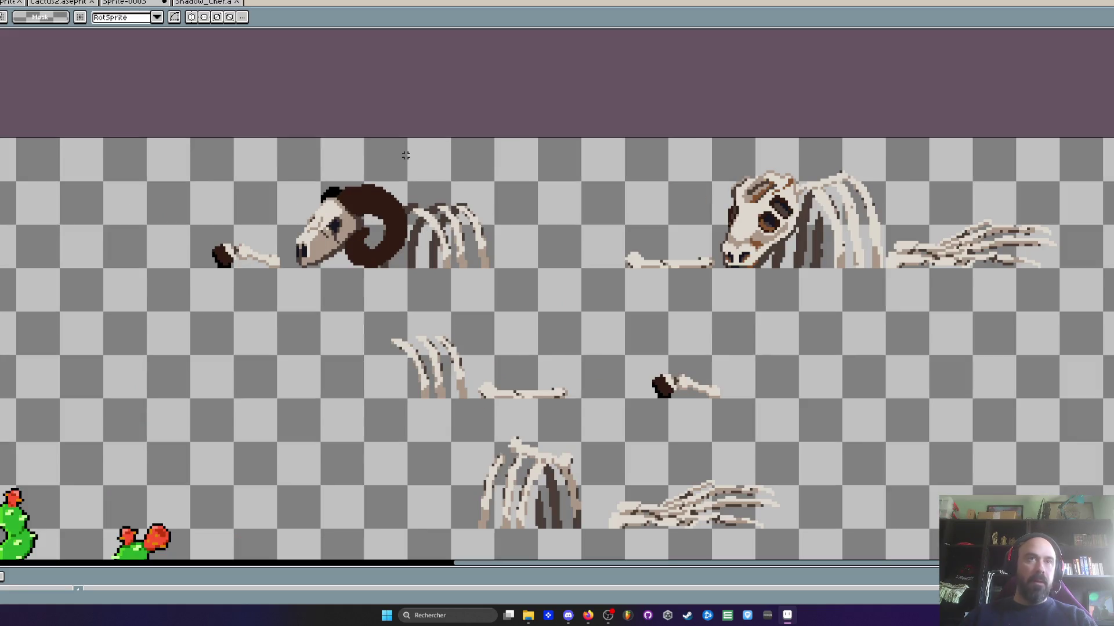
scroll(201, 129, up, 1)
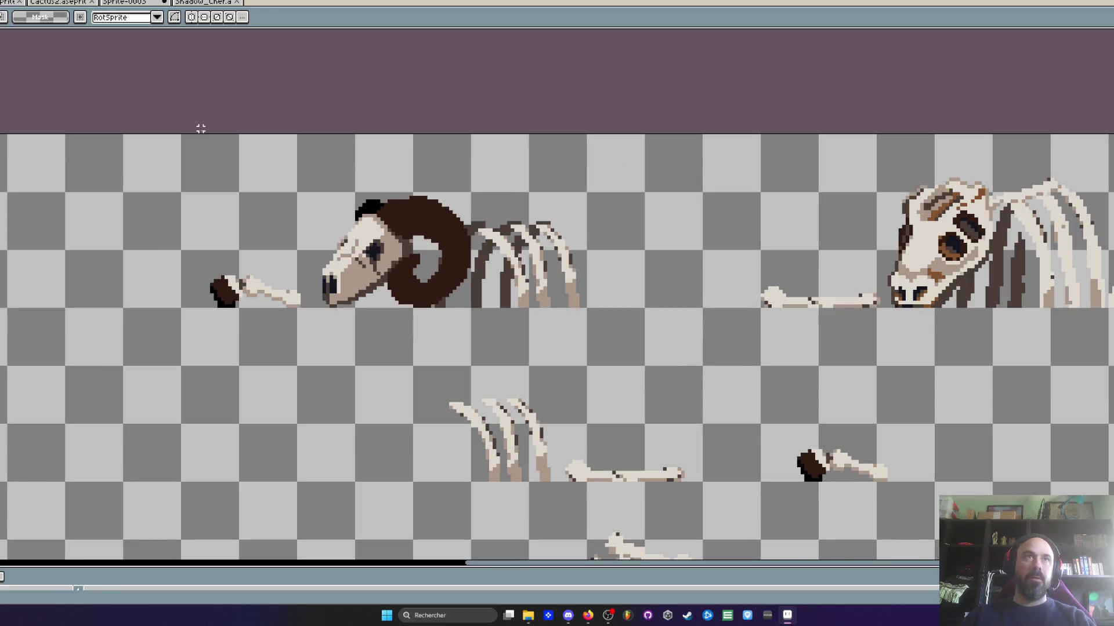
mouse_move(186, 133)
mouse_down()
mouse_move(644, 311)
mouse_move(588, 309)
mouse_up()
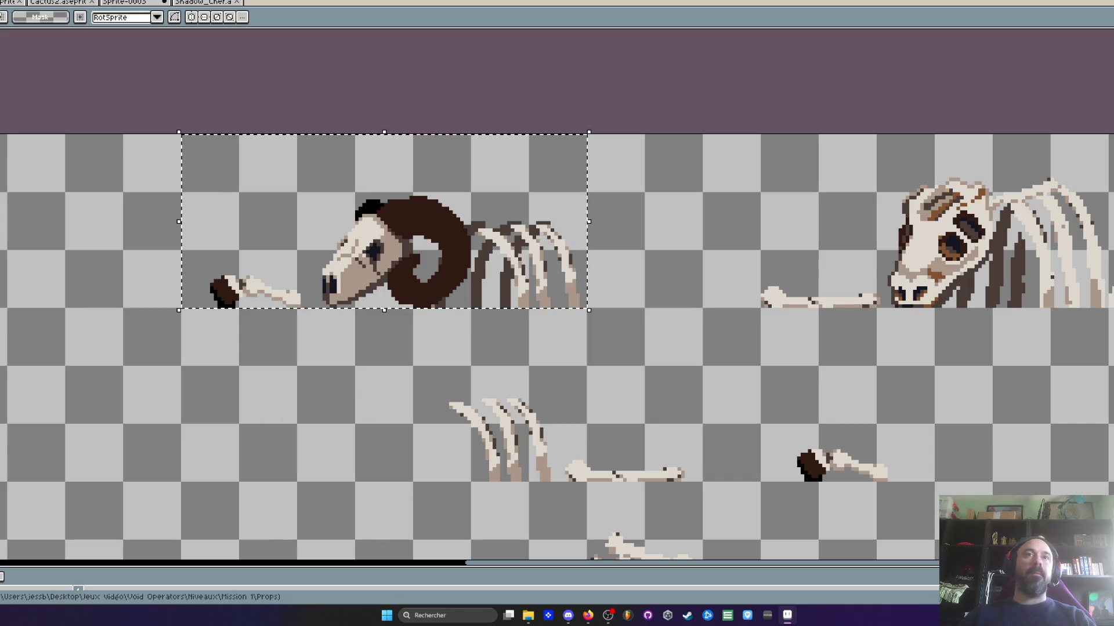
Open export for the selected area and rename the output file to Os1.png
scroll(384, 189, down, 1)
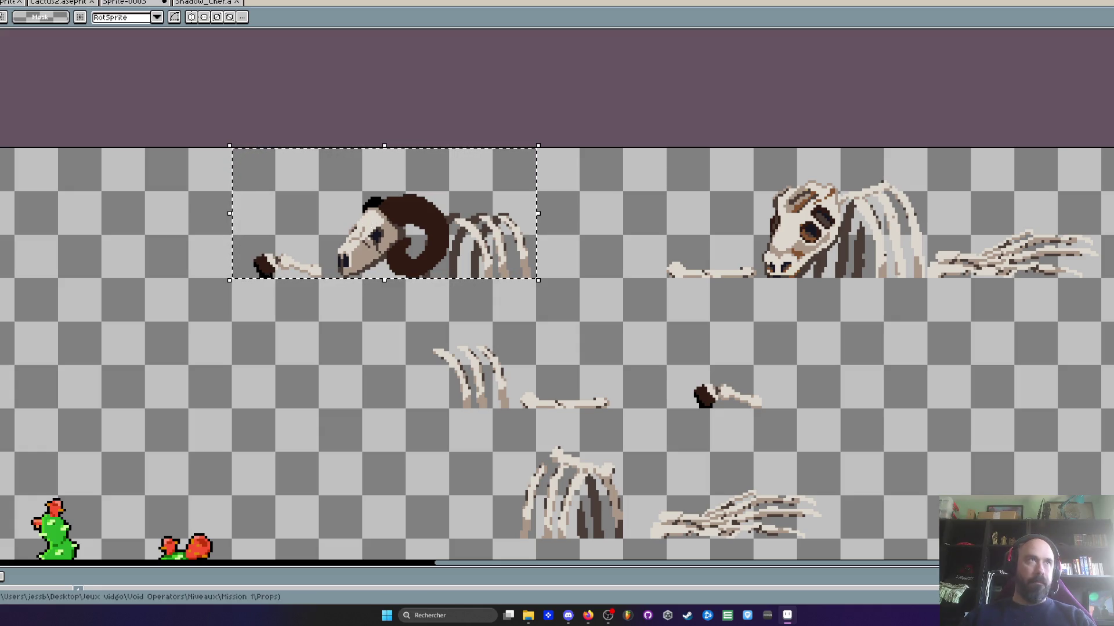
mouse_move(0, 79)
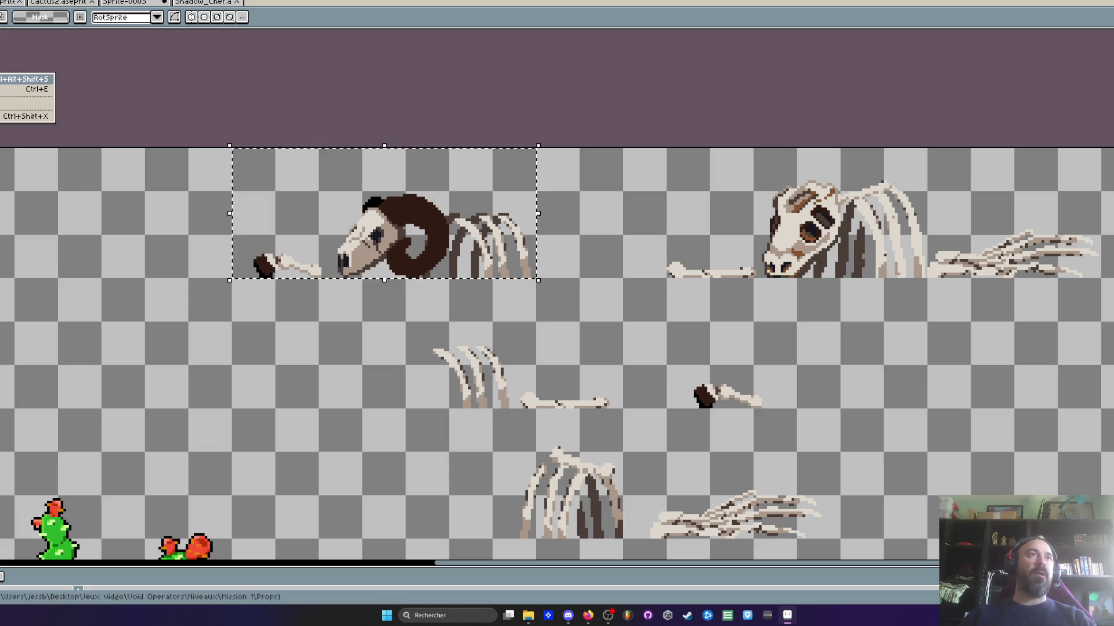
click(6, 79)
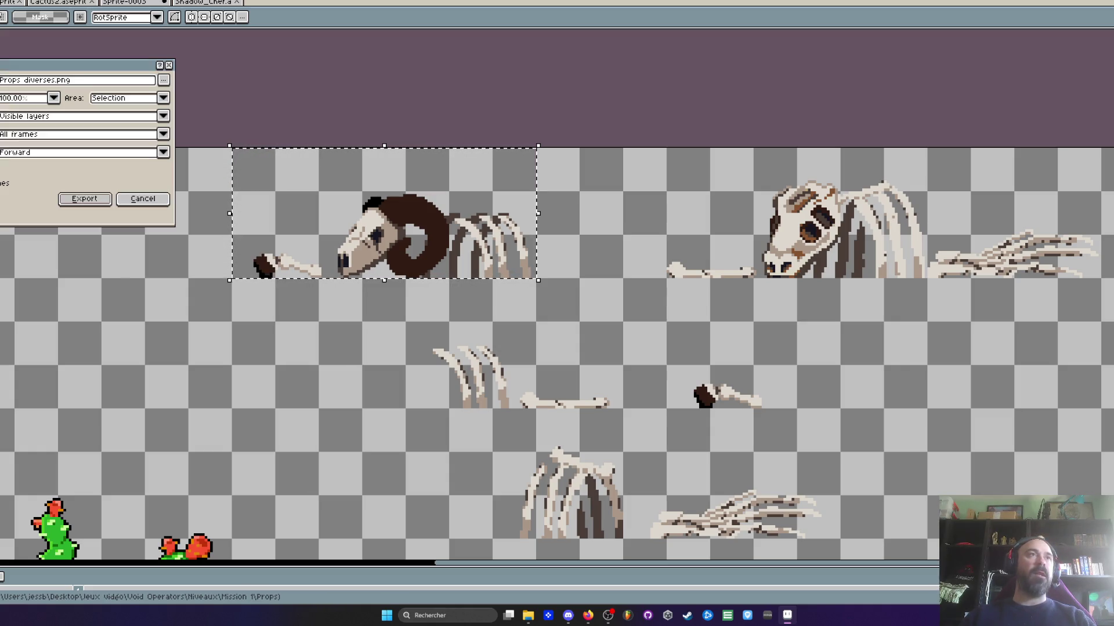
click(39, 87)
drag(56, 81, 40, 83)
key(shift+Home)
text(Skull)
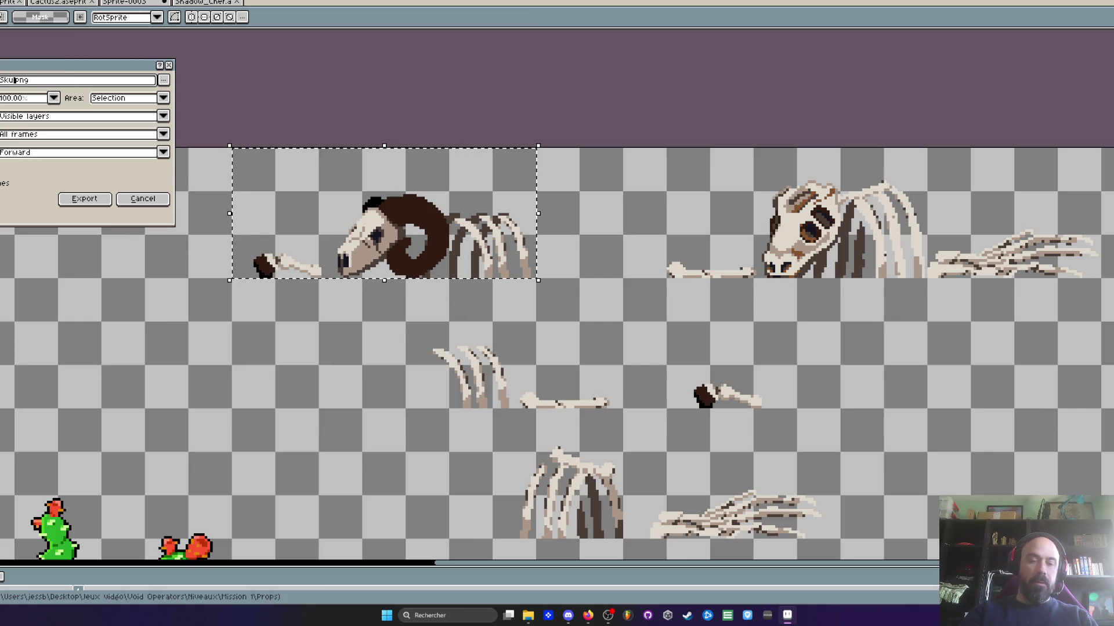
key(BackSpace)
key(BackSpace)
key(BackSpace)
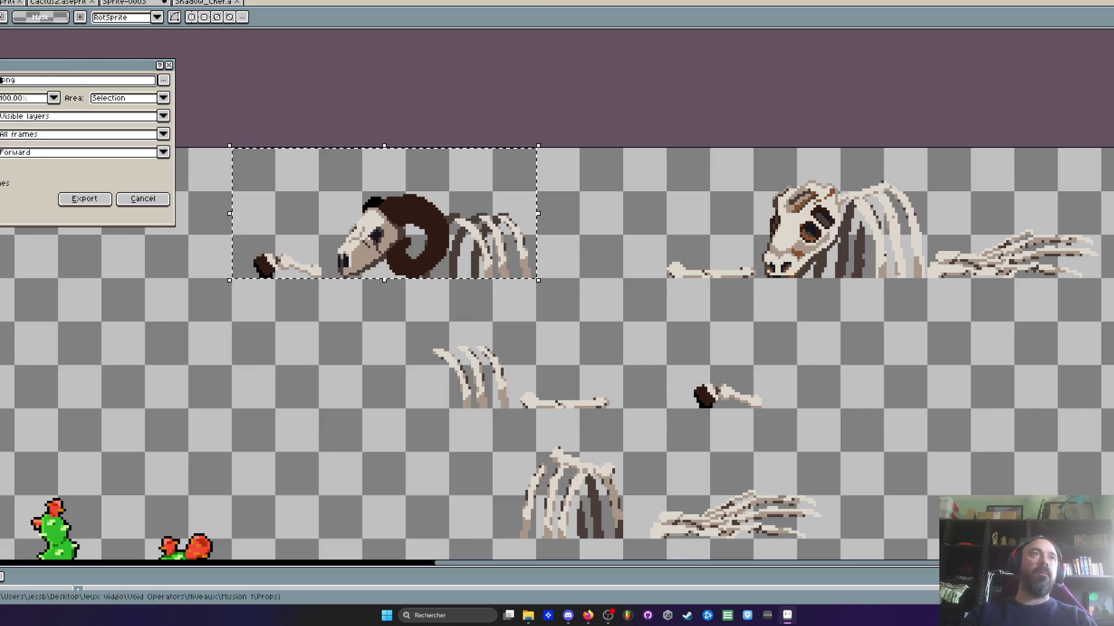
text(Os1)
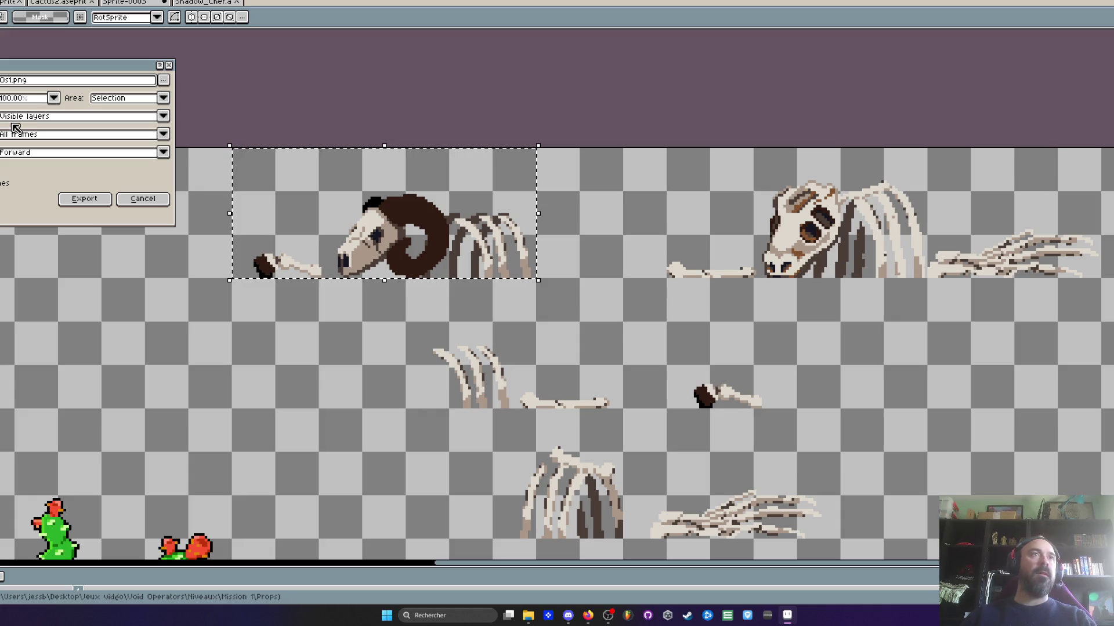
Keep the export on all frames, visible layers and Forward direction
click(33, 136)
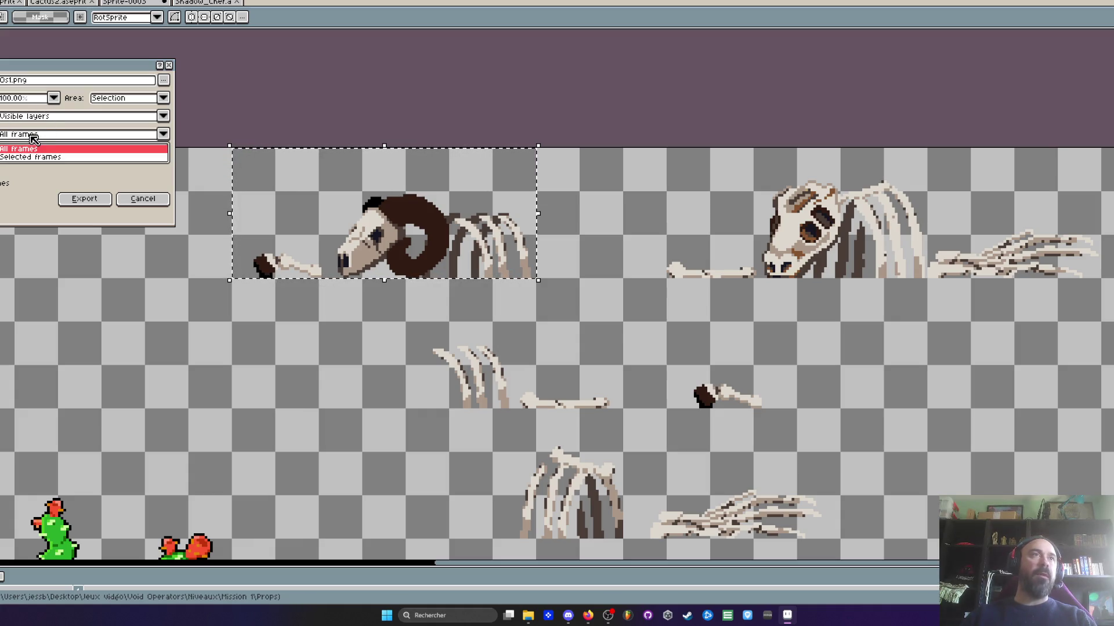
click(27, 145)
click(27, 119)
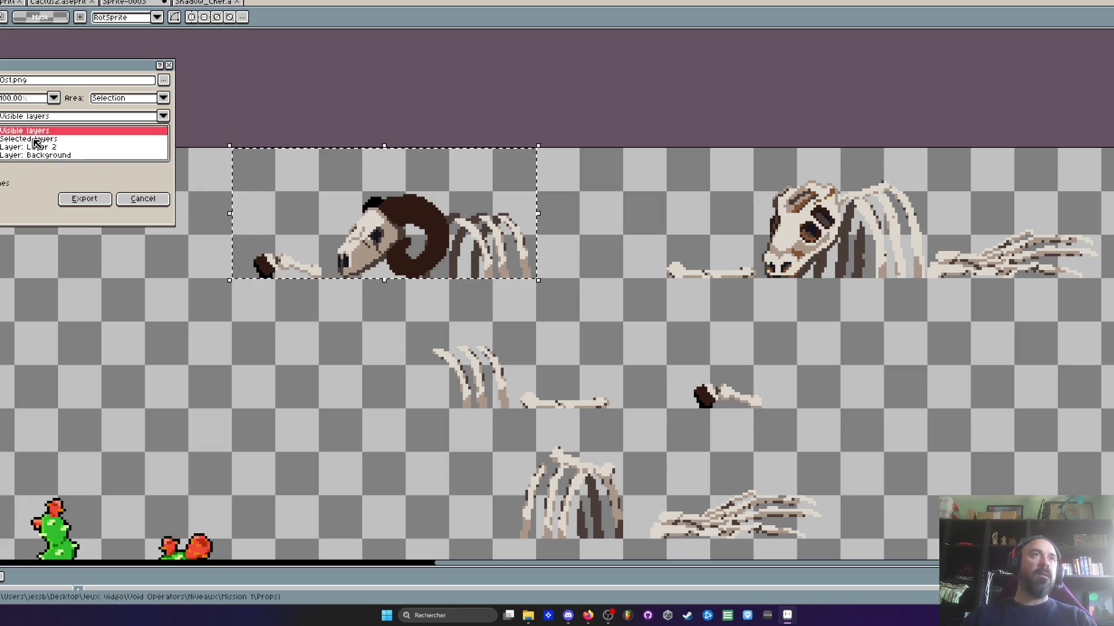
click(32, 131)
click(23, 155)
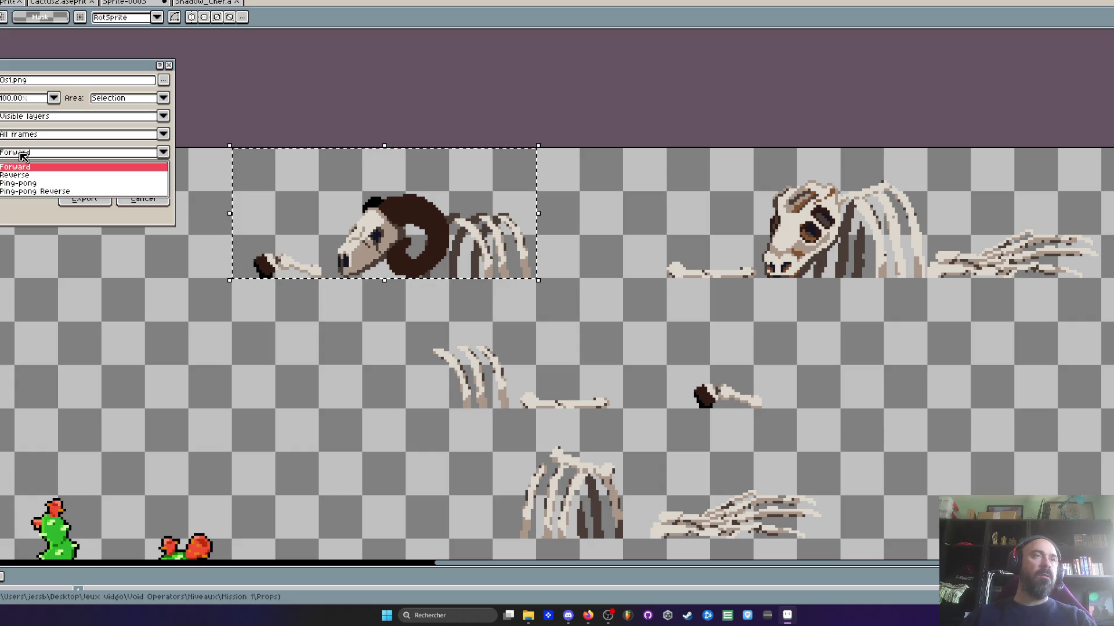
click(24, 162)
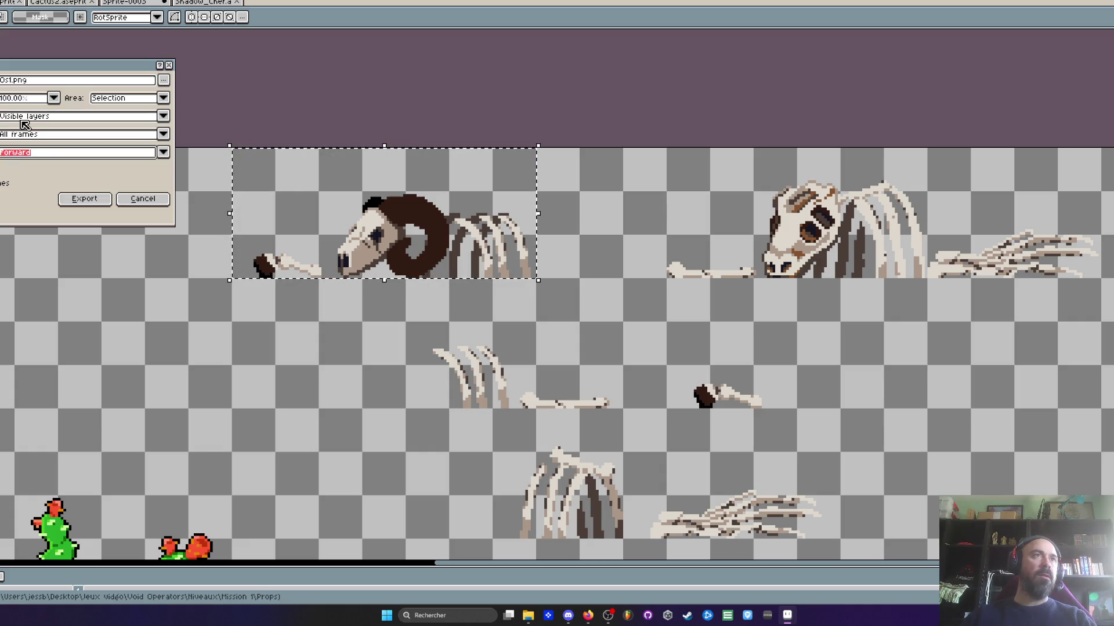
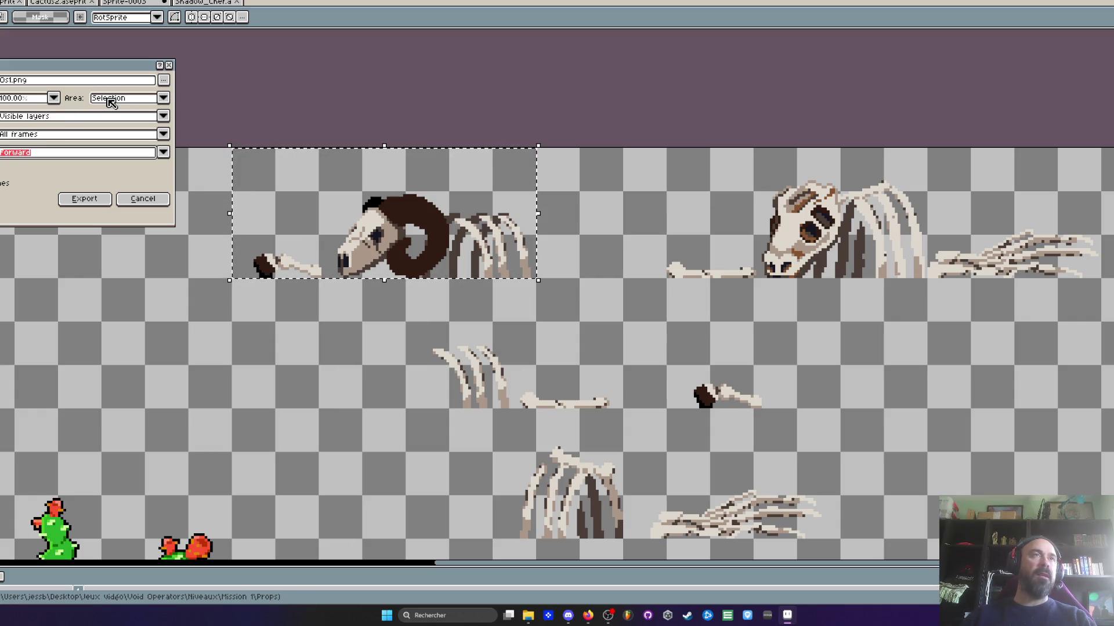
Confirm the ram skull PNG export, then export the right skull skeleton selection as Os2.png
click(82, 199)
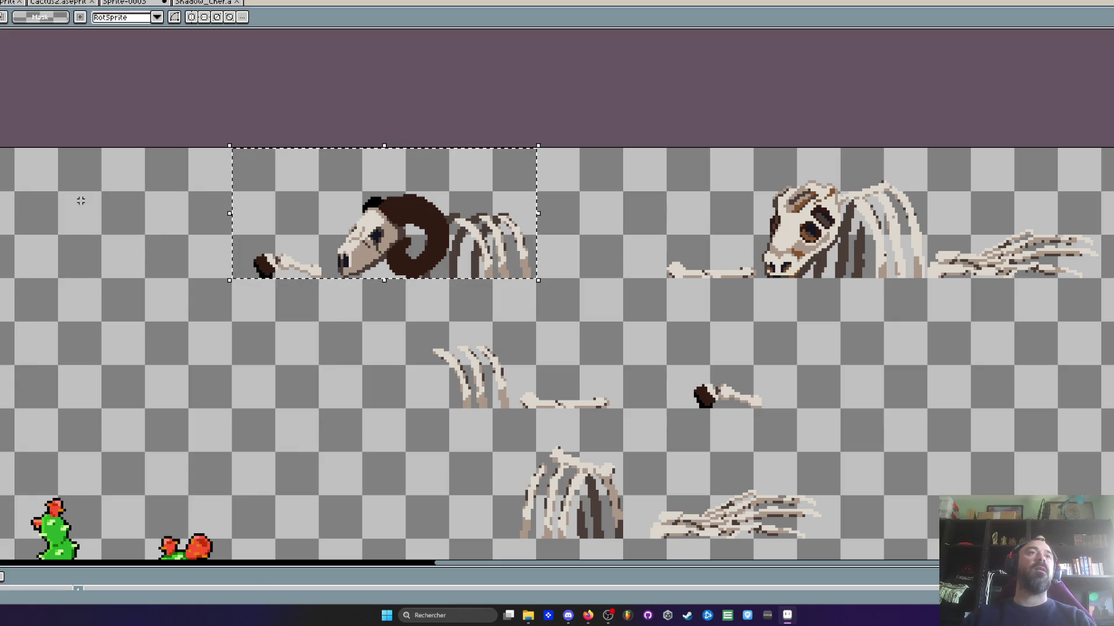
click(773, 203)
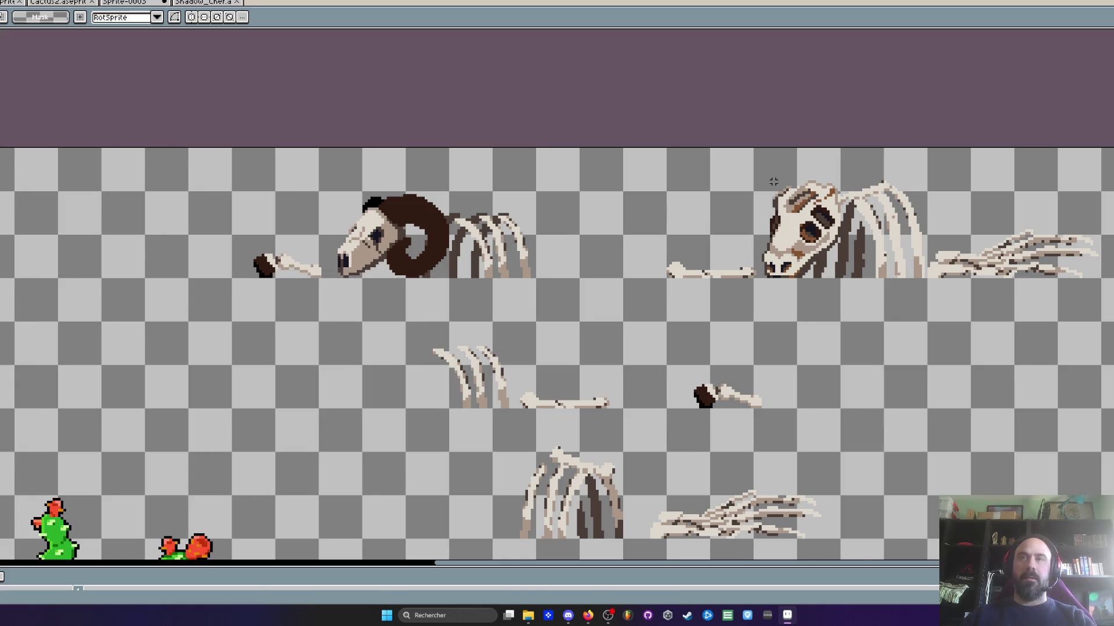
scroll(760, 164, up, 1)
drag(635, 141, 1113, 264)
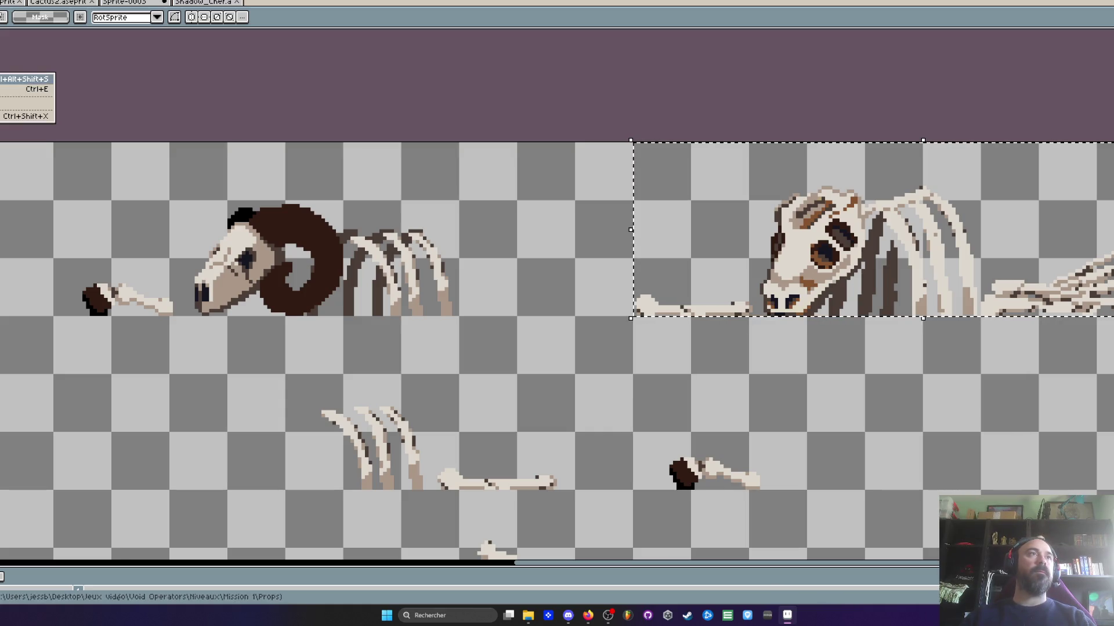
click(13, 80)
text(2)
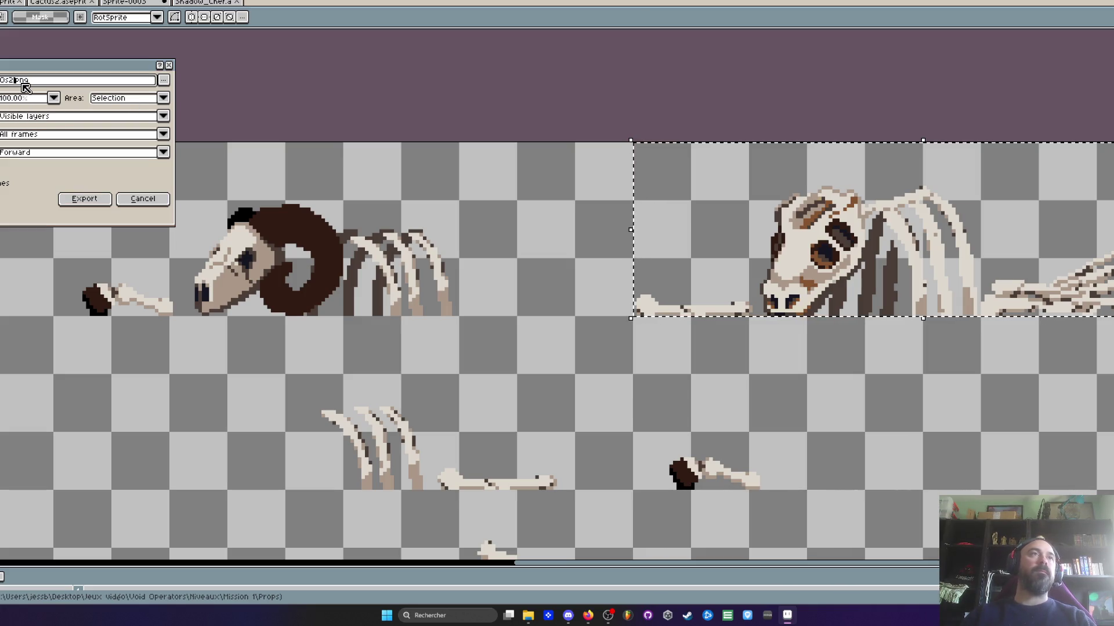
click(86, 199)
scroll(548, 217, down, 1)
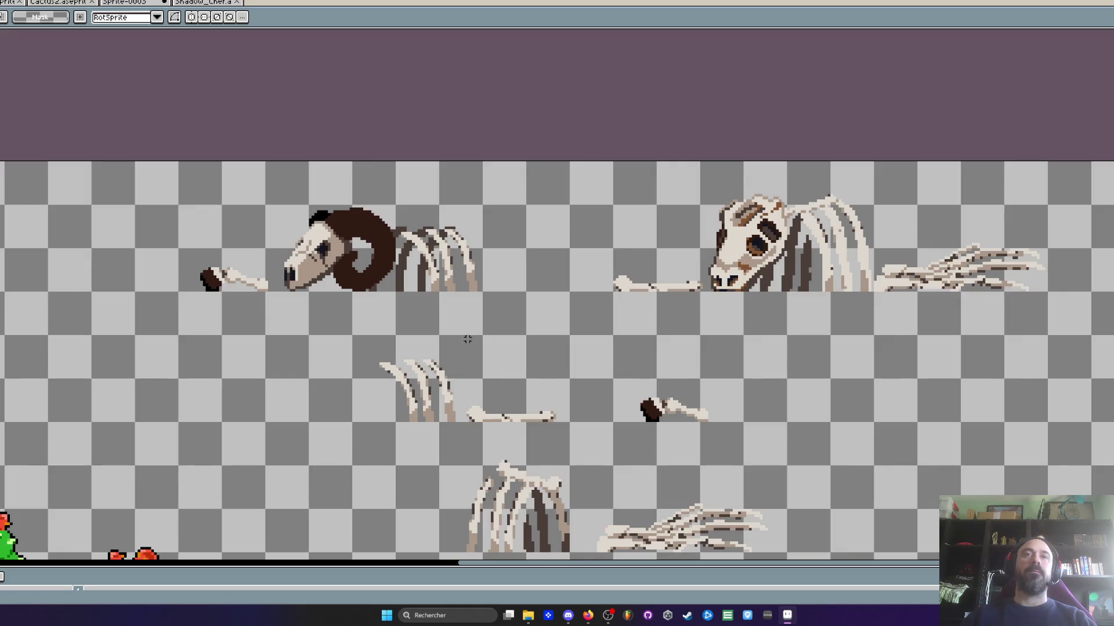
Export the middle ribs-and-bone selection as its own PNG
scroll(406, 314, up, 1)
mouse_move(289, 252)
mouse_down()
mouse_move(386, 277)
mouse_move(571, 361)
mouse_up()
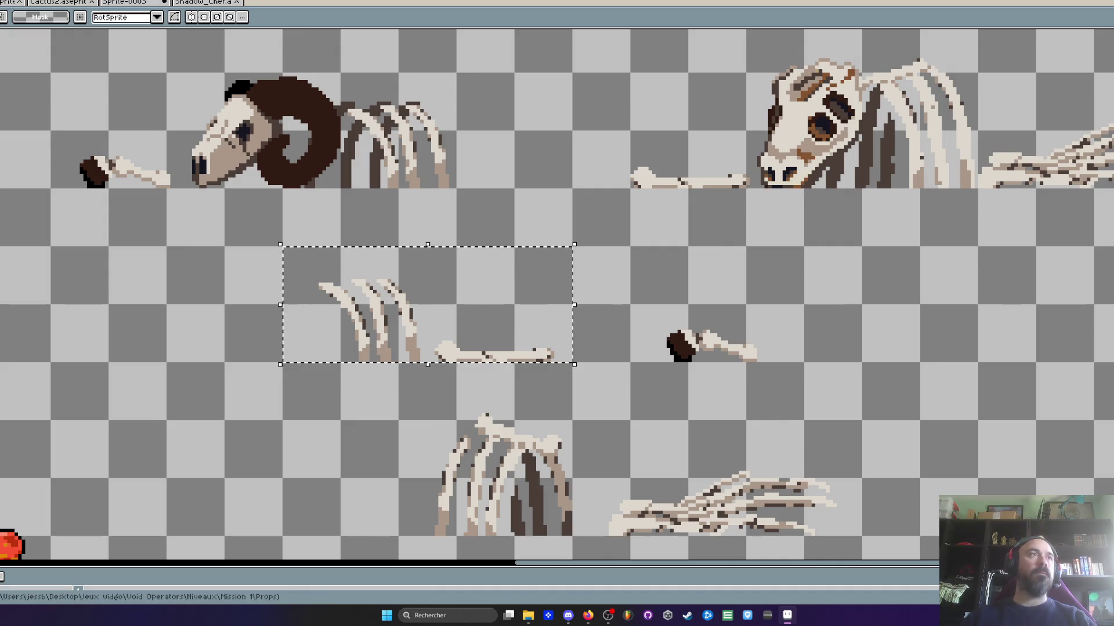
key(ctrl+alt+shift+s)
key(BackSpace)
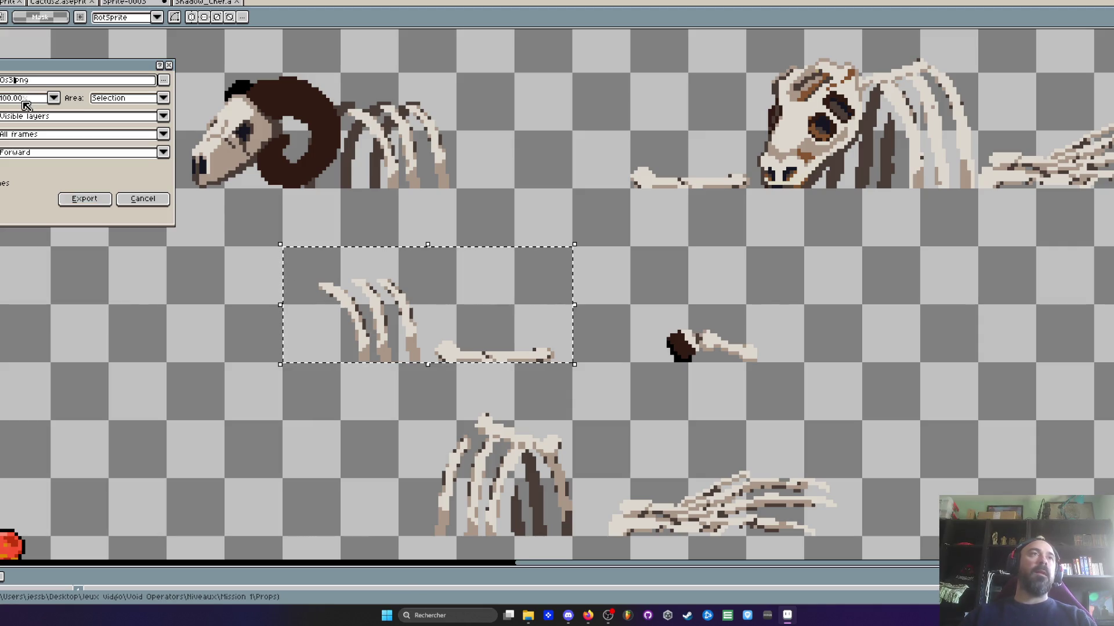
click(84, 197)
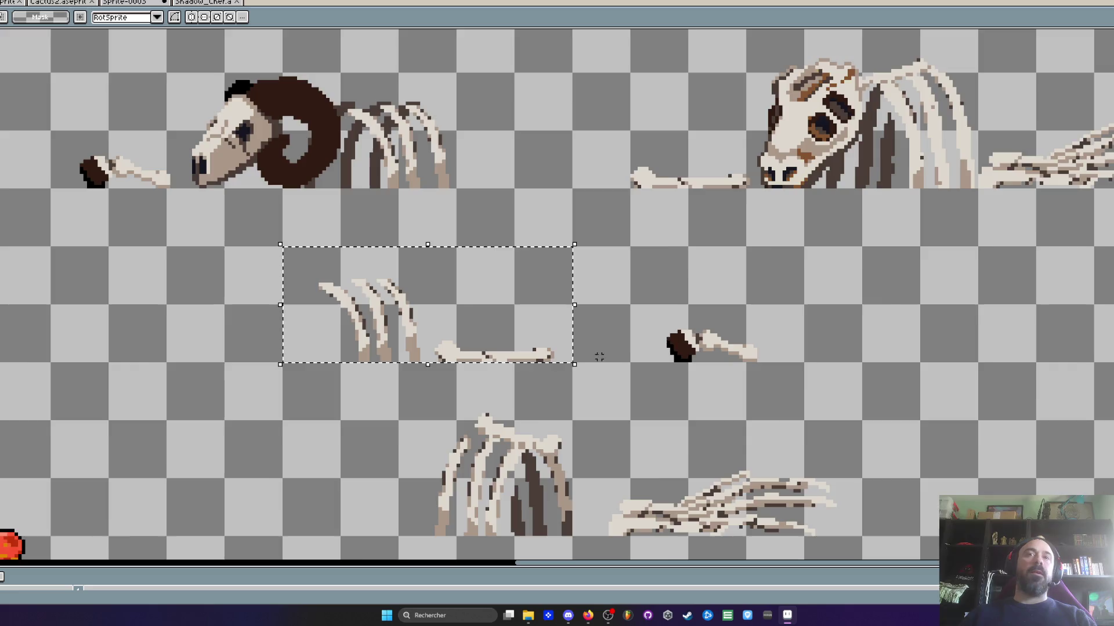
Select the lone bone and shift it about 50 px to the left
key(ctrl+d)
scroll(620, 259, down, 1)
scroll(620, 259, up, 1)
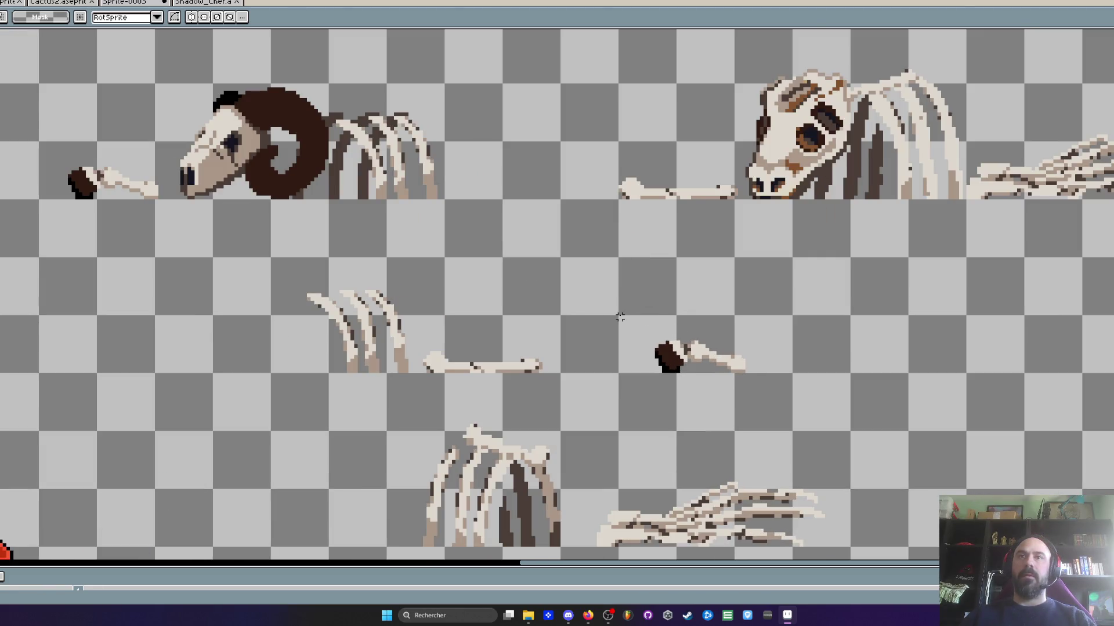
drag(631, 318, 762, 385)
drag(696, 355, 667, 355)
Export the lone bone selection as Os4.png
drag(617, 314, 736, 375)
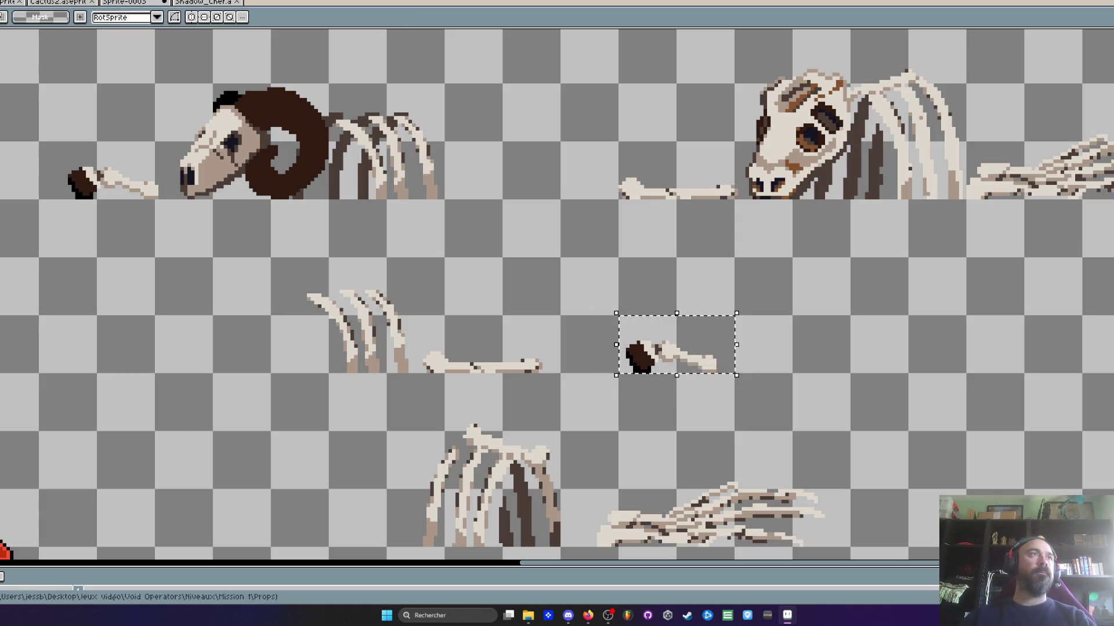
key(ctrl+alt+shift+s)
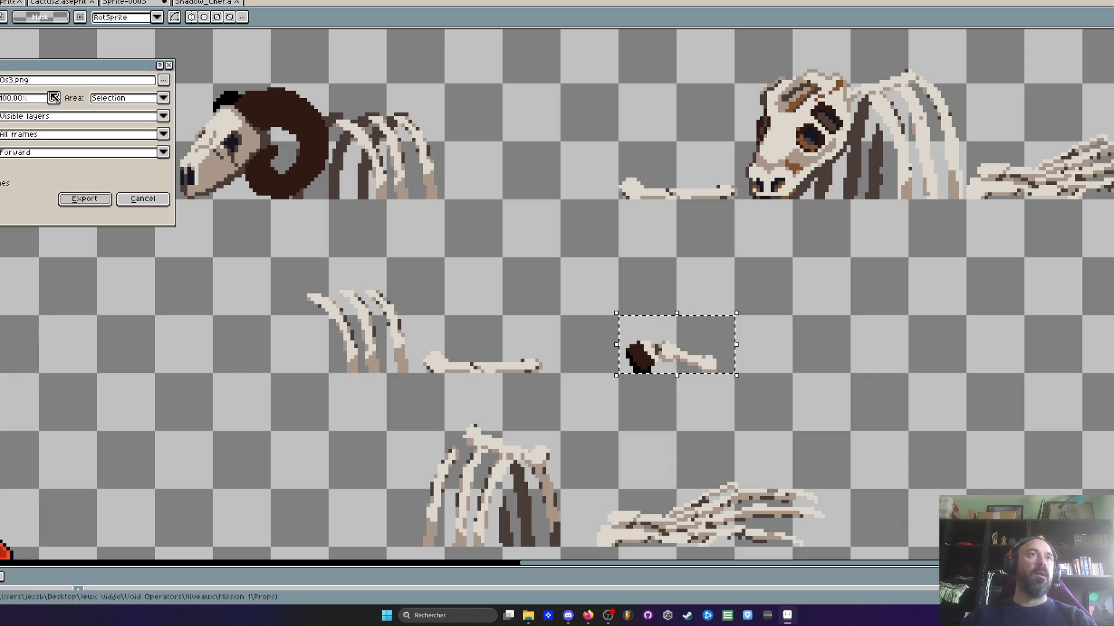
click(14, 80)
key(BackSpace)
text(4)
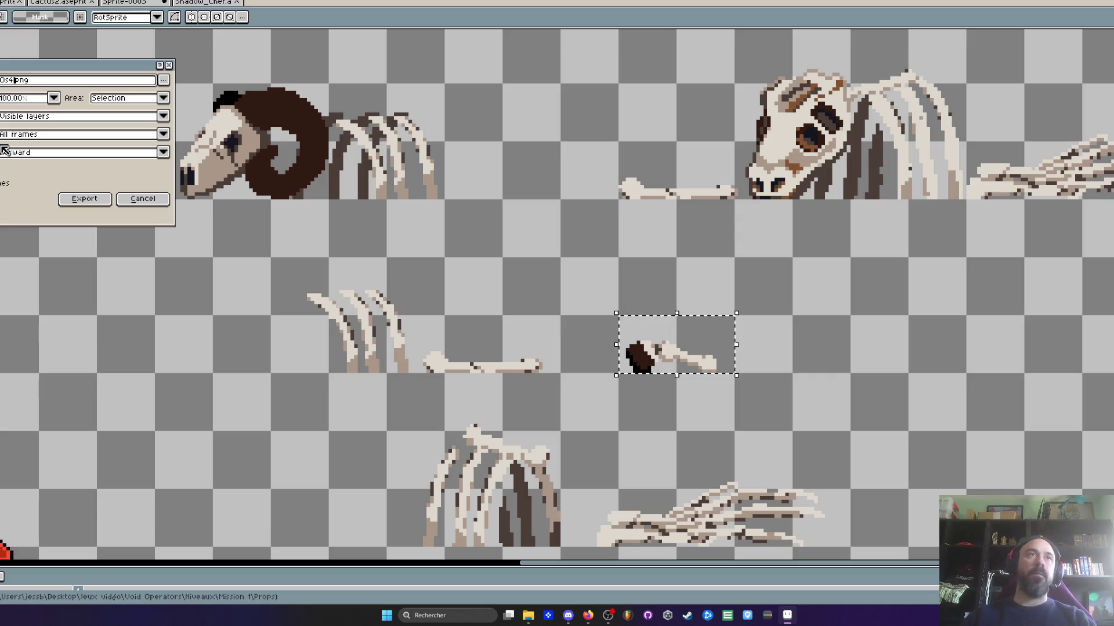
click(87, 198)
key(Return)
scroll(635, 322, down, 1)
scroll(635, 322, up, 3)
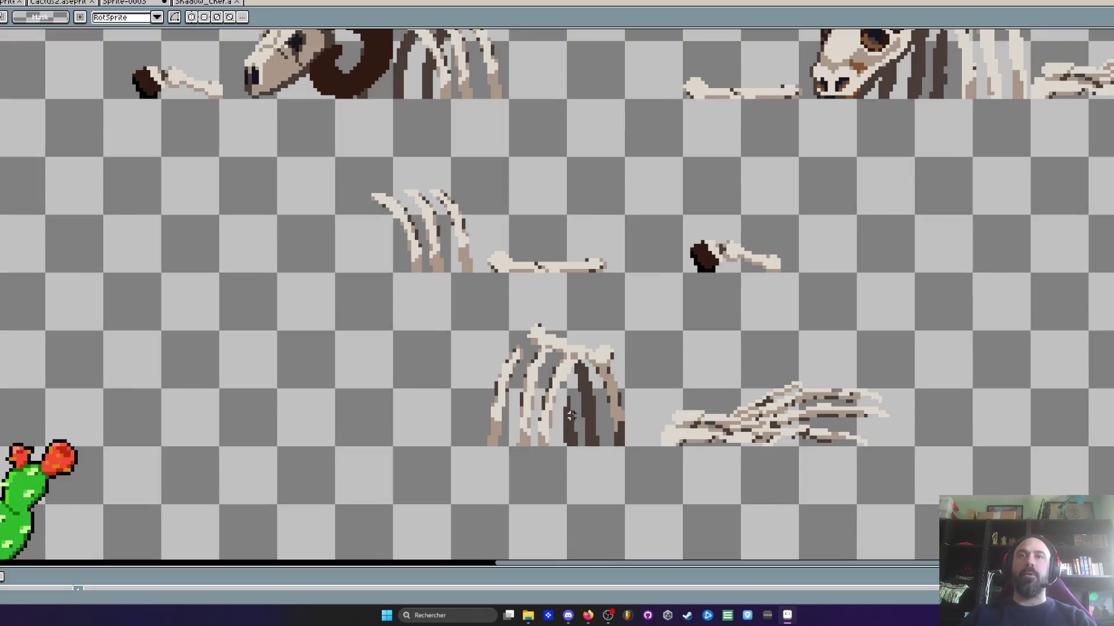
mouse_move(408, 234)
mouse_down()
mouse_move(598, 323)
mouse_move(639, 373)
mouse_up()
Select the ribcage and move it about 70 px to the left
click(550, 301)
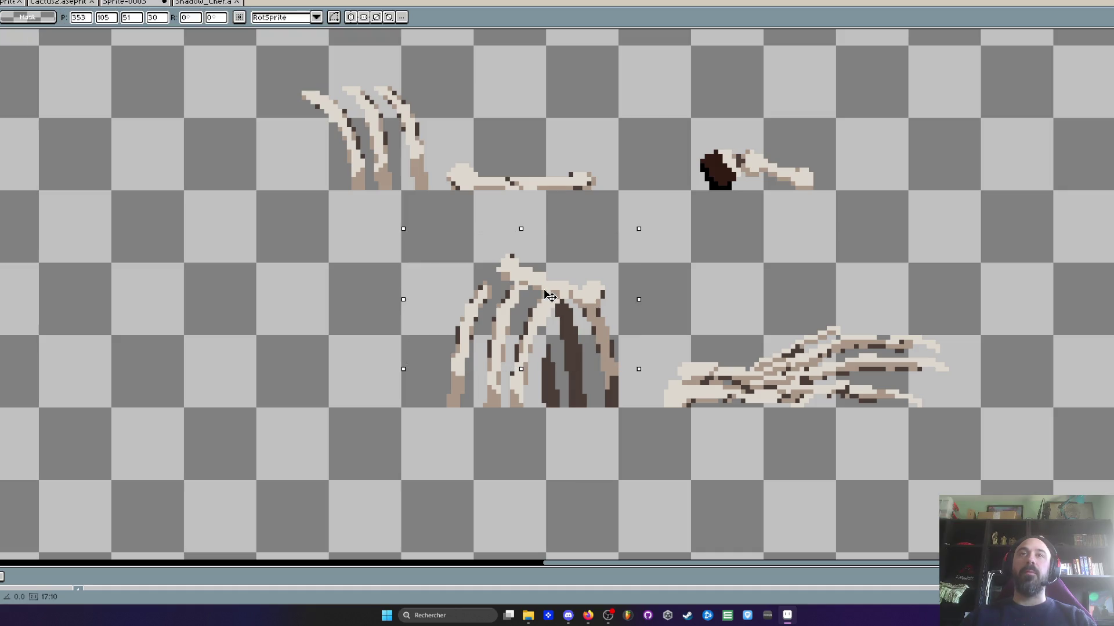
mouse_move(413, 261)
mouse_down()
mouse_move(638, 340)
mouse_move(652, 397)
mouse_up()
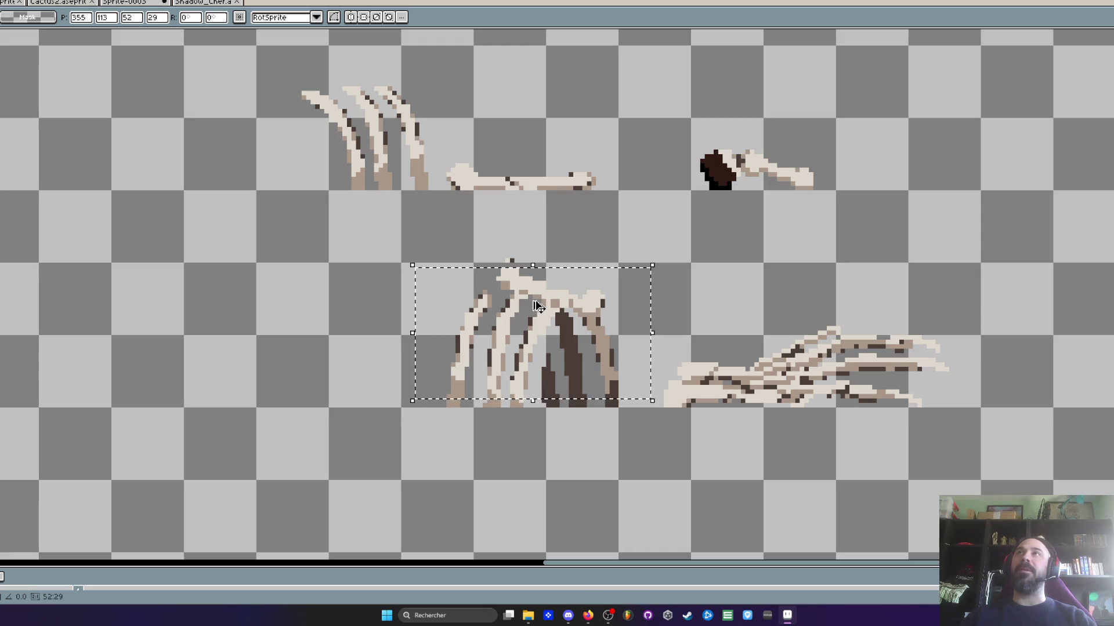
drag(408, 238, 643, 401)
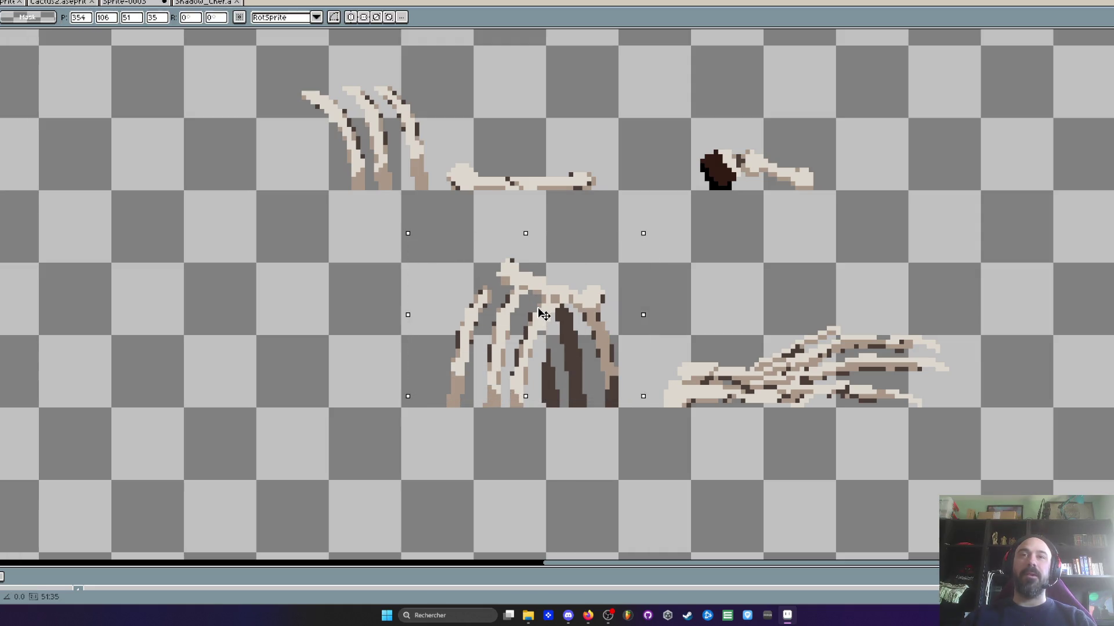
key(ctrl+d)
scroll(493, 301, down, 2)
scroll(425, 276, up, 2)
drag(423, 262, 662, 441)
mouse_move(595, 376)
mouse_down()
mouse_move(554, 375)
mouse_move(571, 376)
mouse_up()
key(ctrl+d)
Export the ribcage selection as Os5.png
mouse_move(422, 271)
mouse_down()
mouse_move(604, 406)
mouse_move(638, 416)
mouse_up()
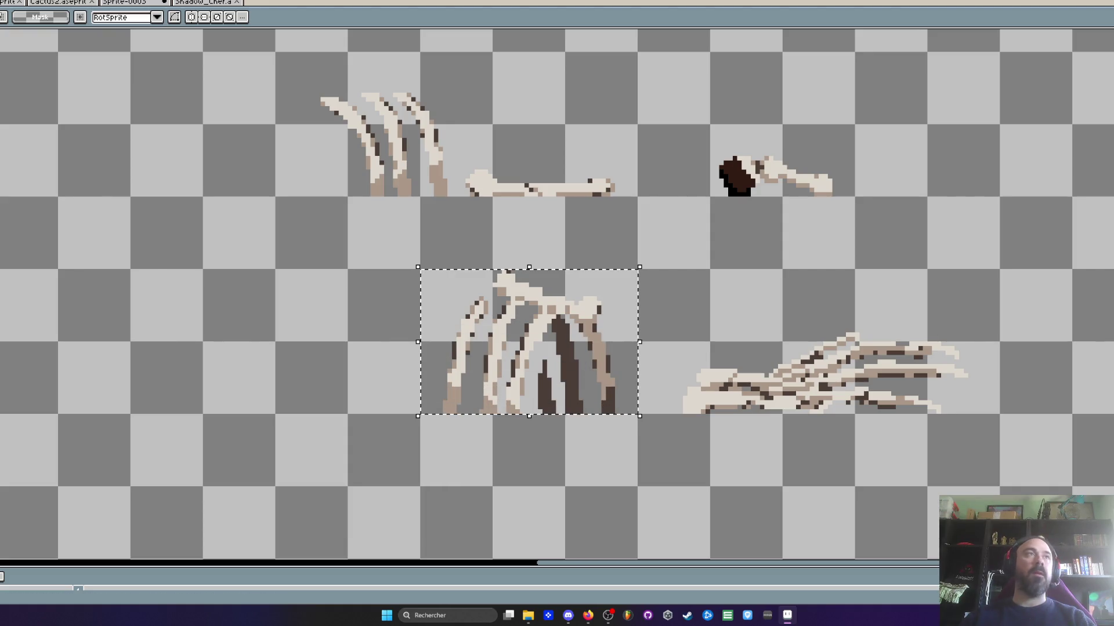
key(ctrl+alt+shift+s)
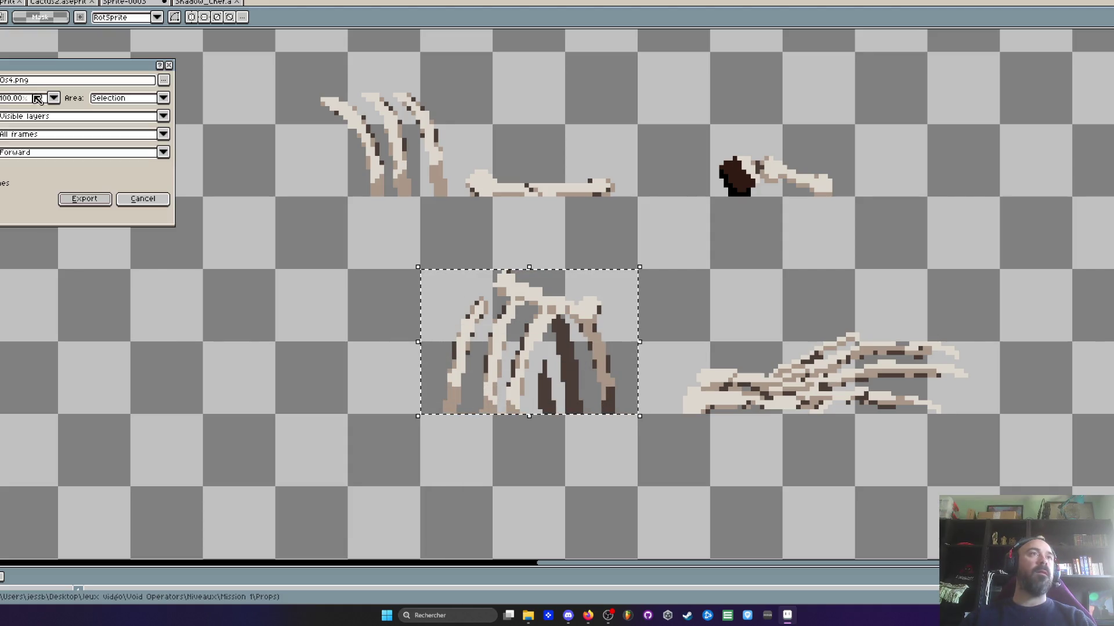
click(13, 80)
key(BackSpace)
text(5)
click(85, 199)
Select the hand bones and move them about 80 px to the left
click(698, 322)
drag(674, 325, 1013, 486)
drag(930, 387, 879, 387)
key(ctrl+d)
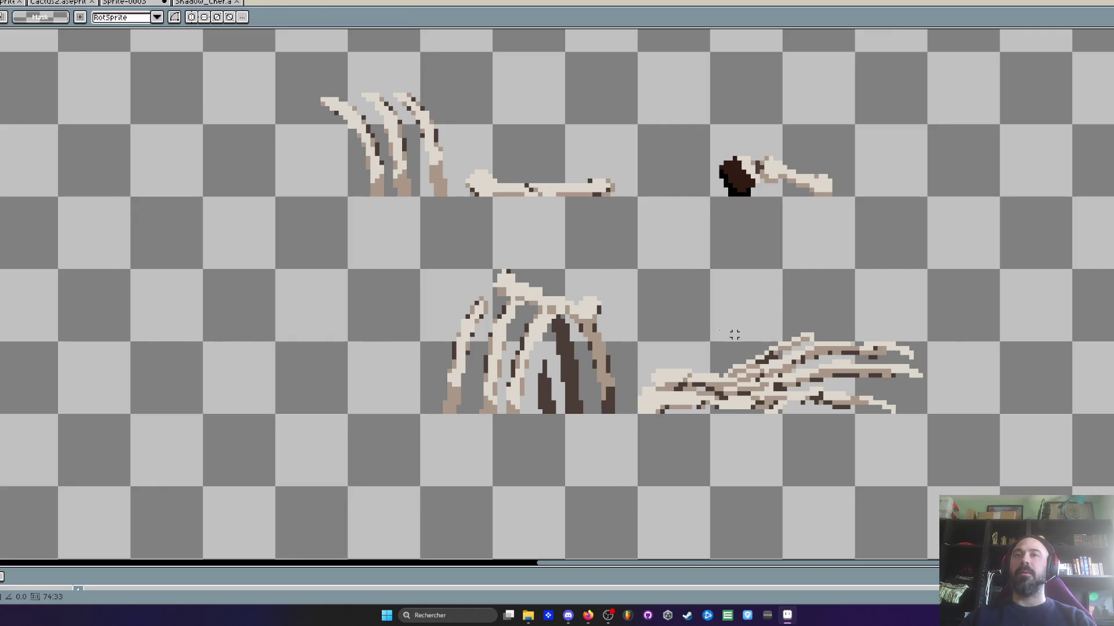
Export the hand bones selection as a PNG and minimize Aseprite
drag(638, 270, 929, 415)
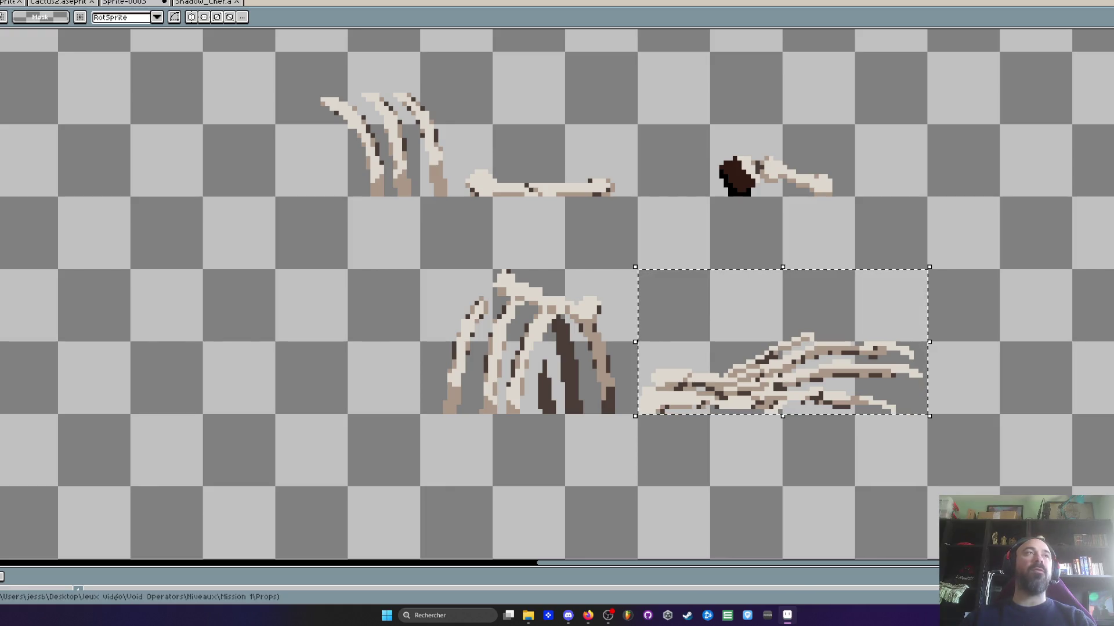
key(ctrl+alt+shift+s)
click(13, 79)
key(BackSpace)
key(BackSpace)
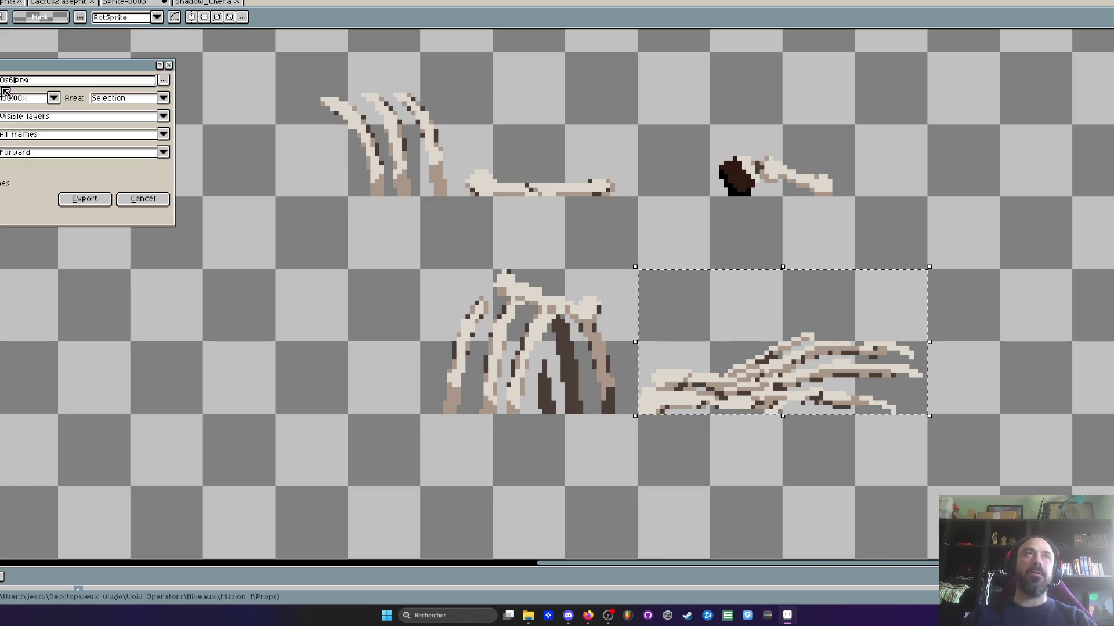
click(81, 198)
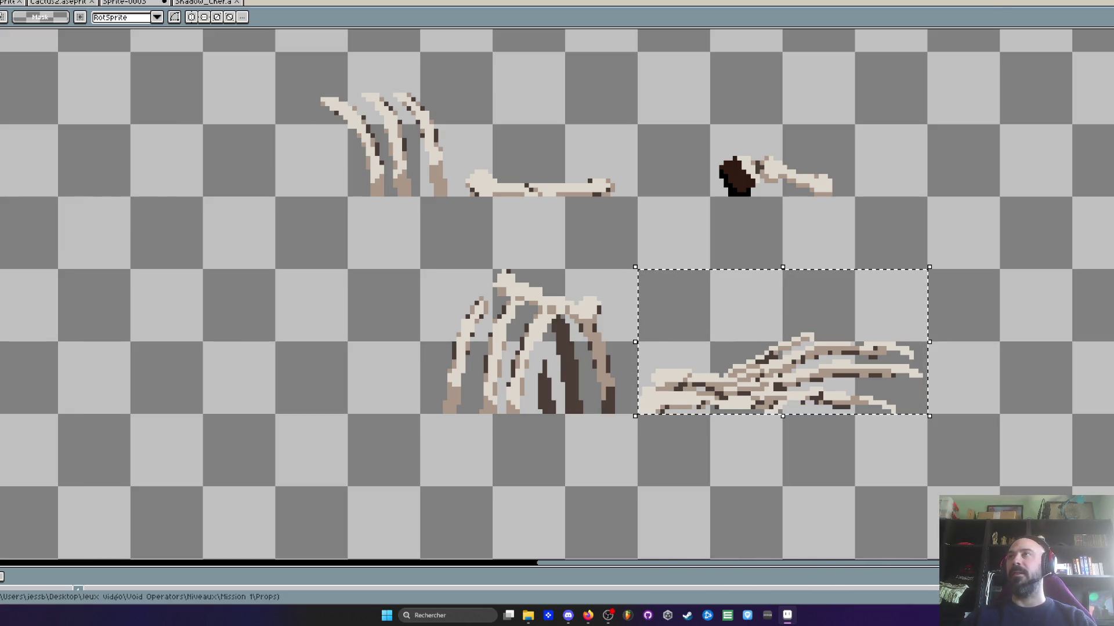
key(super+Down)
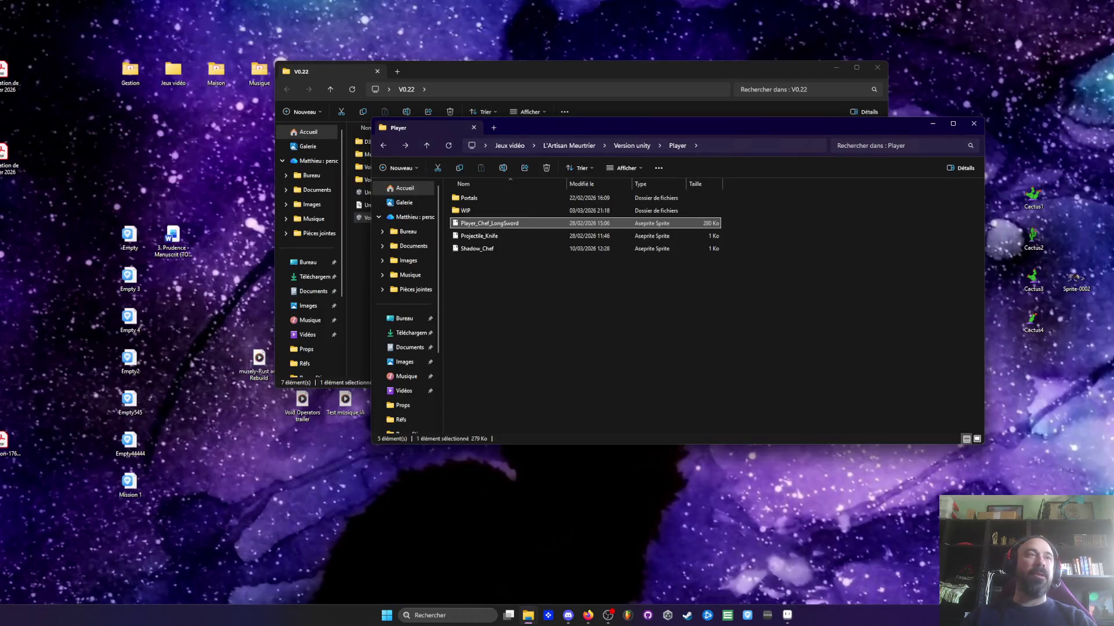
Navigate the Explorer windows back up to the Jeux vidéo folder
click(384, 146)
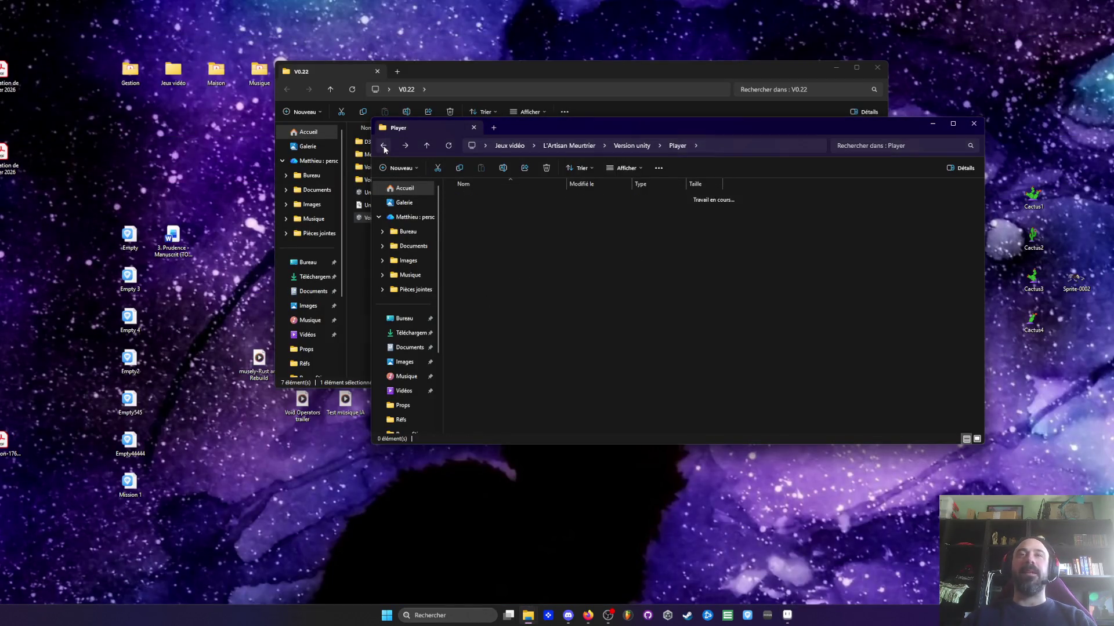
click(384, 146)
click(571, 80)
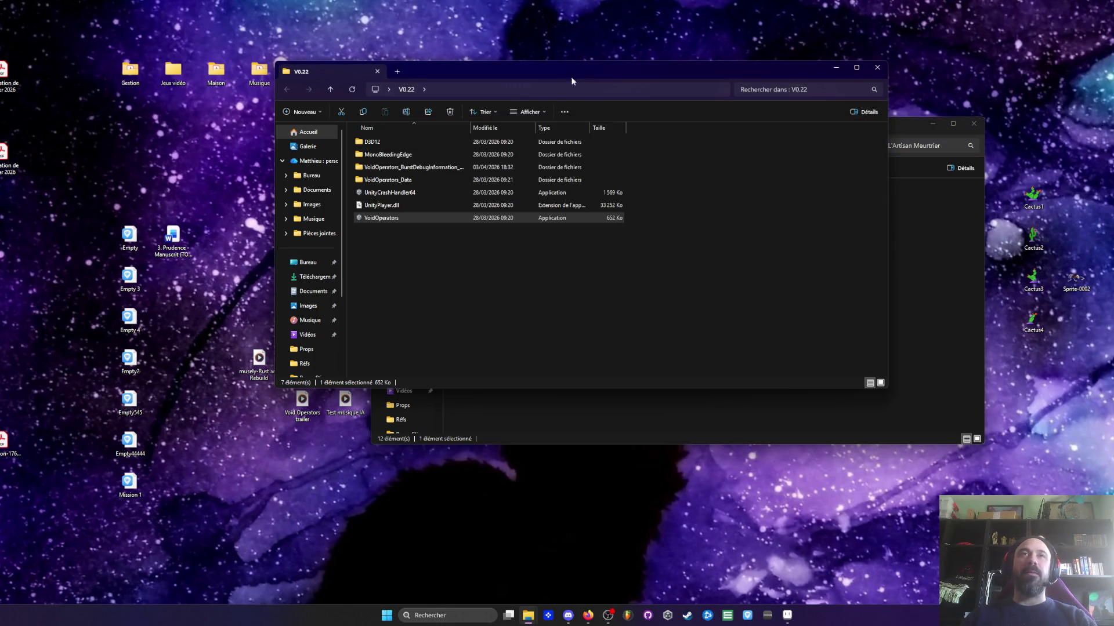
click(940, 138)
click(381, 146)
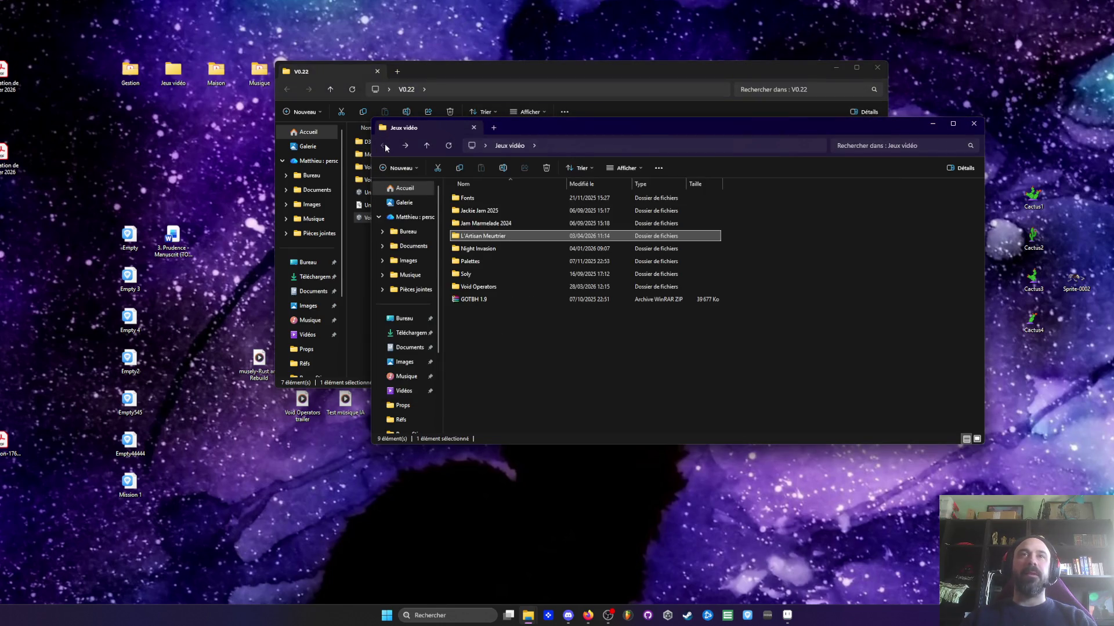
Browse Void Operators > Niveaux > Mission 1 > Props and select the Os4–Os6 images
double_click(485, 286)
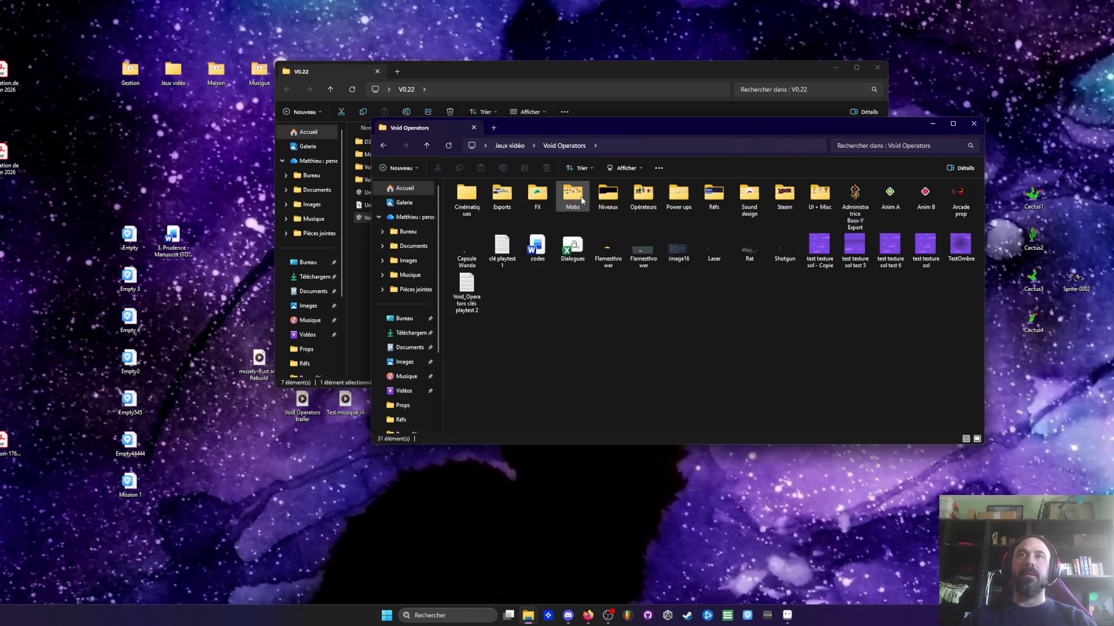
double_click(608, 196)
double_click(468, 209)
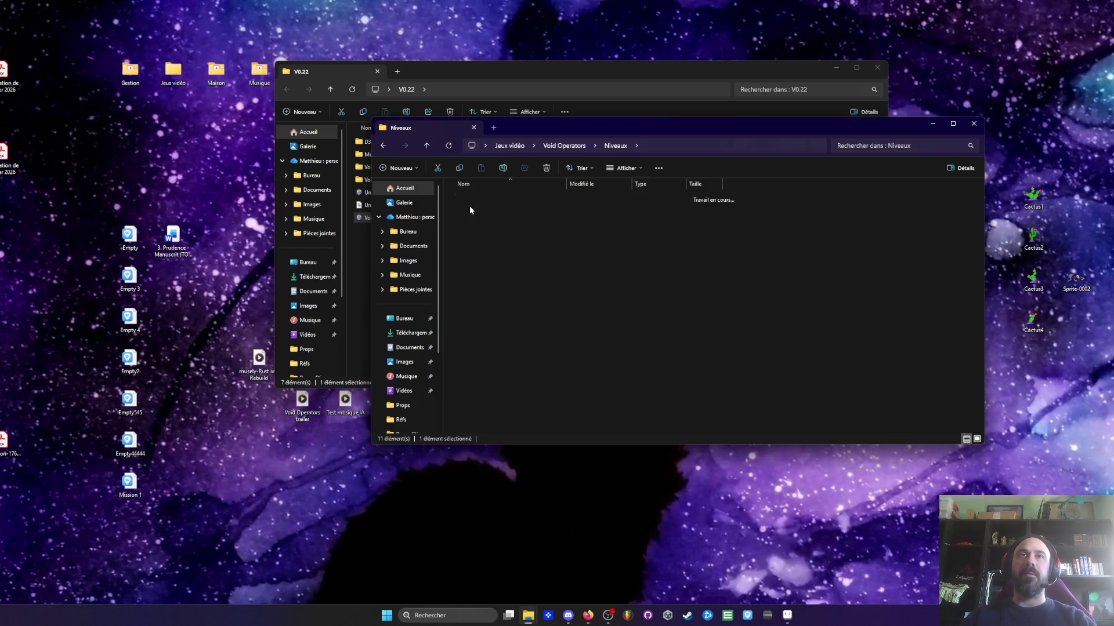
double_click(479, 213)
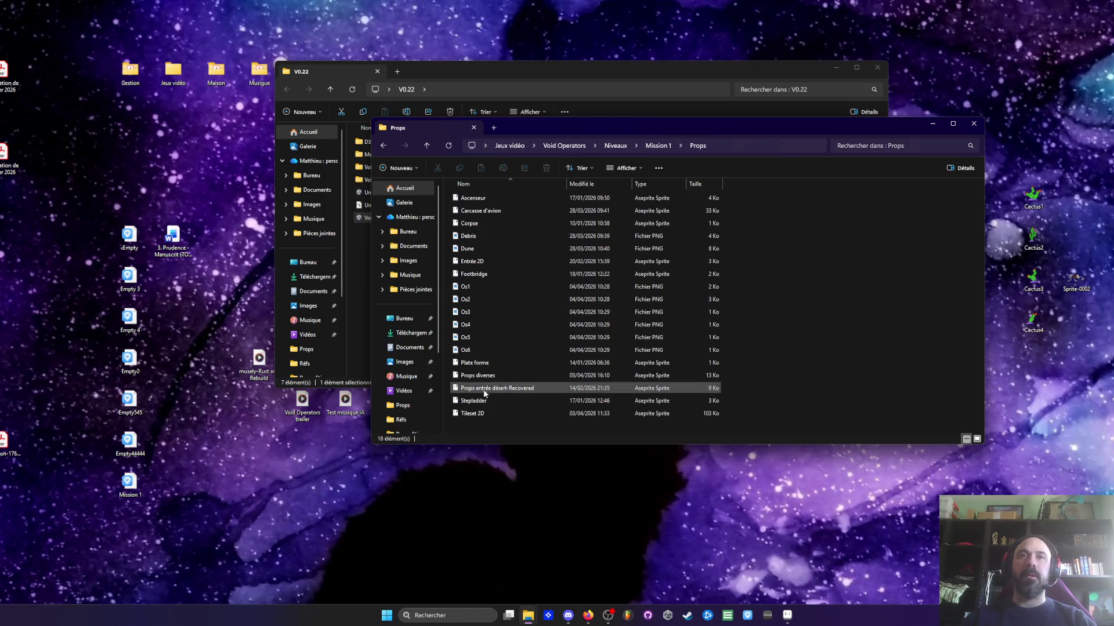
drag(471, 347, 466, 284)
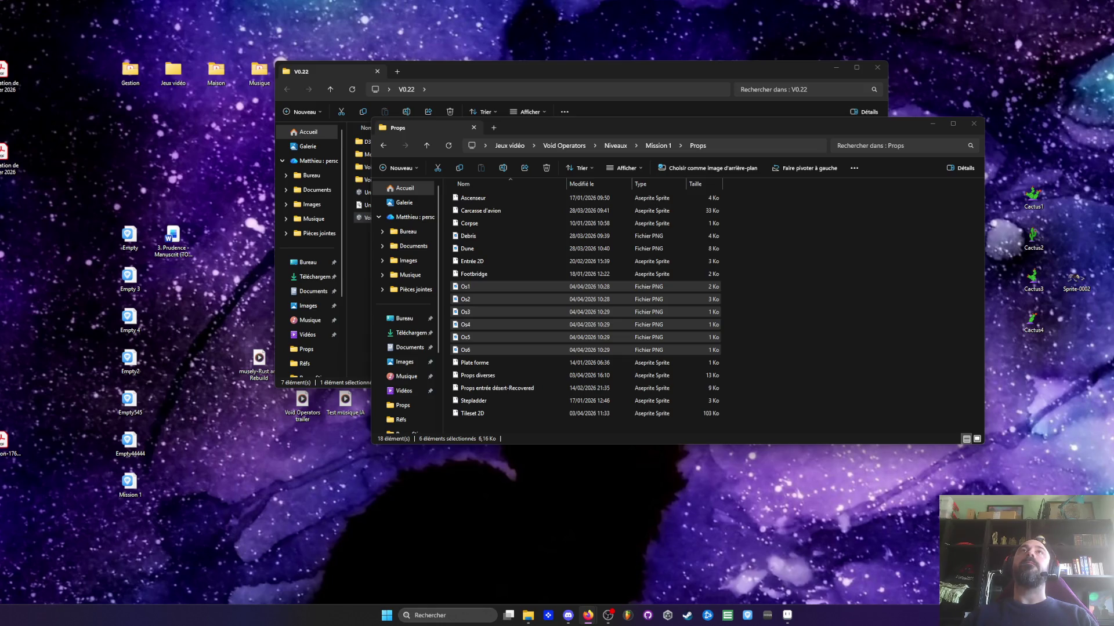
Close the Mission 1 Props Explorer window
click(973, 124)
drag(726, 70, 737, 79)
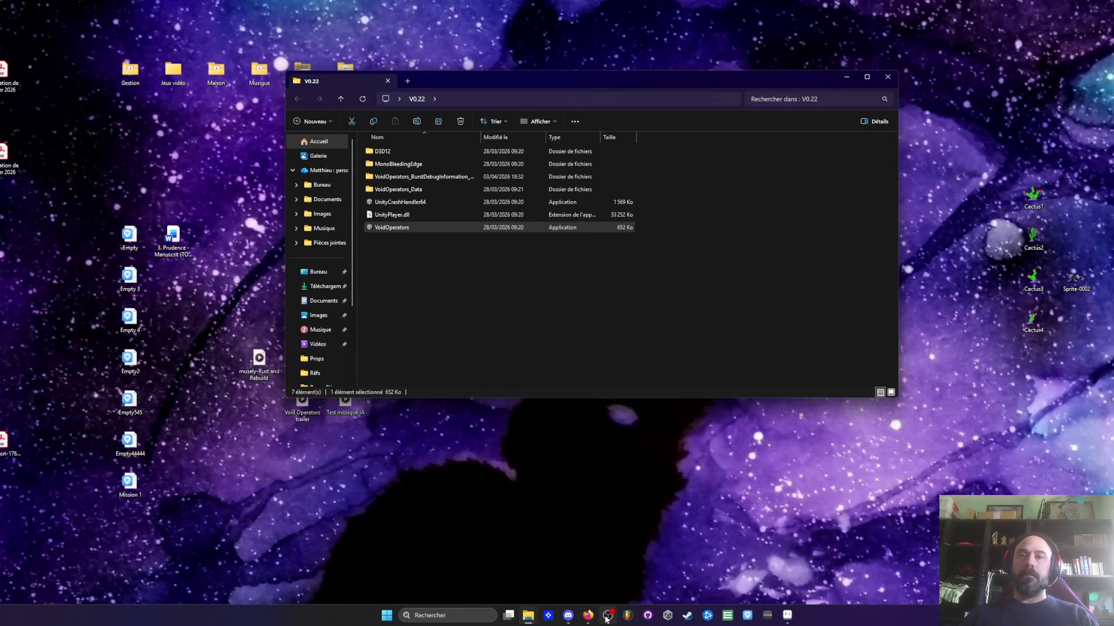
Back on the props sheet, move the top row of skeleton pieces to the left
click(787, 616)
scroll(618, 301, down, 2)
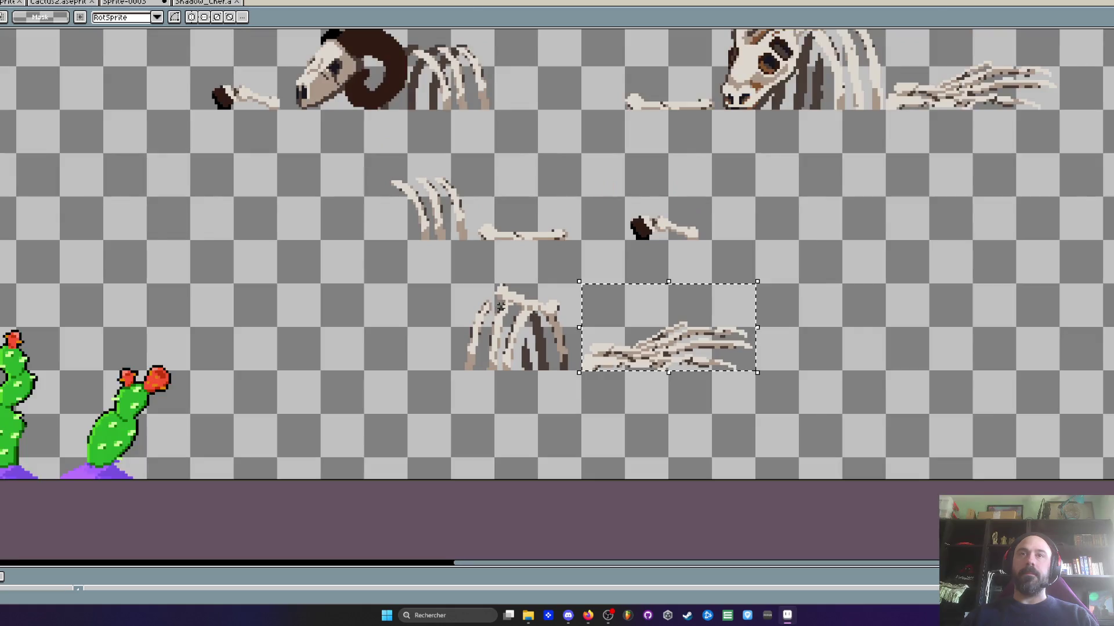
scroll(550, 261, down, 2)
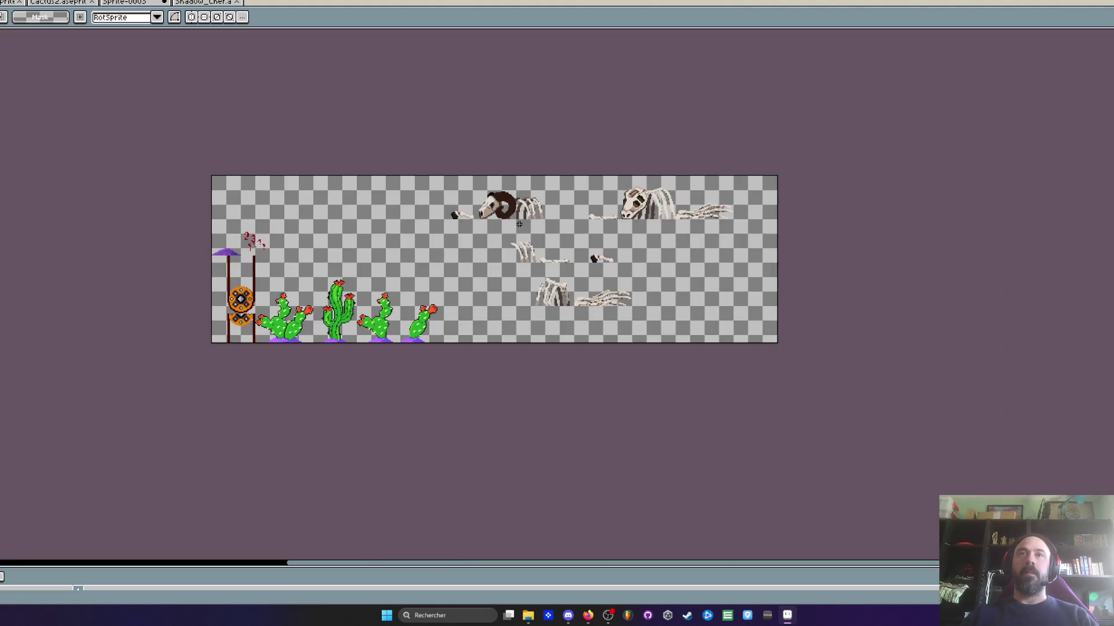
scroll(518, 222, up, 2)
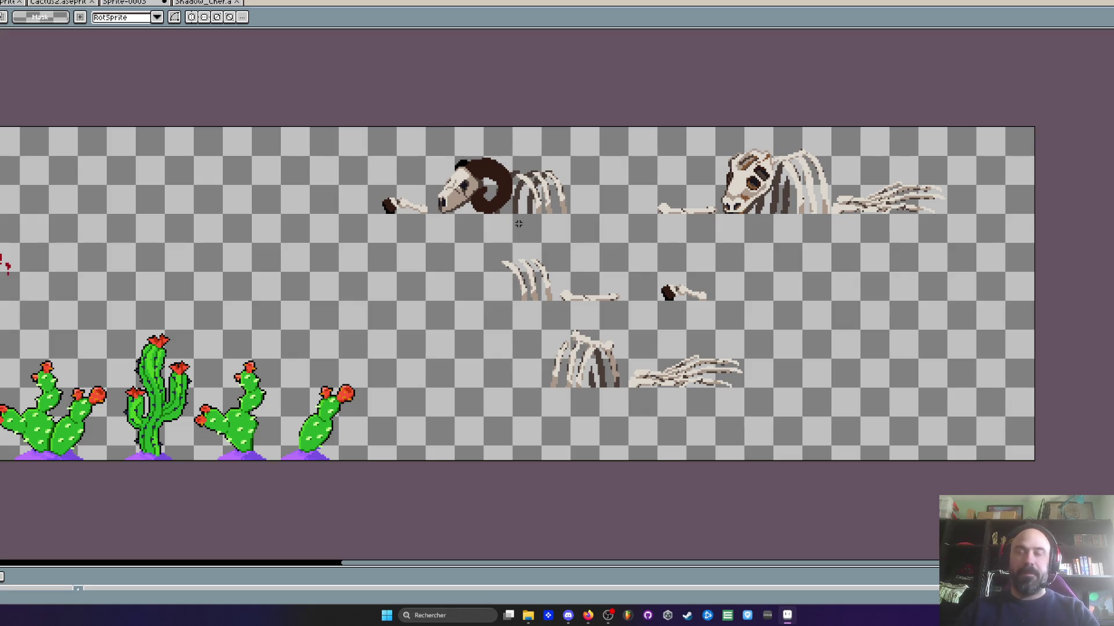
scroll(519, 224, down, 2)
scroll(592, 253, up, 2)
drag(341, 152, 1044, 264)
drag(600, 227, 841, 243)
drag(745, 230, 387, 230)
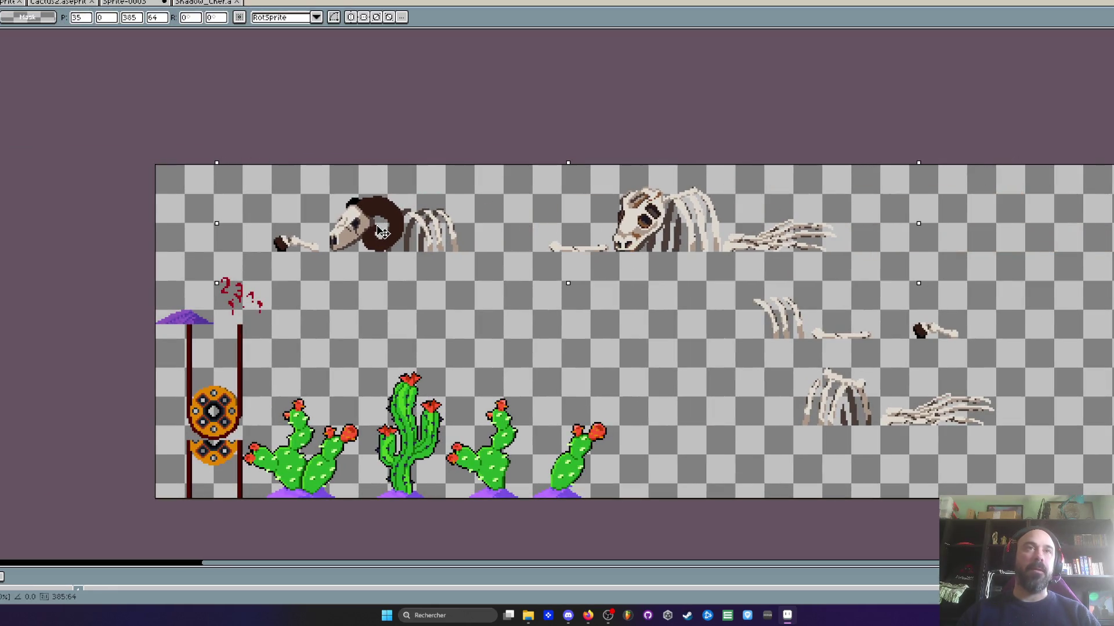
key(ctrl+d)
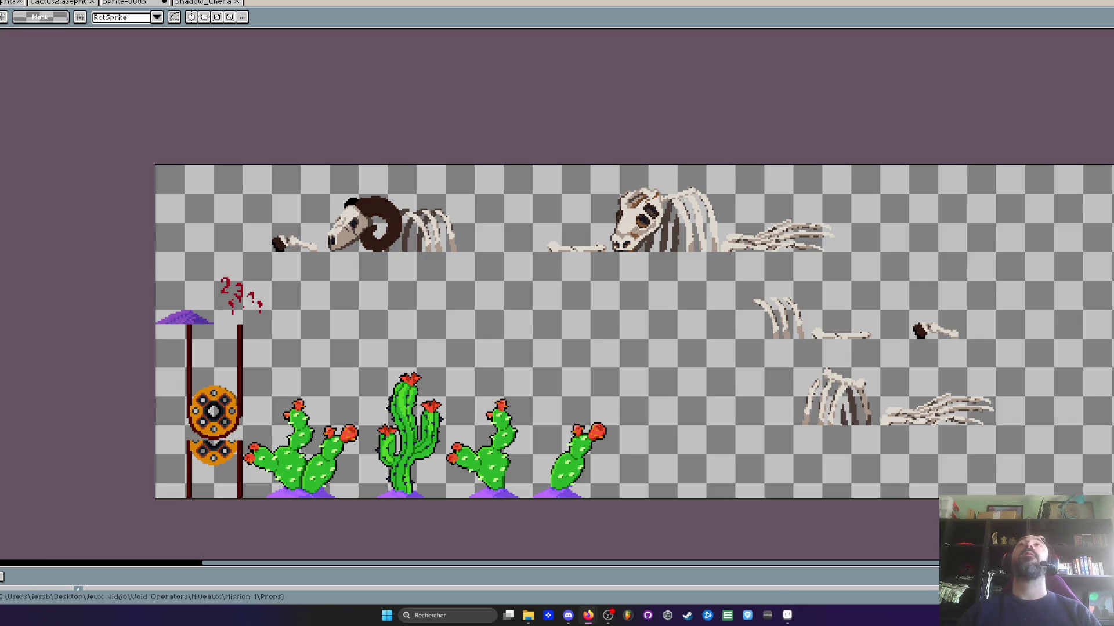
Move the middle row of bones to the left beside the others
scroll(809, 284, down, 1)
scroll(835, 298, up, 1)
drag(712, 273, 973, 344)
drag(745, 318, 283, 290)
scroll(295, 281, up, 1)
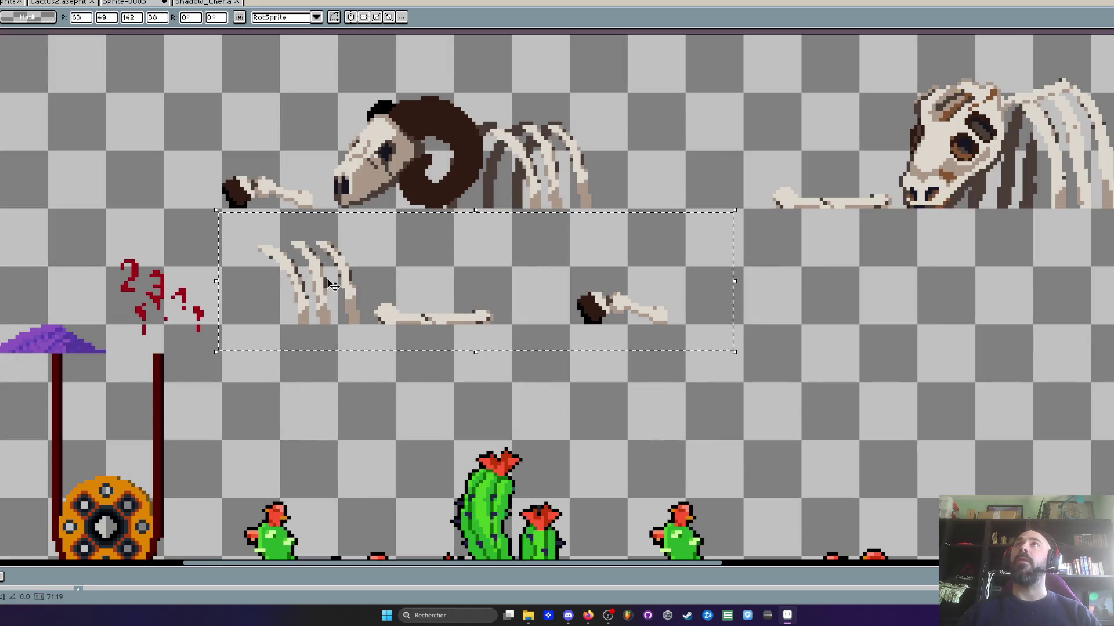
scroll(326, 290, up, 1)
mouse_move(348, 301)
mouse_down()
mouse_move(285, 310)
mouse_move(304, 304)
mouse_up()
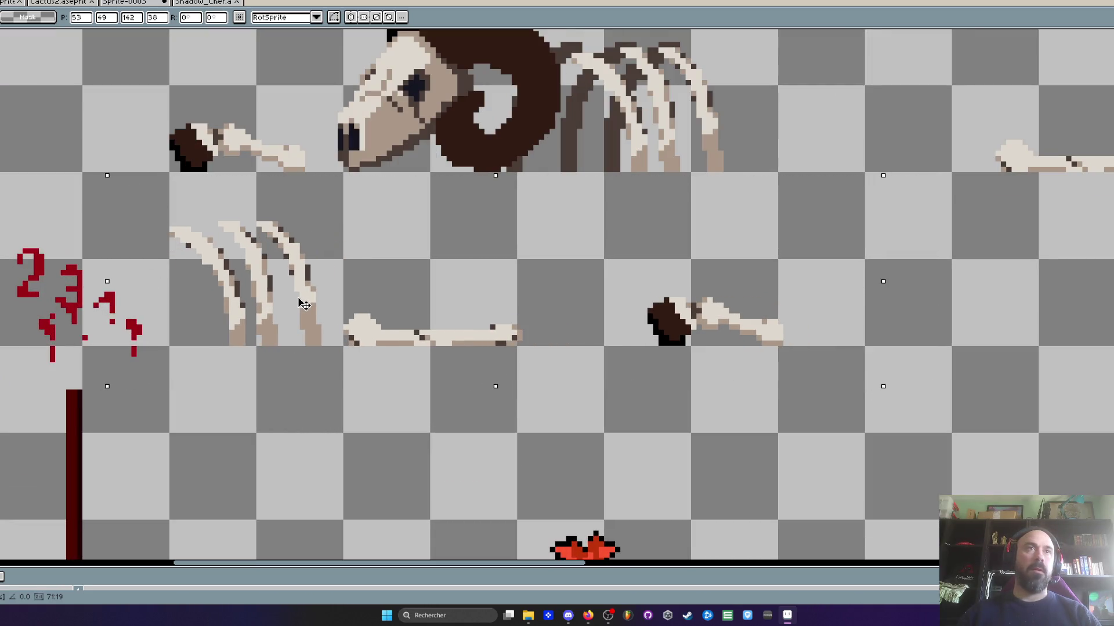
Shift the right-hand skeleton pieces up and left, commit, and switch to Shadow_Cher
drag(604, 253, 840, 385)
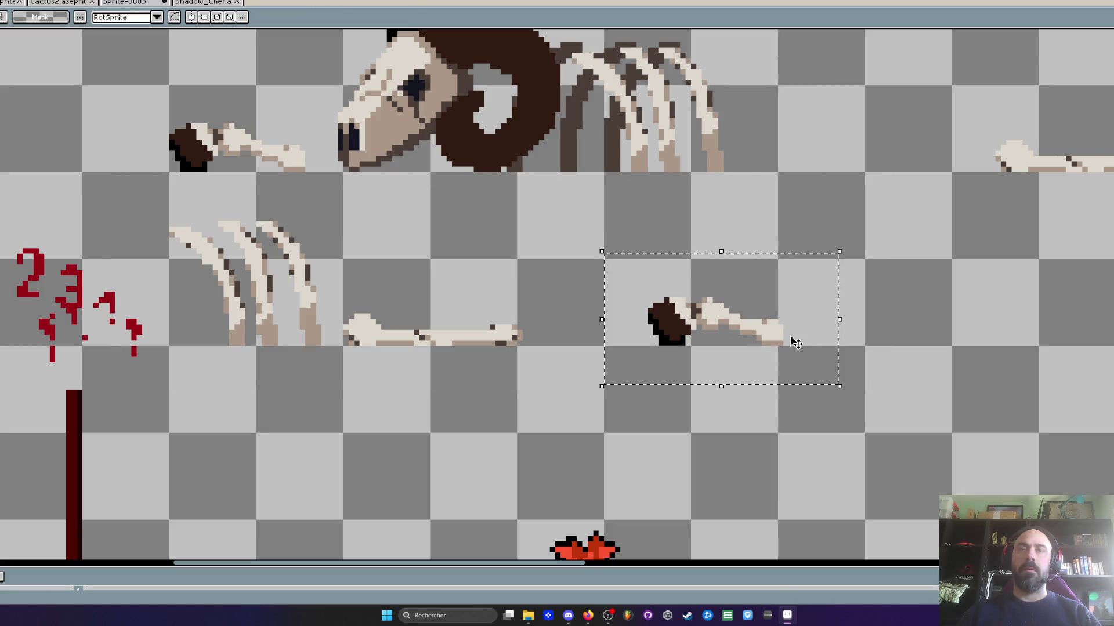
scroll(752, 322, down, 3)
mouse_move(857, 294)
mouse_down()
mouse_move(1102, 410)
mouse_move(857, 278)
mouse_move(863, 311)
mouse_up()
key(Return)
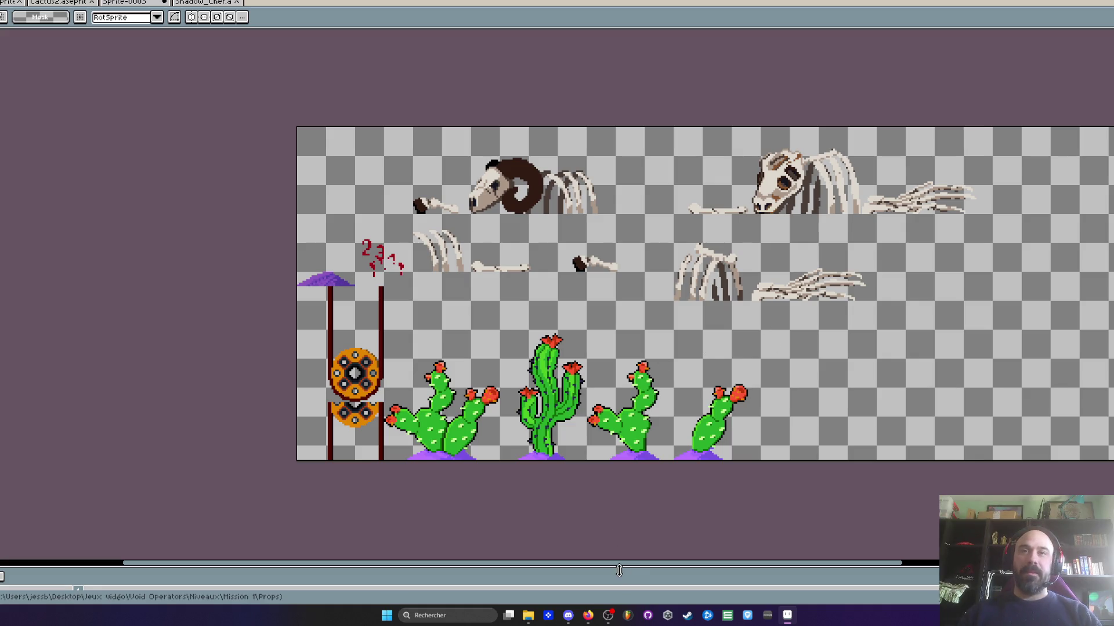
scroll(665, 402, up, 1)
drag(678, 339, 809, 490)
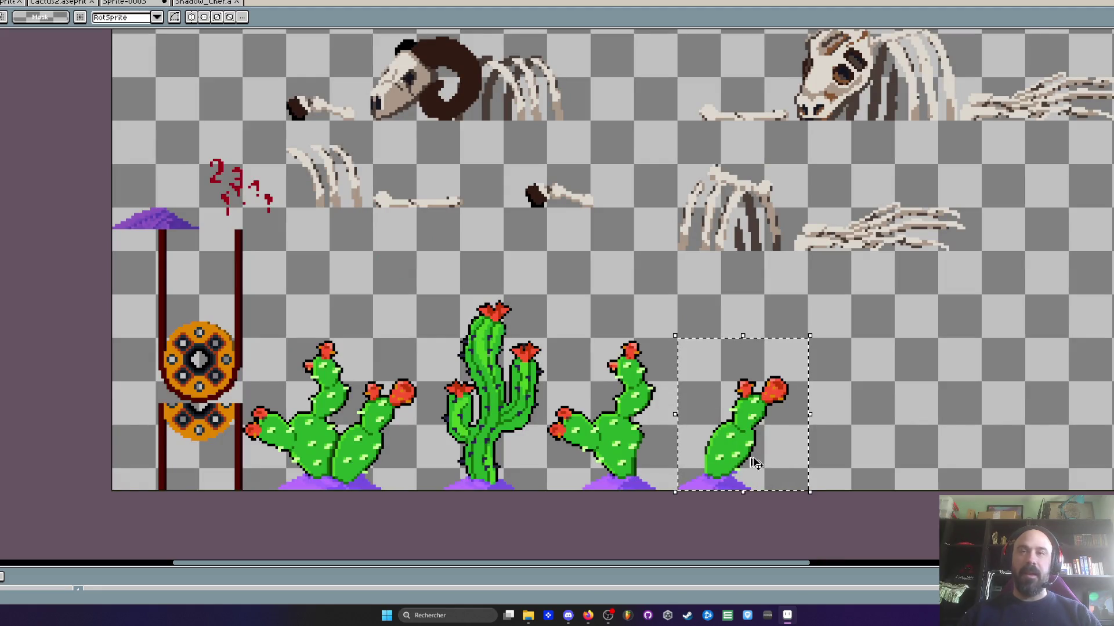
click(234, 3)
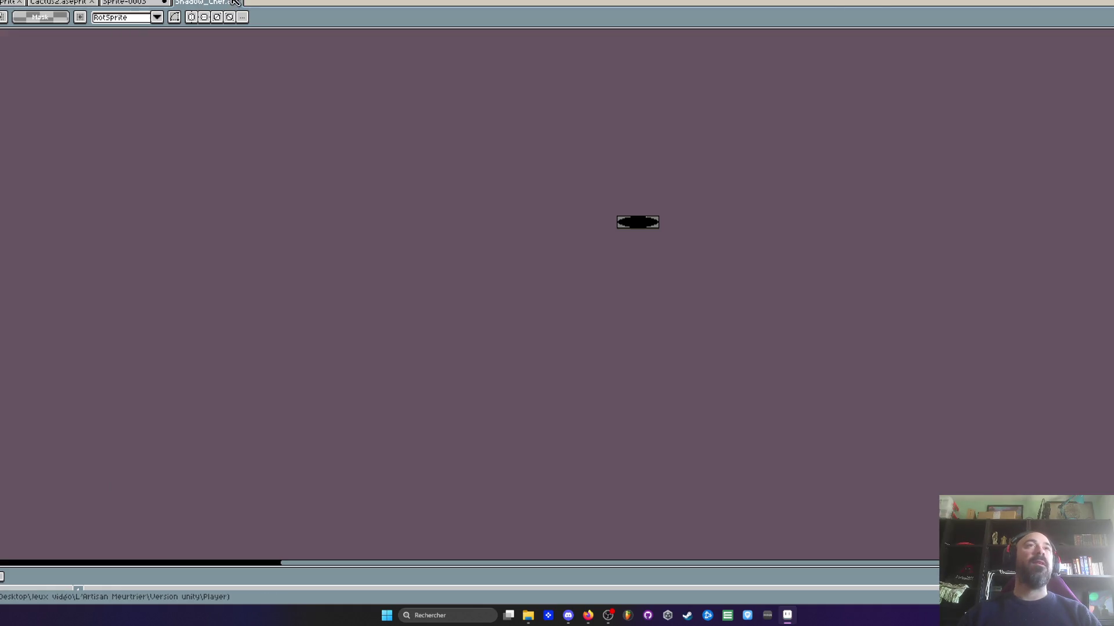
Close Shadow_Cher, enlarge the timeline to frames 1–4, and play the cactus animation
click(240, 3)
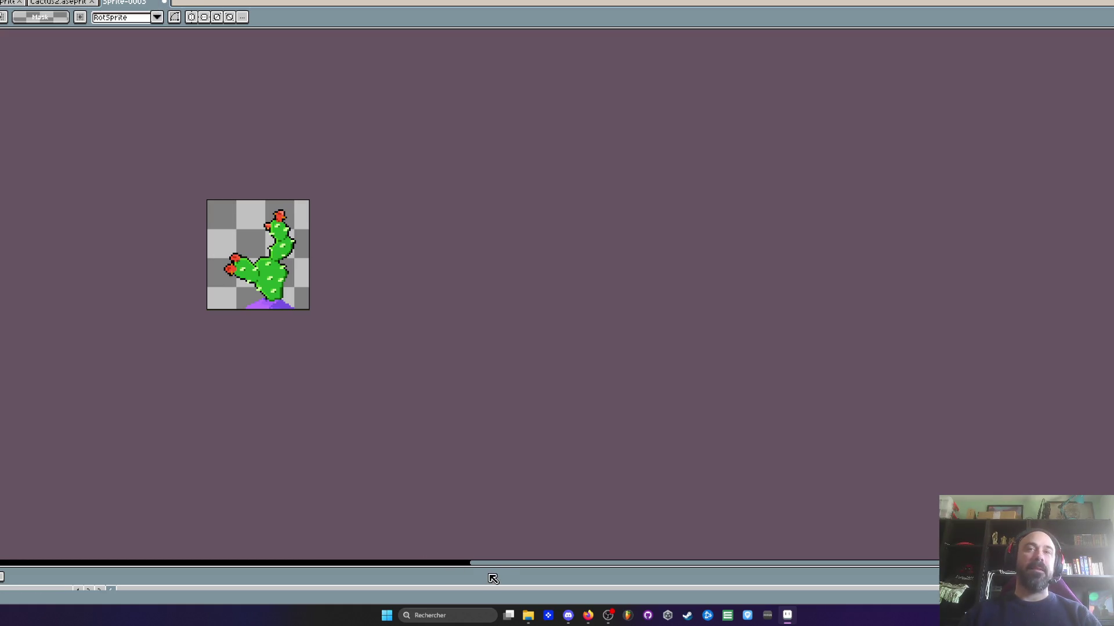
drag(482, 568, 473, 489)
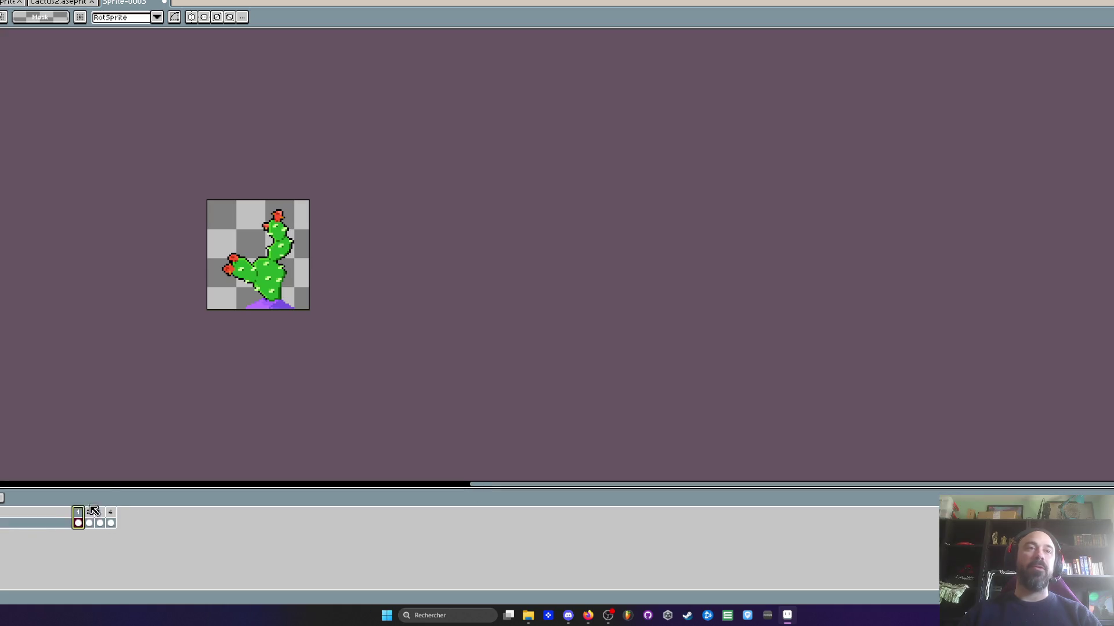
key(Return)
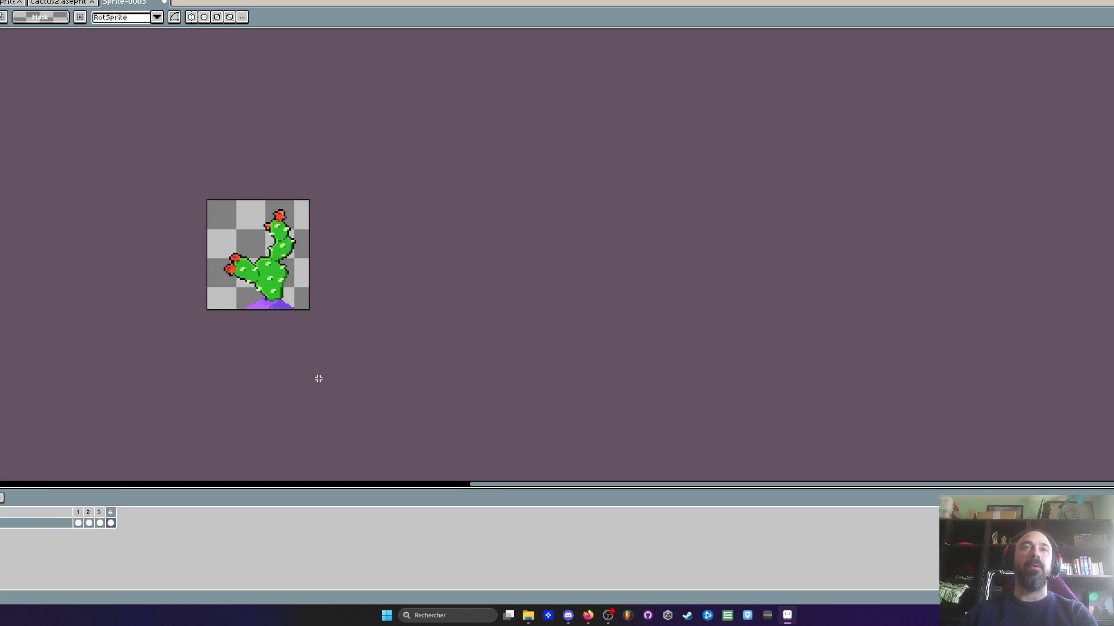
scroll(270, 285, up, 2)
scroll(279, 299, up, 1)
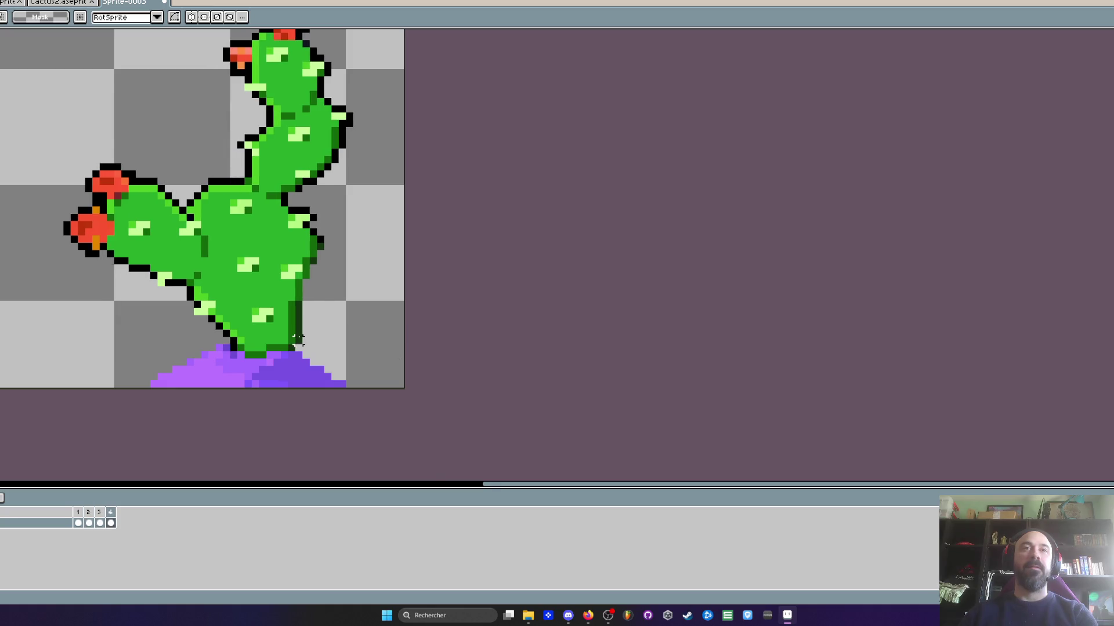
scroll(297, 345, up, 2)
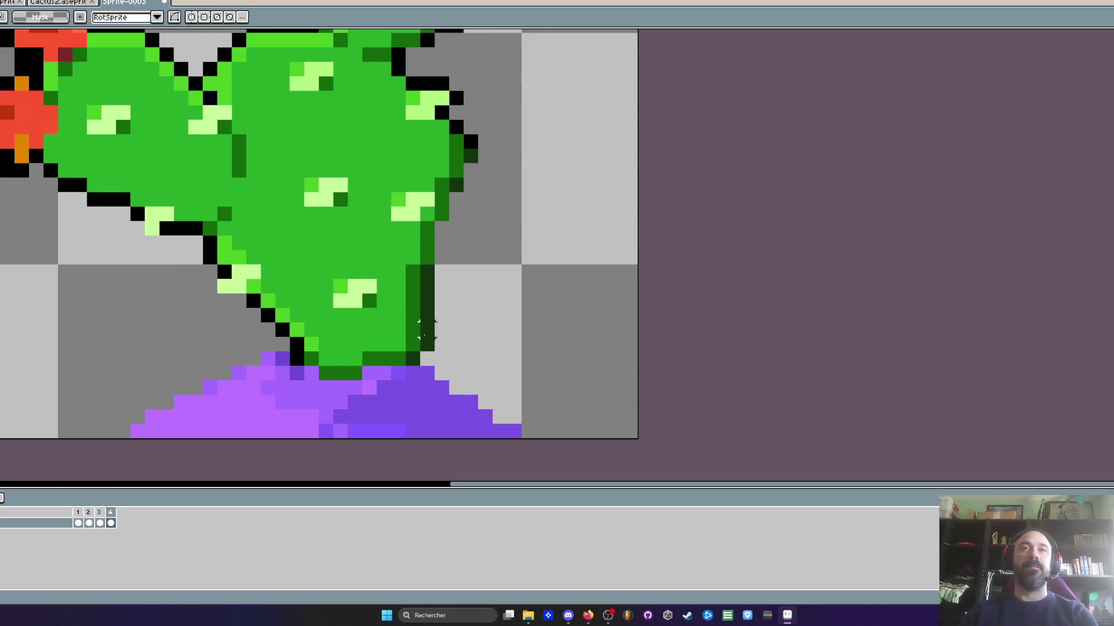
scroll(428, 358, up, 1)
Repaint two stem pixels with the sampled darkest and medium dark greens
key(i)
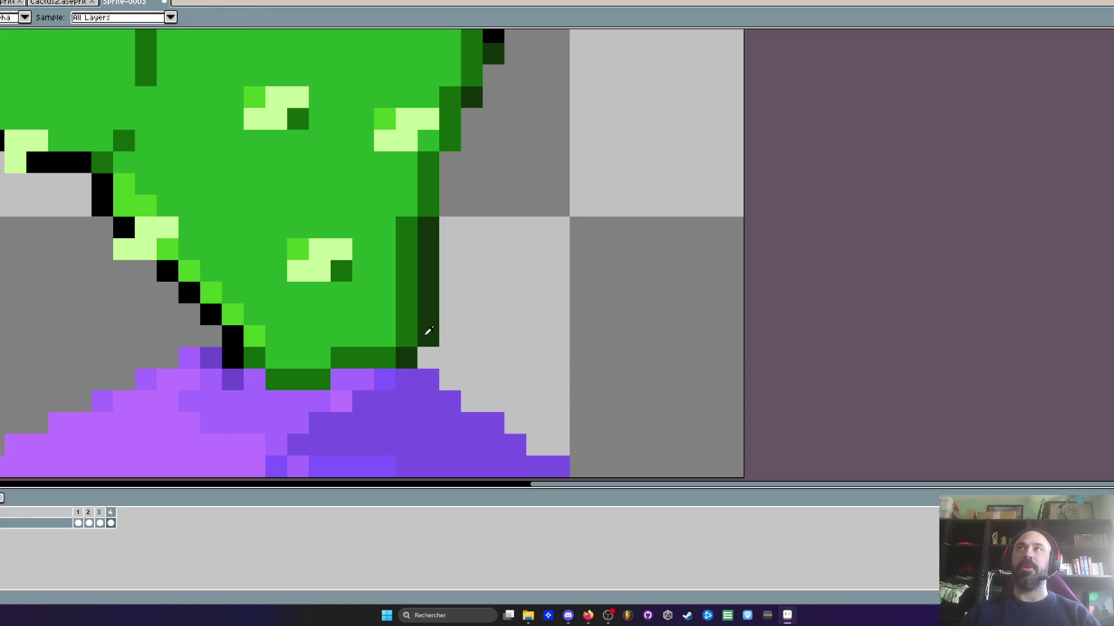
click(427, 333)
key(b)
click(415, 339)
key(i)
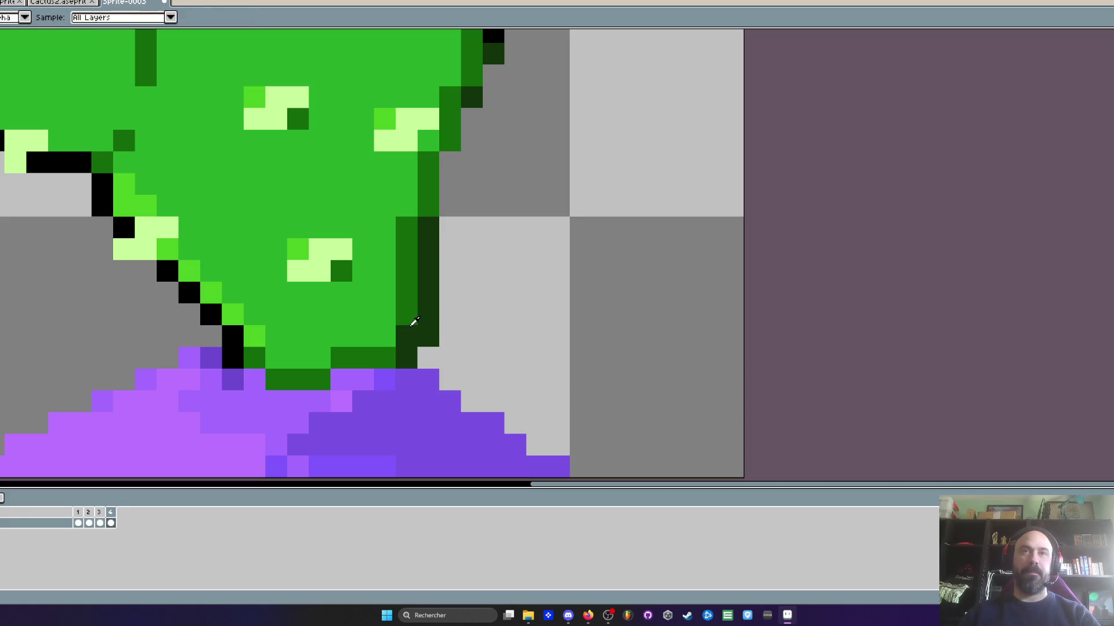
click(408, 316)
key(b)
click(432, 332)
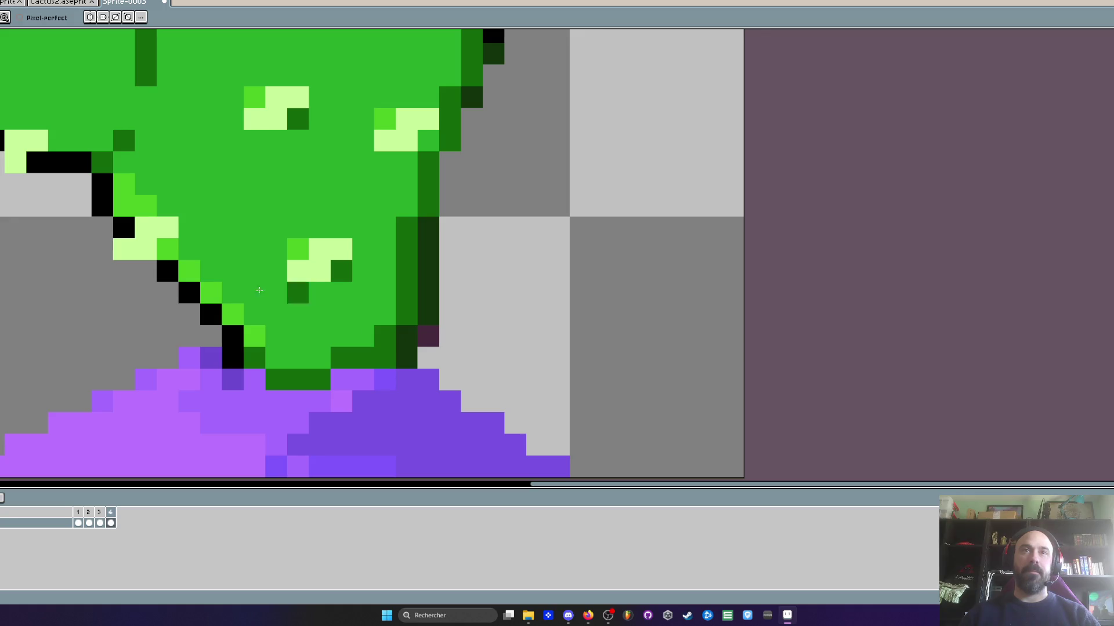
Replay the cactus animation, then bring up the Cactus2 sprite
scroll(250, 374, down, 5)
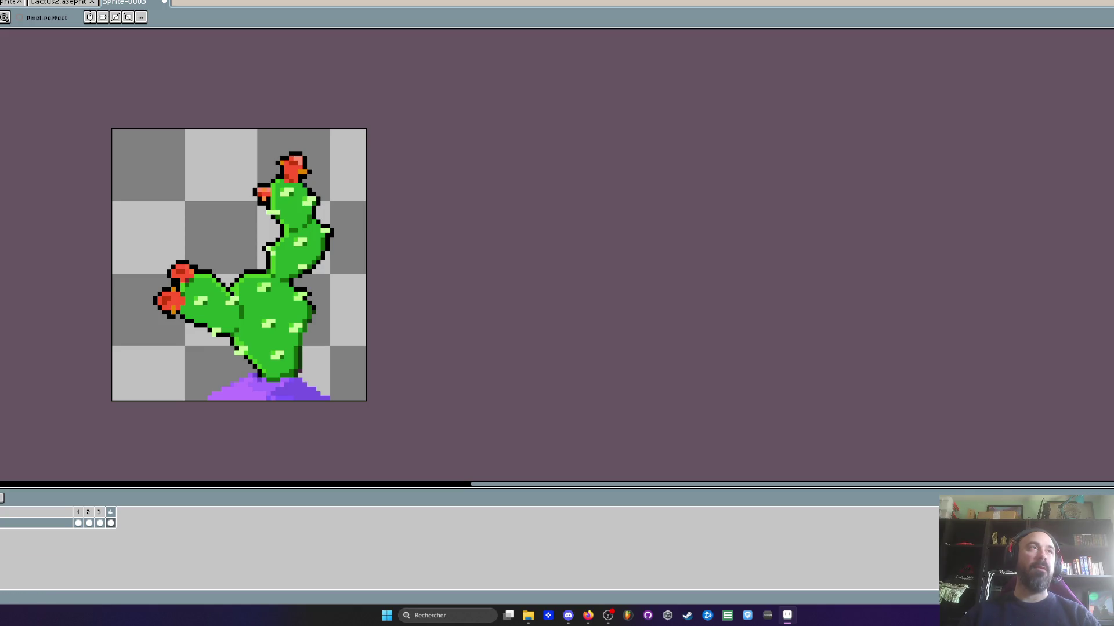
scroll(358, 358, up, 3)
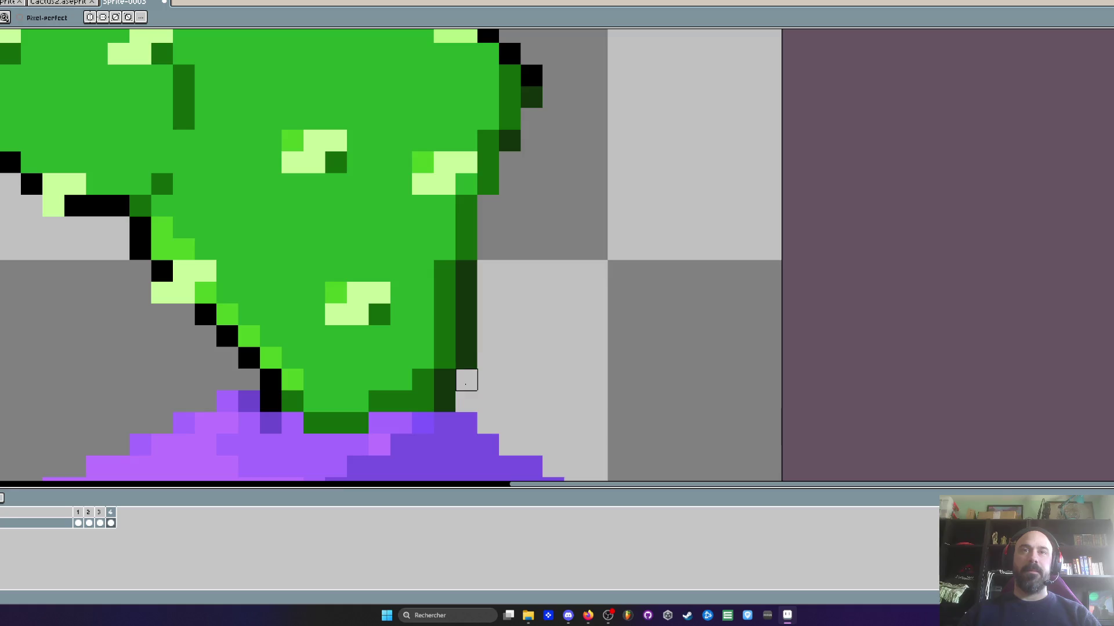
scroll(466, 380, down, 4)
scroll(476, 316, up, 1)
key(Return)
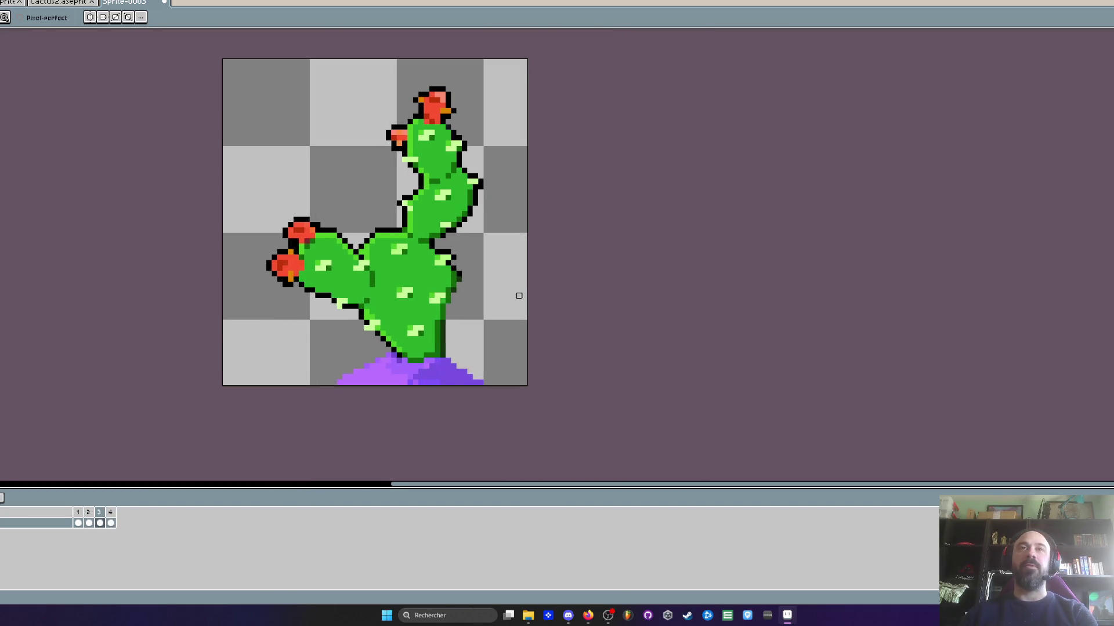
scroll(538, 305, down, 2)
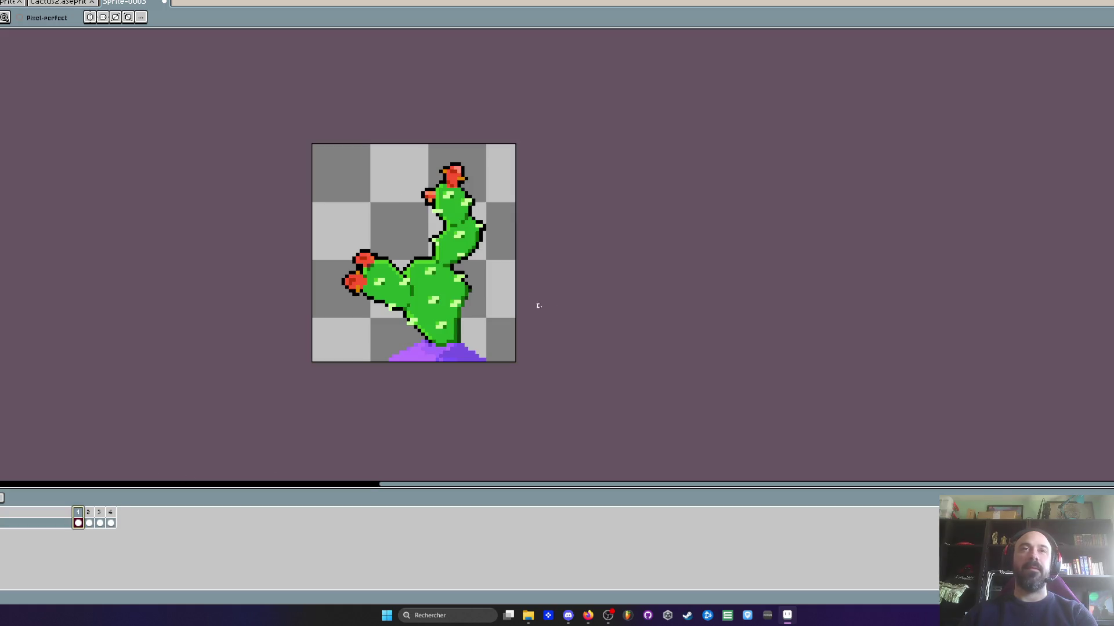
scroll(462, 324, up, 1)
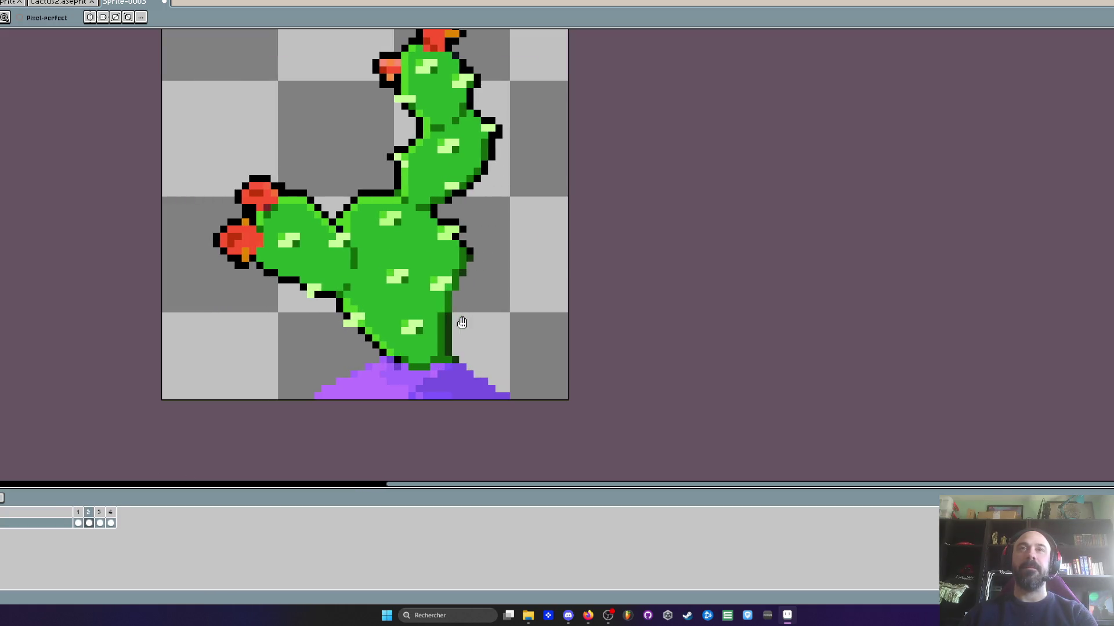
click(69, 3)
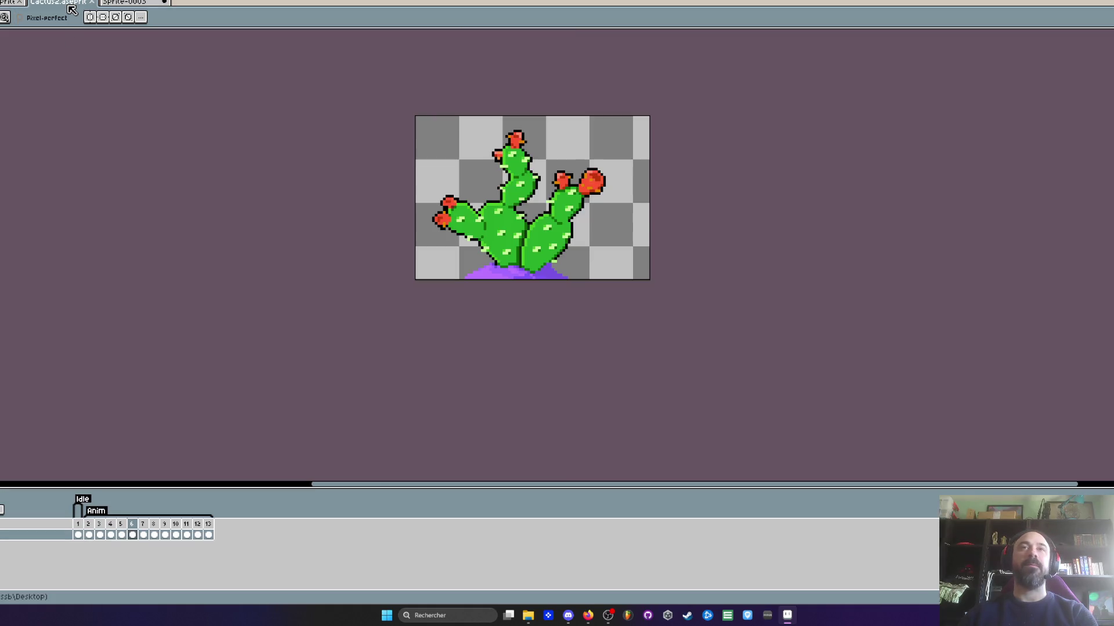
Browse the saguaro and cactus reference sheets, then close Cactus2 and return to the prickly-pear sprite
click(14, 4)
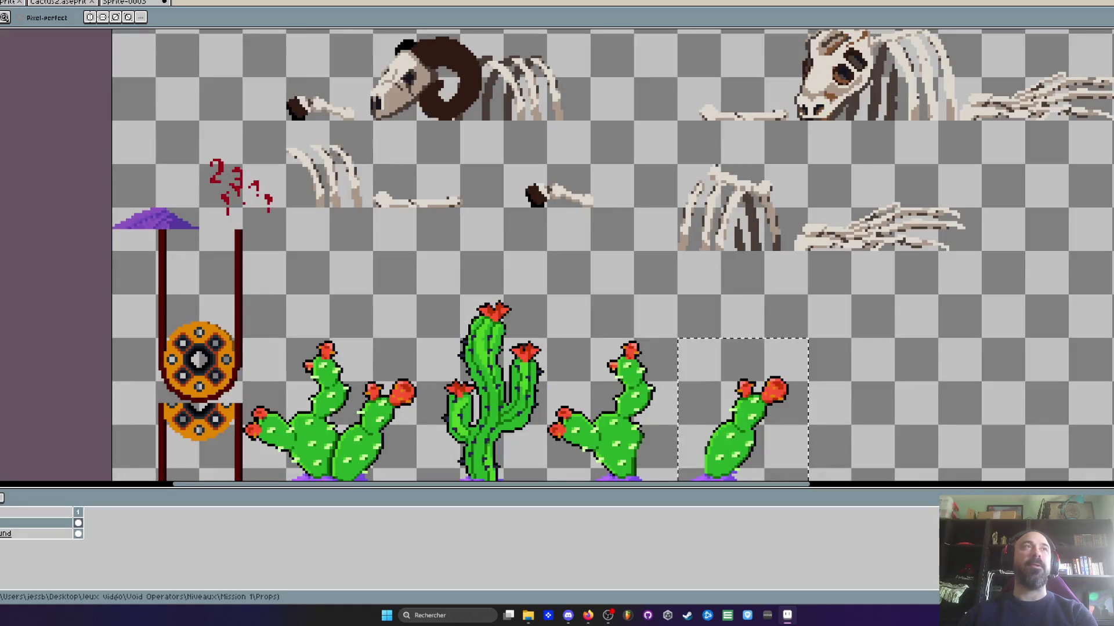
click(125, 3)
mouse_move(649, 478)
mouse_down()
mouse_move(629, 447)
mouse_move(598, 323)
mouse_up()
scroll(616, 294, up, 5)
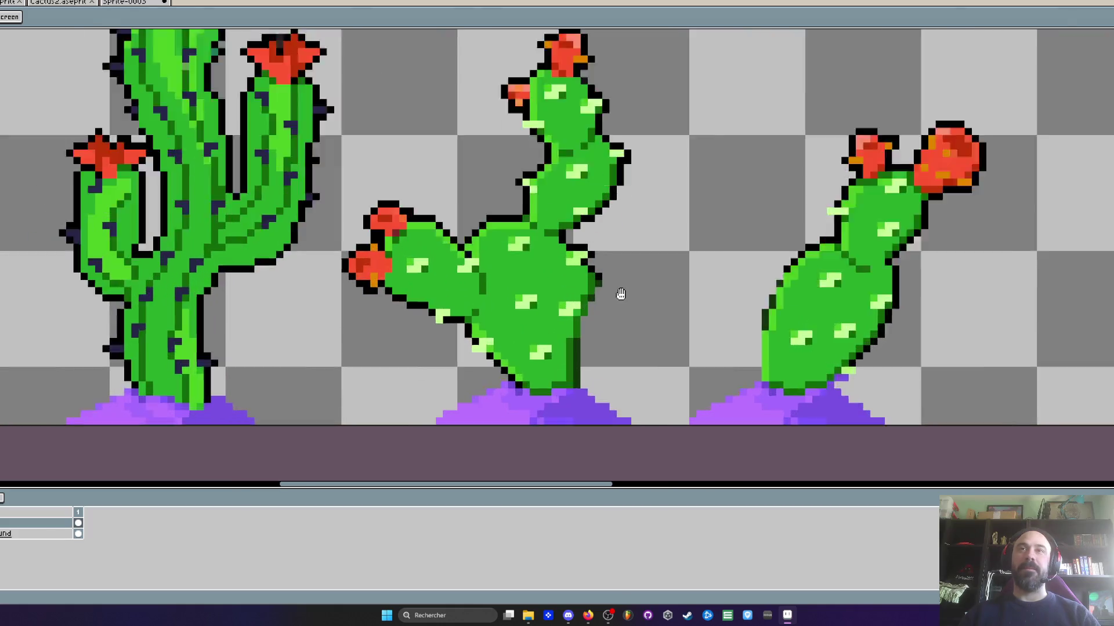
scroll(618, 294, down, 3)
key(b)
click(19, 2)
click(19, 2)
Extend the pad's dark-green right edge downward toward the mound
scroll(485, 257, up, 5)
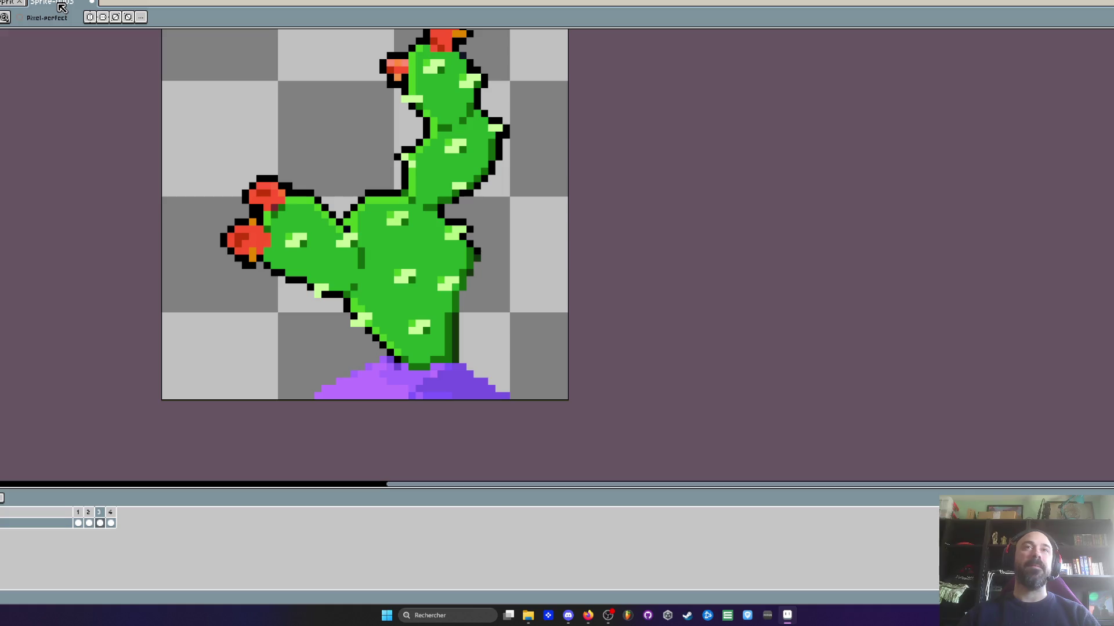
key(i)
scroll(476, 261, down, 1)
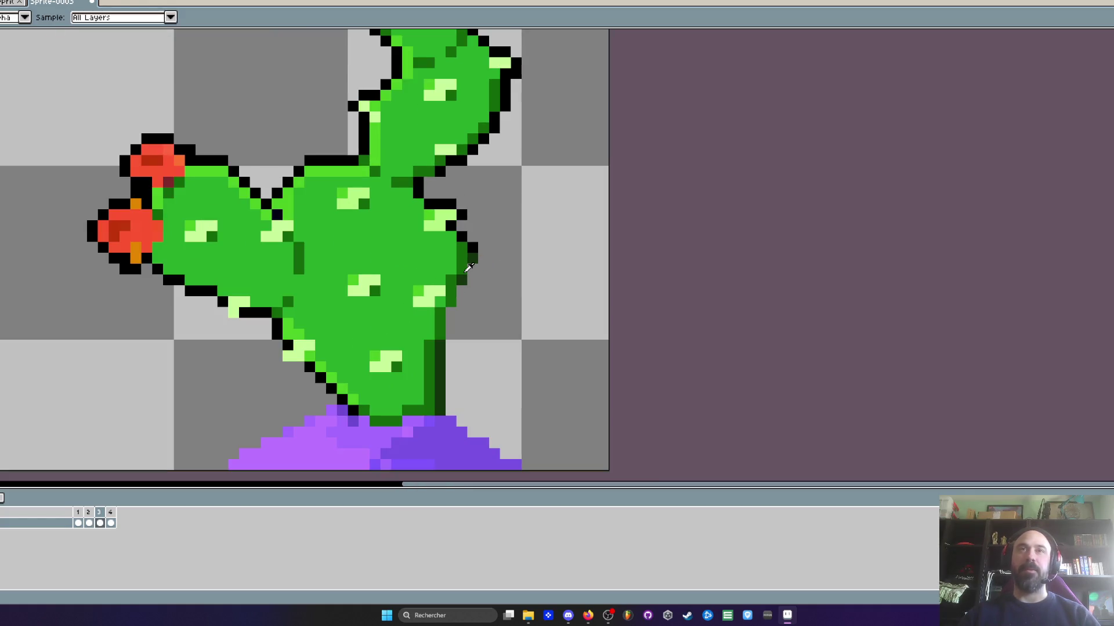
scroll(469, 258, up, 1)
key(b)
drag(481, 295, 439, 396)
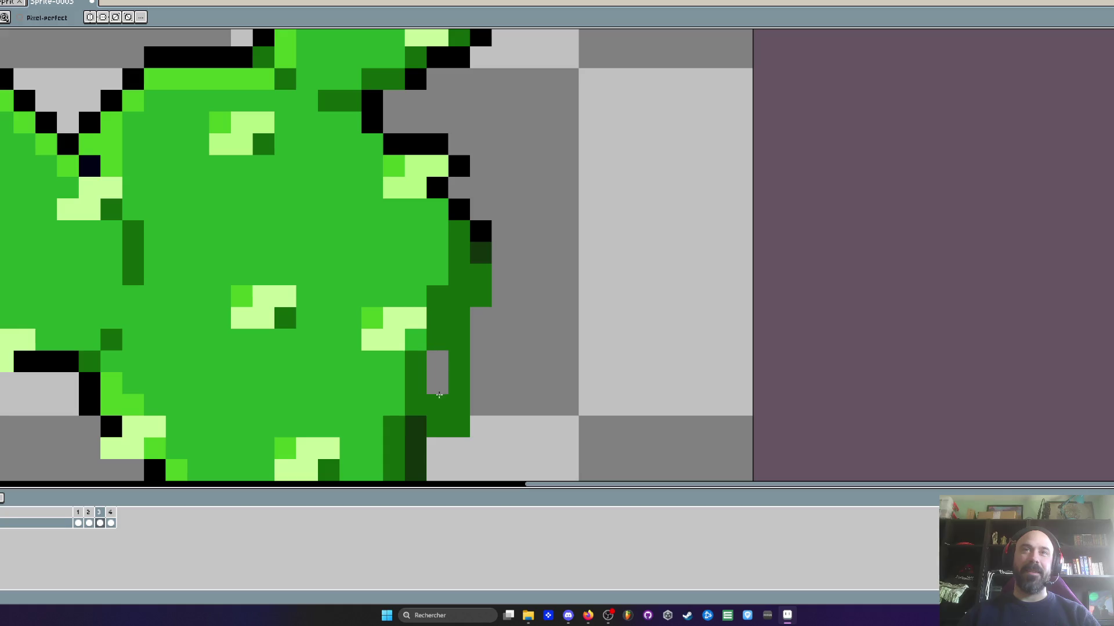
scroll(466, 317, down, 2)
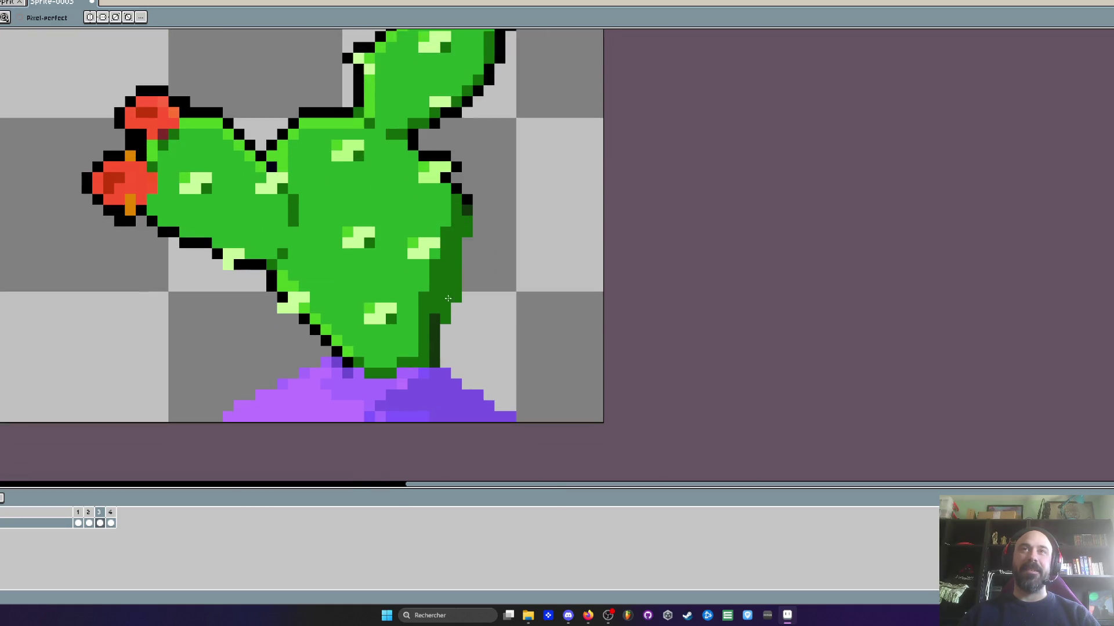
scroll(435, 336, down, 1)
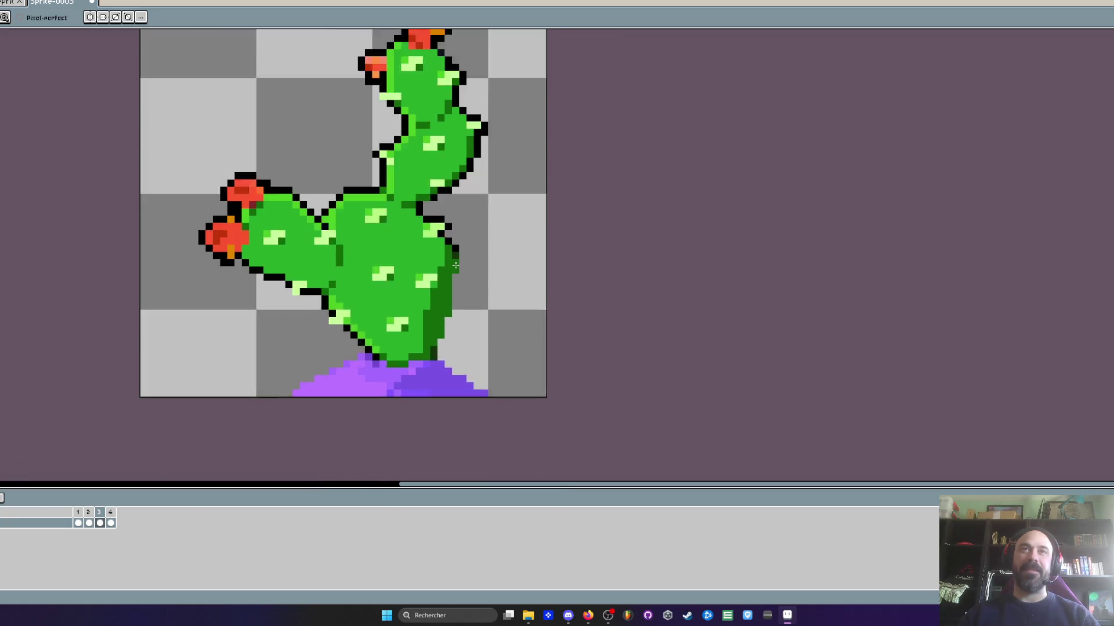
scroll(435, 336, up, 1)
Repaint the dark strip on the pad's right side in the pad's bright green
key(i)
scroll(439, 241, up, 2)
click(439, 241)
key(b)
click(450, 262)
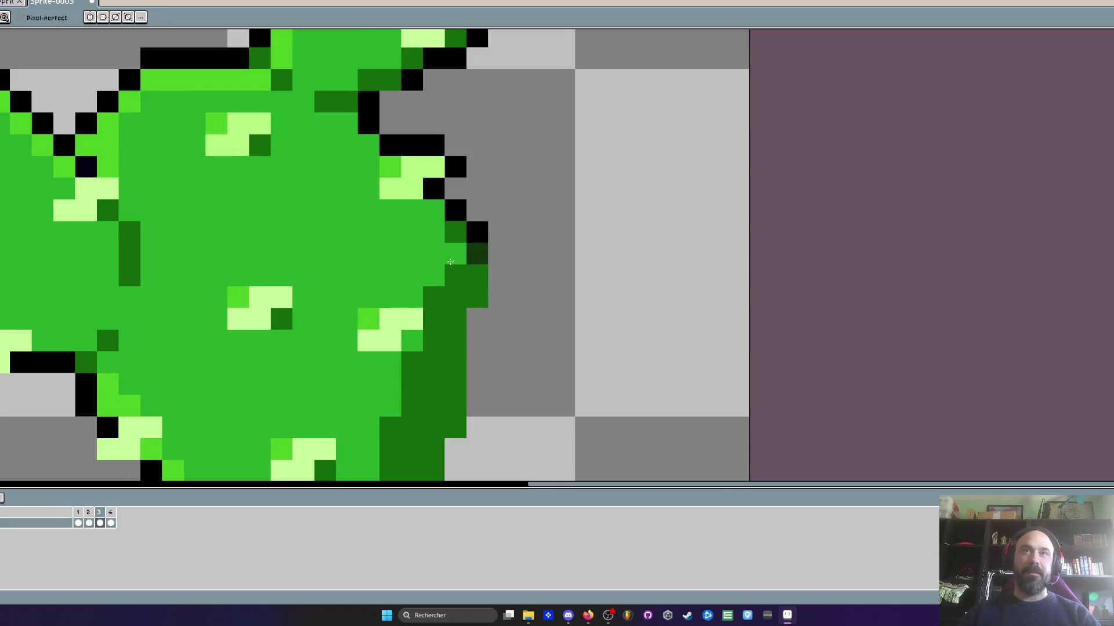
mouse_move(412, 362)
mouse_down()
mouse_move(398, 423)
mouse_move(443, 312)
mouse_up()
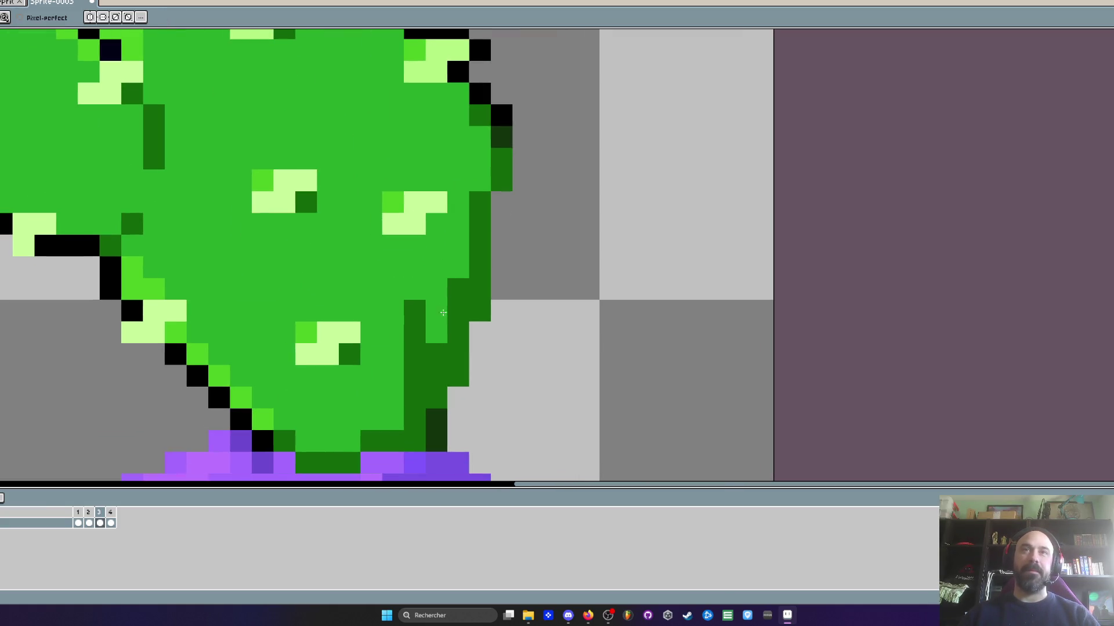
click(448, 298)
scroll(447, 297, down, 3)
scroll(464, 272, up, 1)
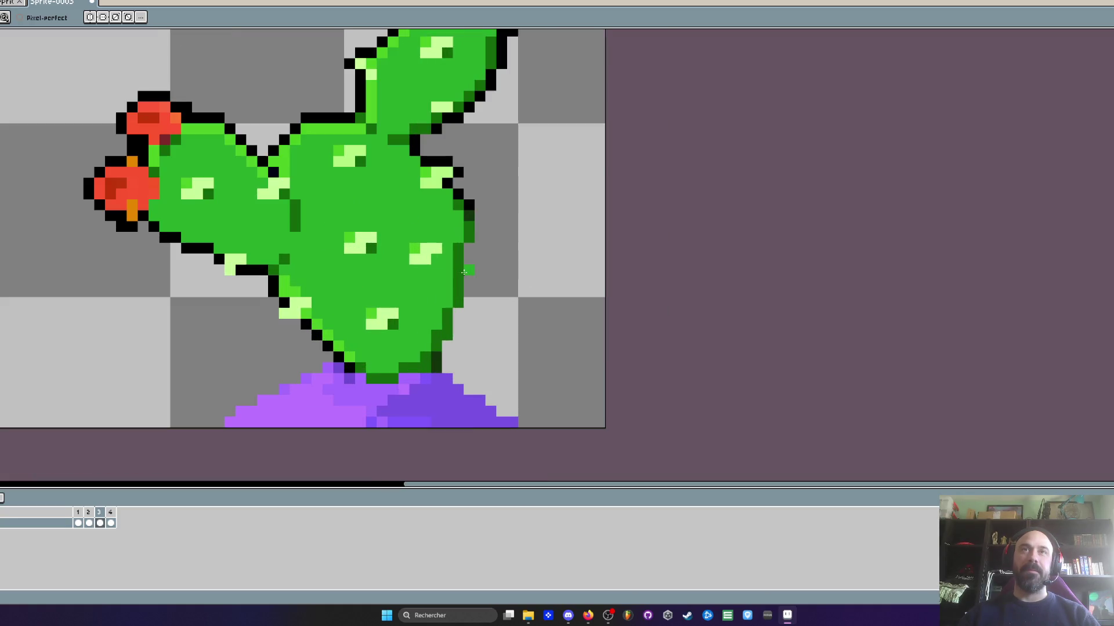
Add black outline pixels along the pad's right edge, then switch to the YouTube video
key(i)
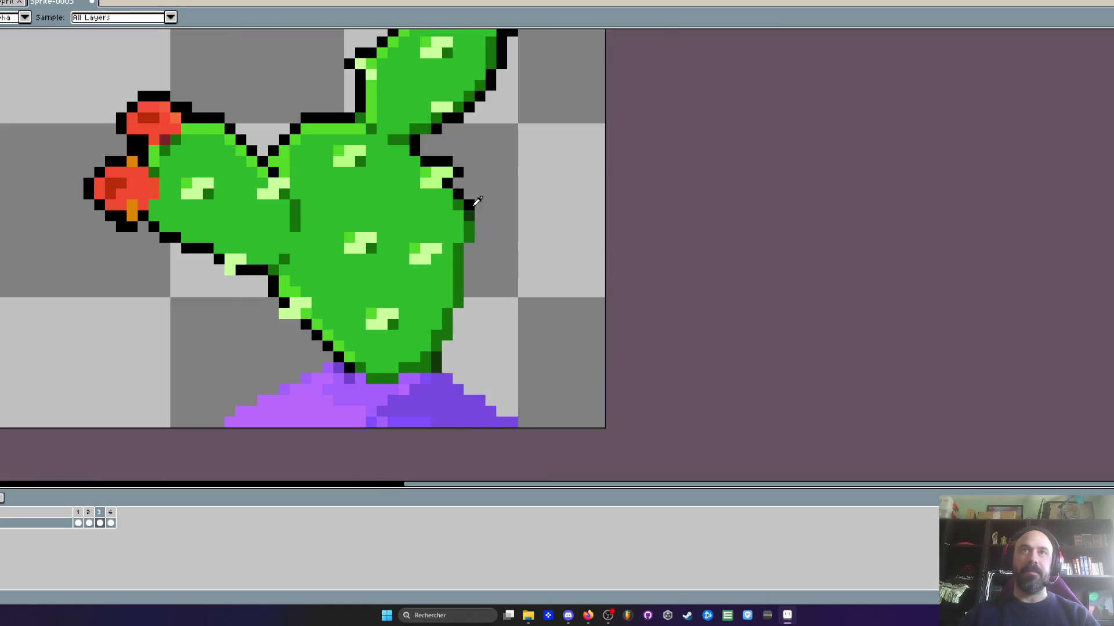
scroll(474, 204, up, 2)
key(b)
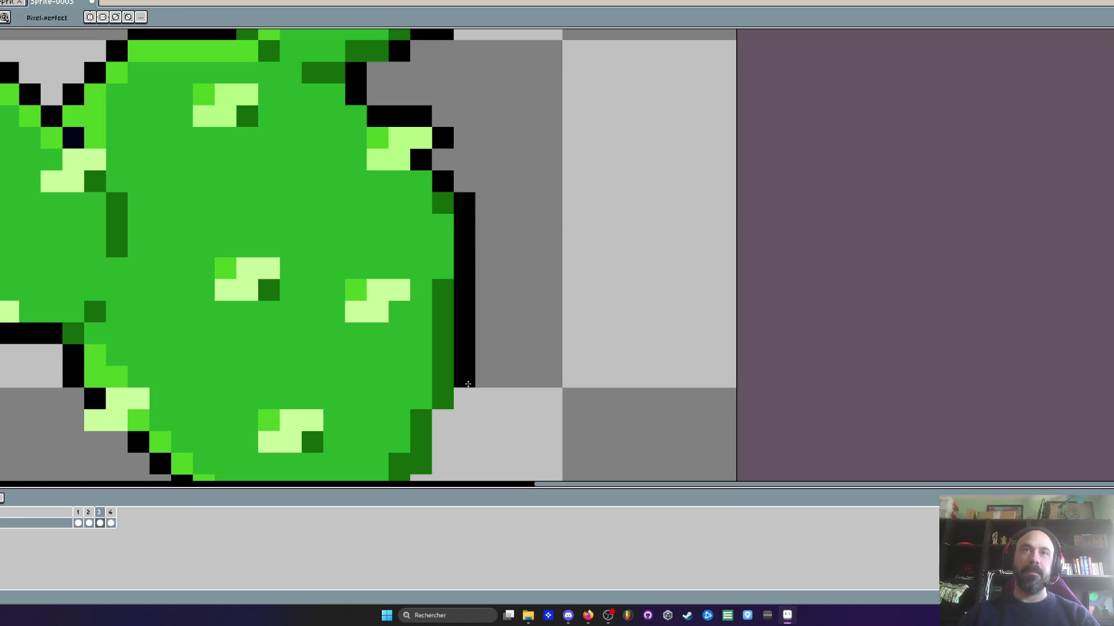
scroll(458, 324, down, 2)
click(453, 290)
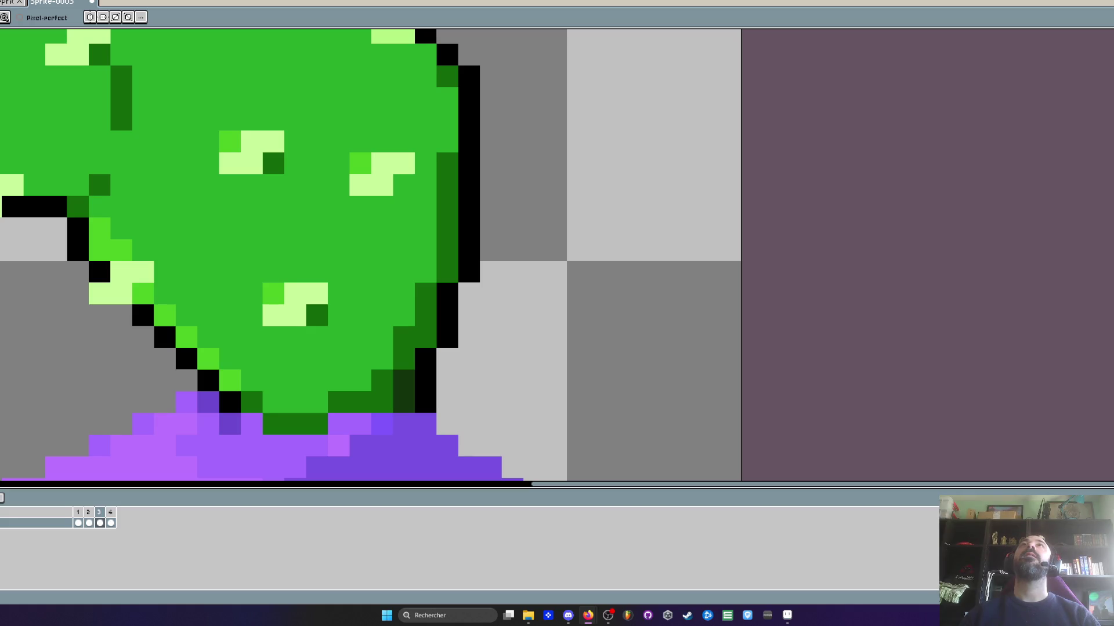
key(alt+Tab)
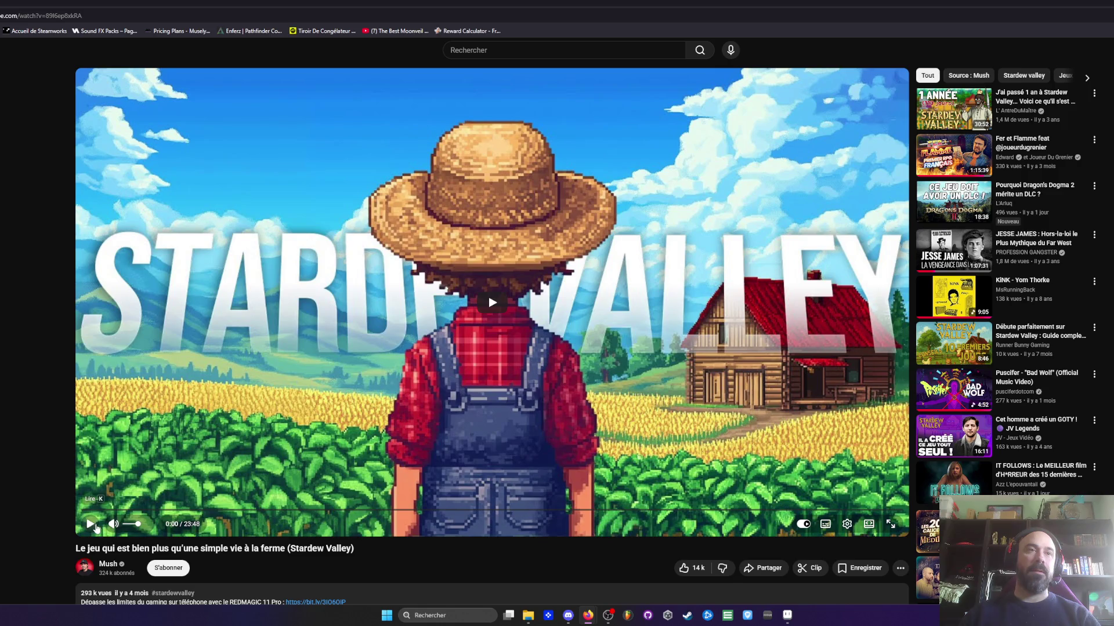
Play the Stardew Valley video, nudge the volume up, and skip ahead to about 2:20
click(90, 525)
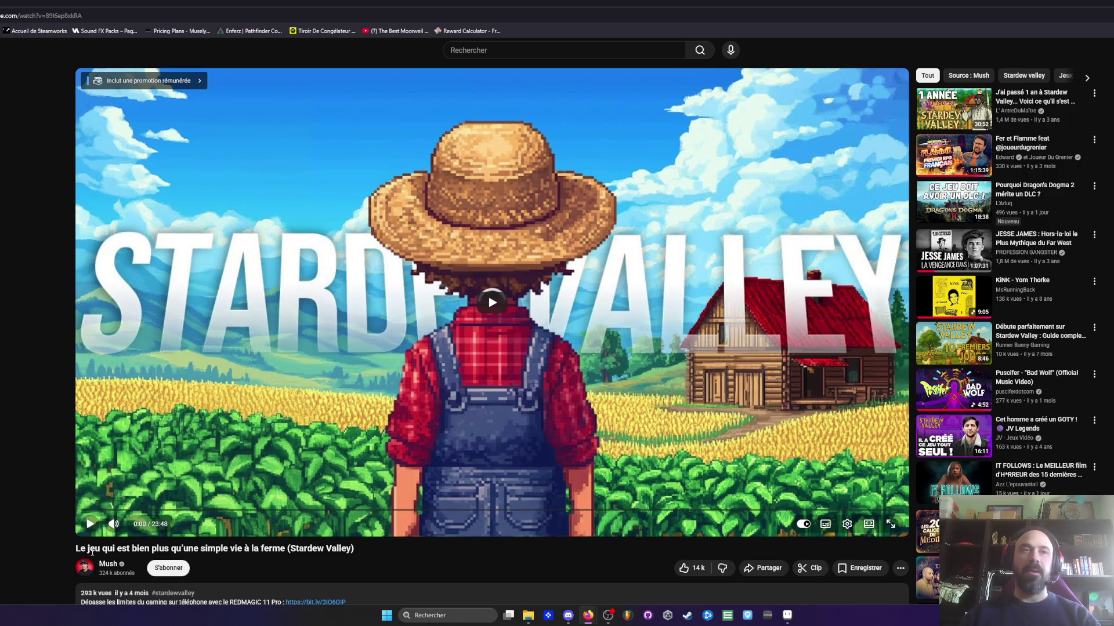
click(91, 528)
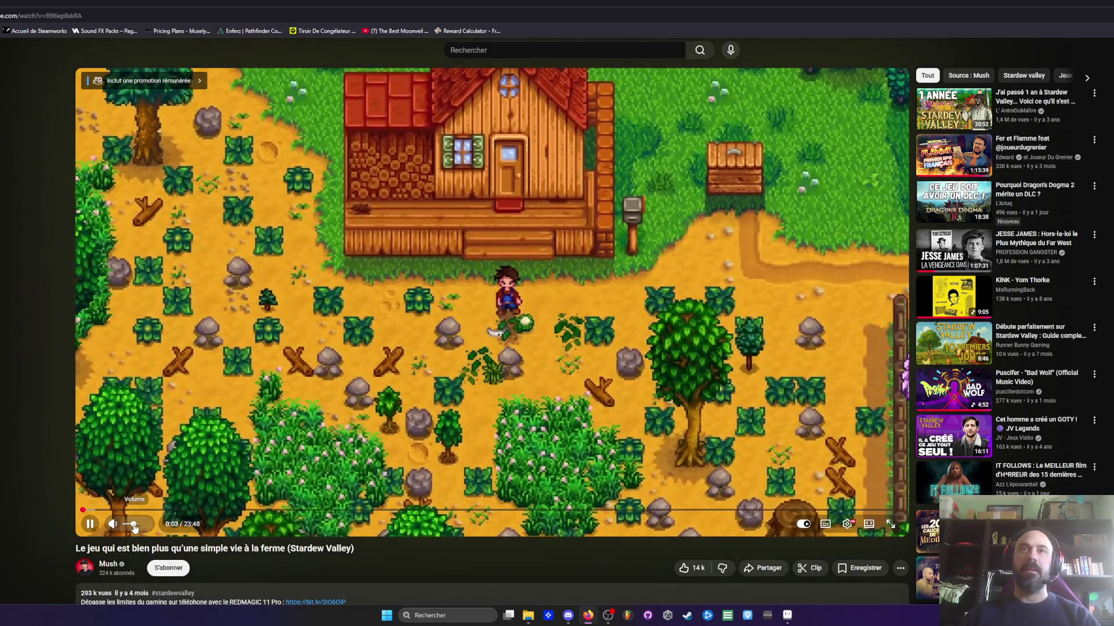
drag(134, 525, 139, 525)
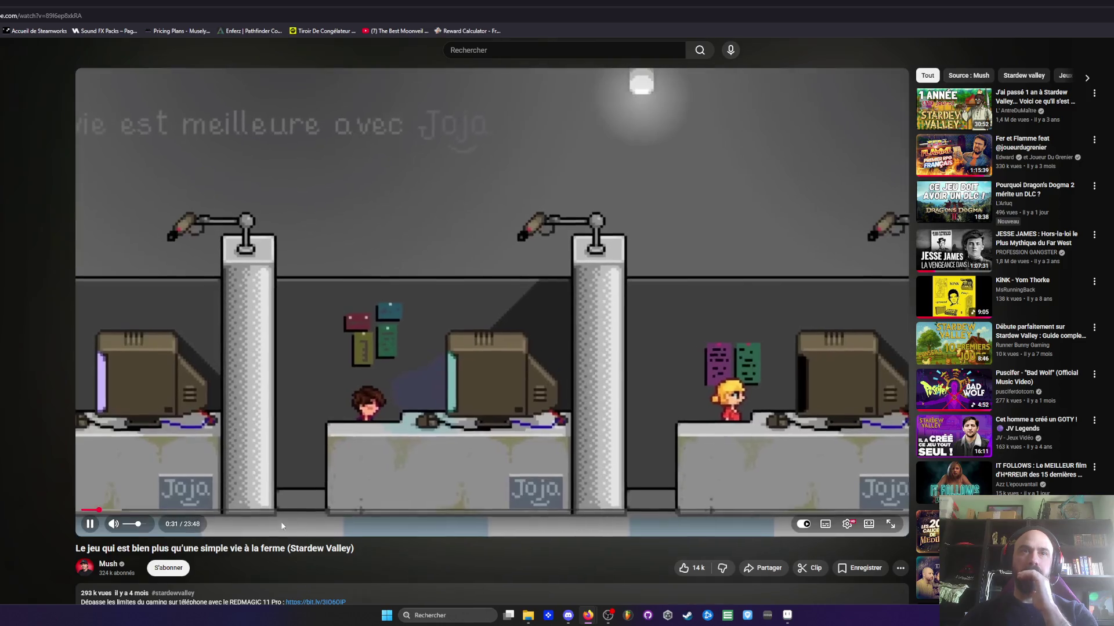
mouse_move(133, 510)
mouse_down()
mouse_move(149, 510)
mouse_move(125, 511)
mouse_up()
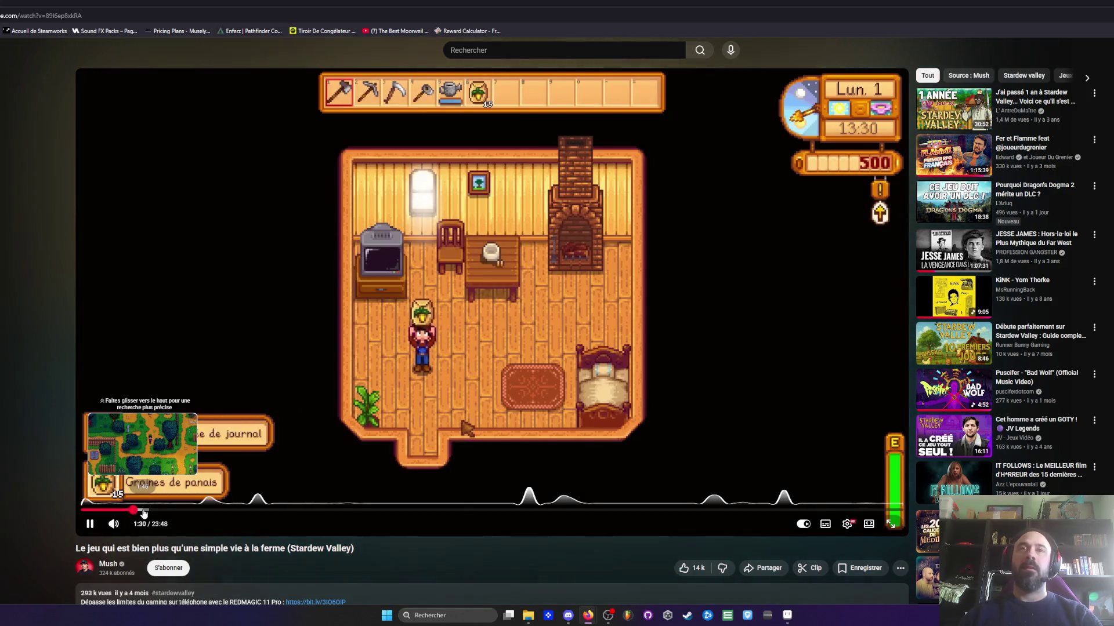
click(161, 511)
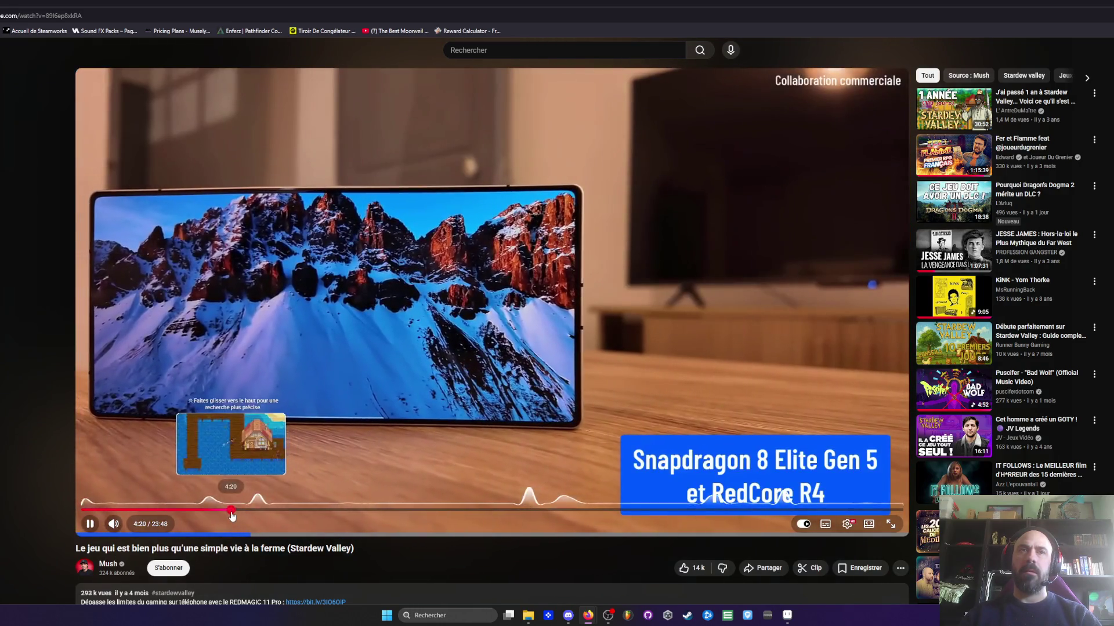
Jump through the video at 4:20, 6:24 and 9:50 to about 11:51
click(230, 511)
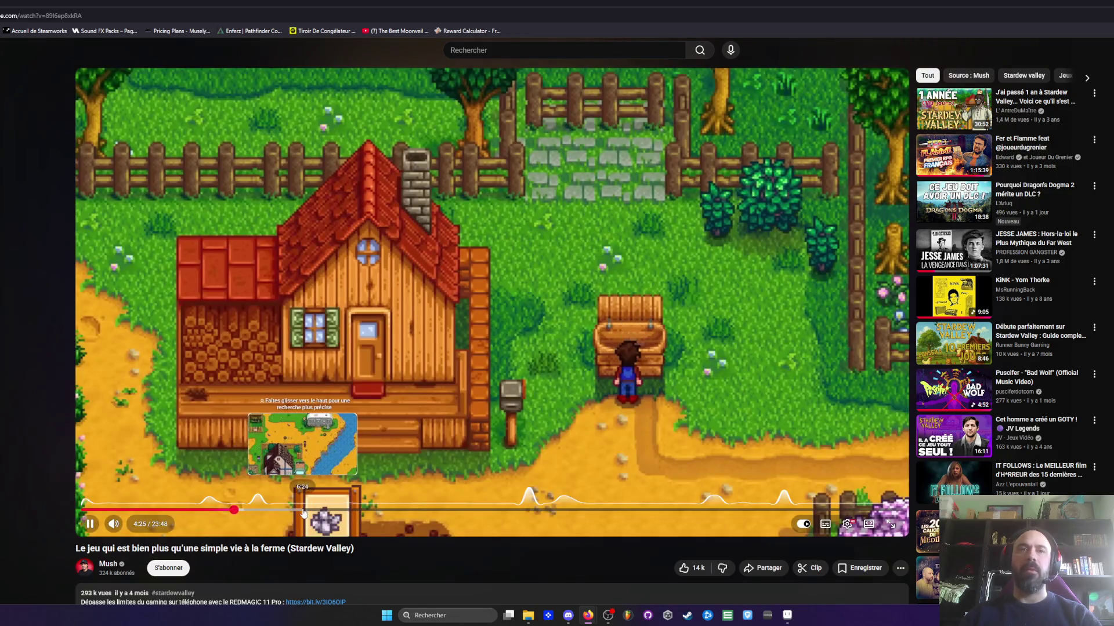
click(303, 511)
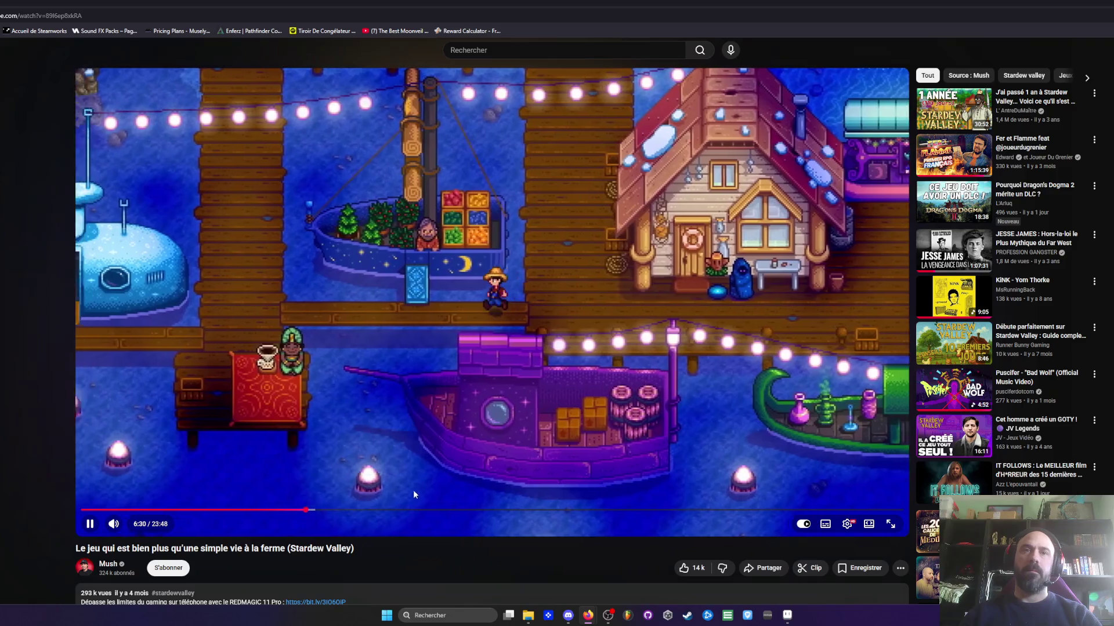
click(422, 512)
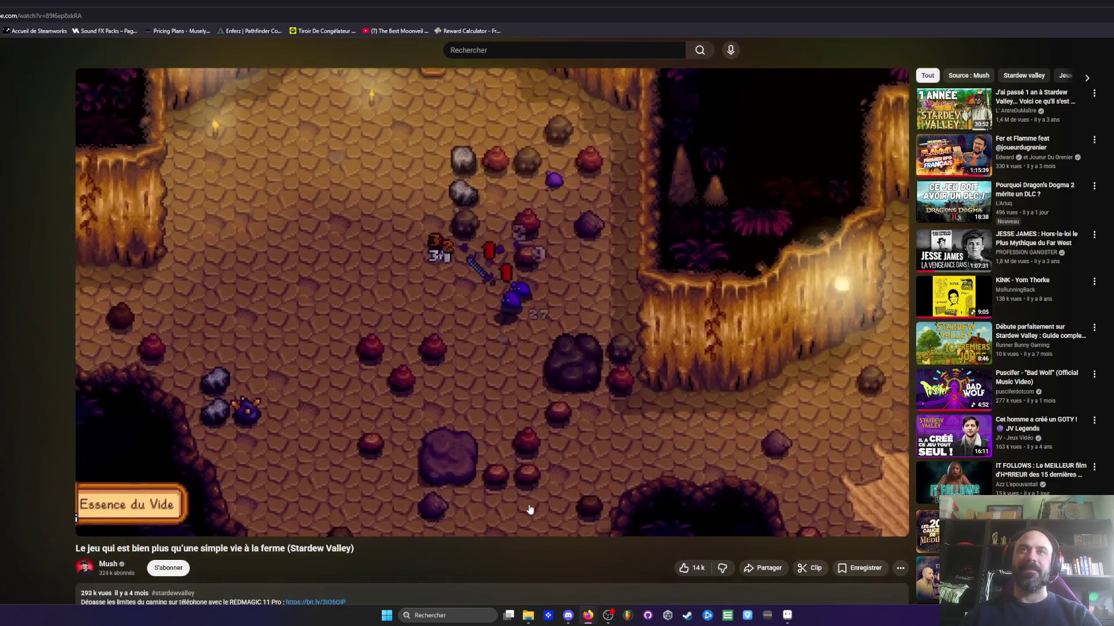
mouse_move(374, 528)
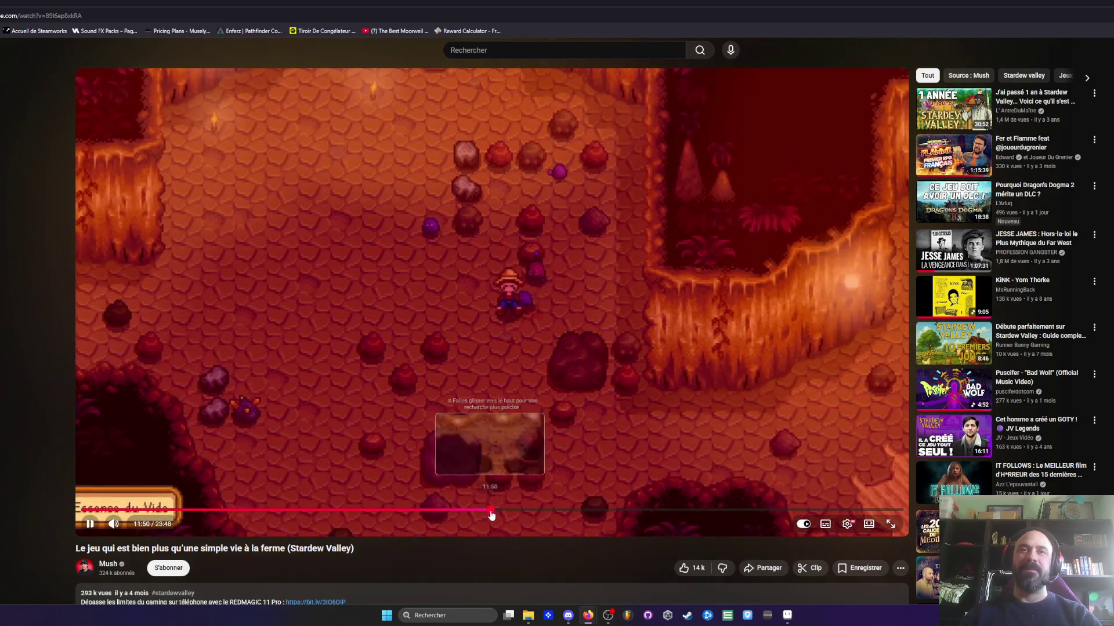
click(490, 512)
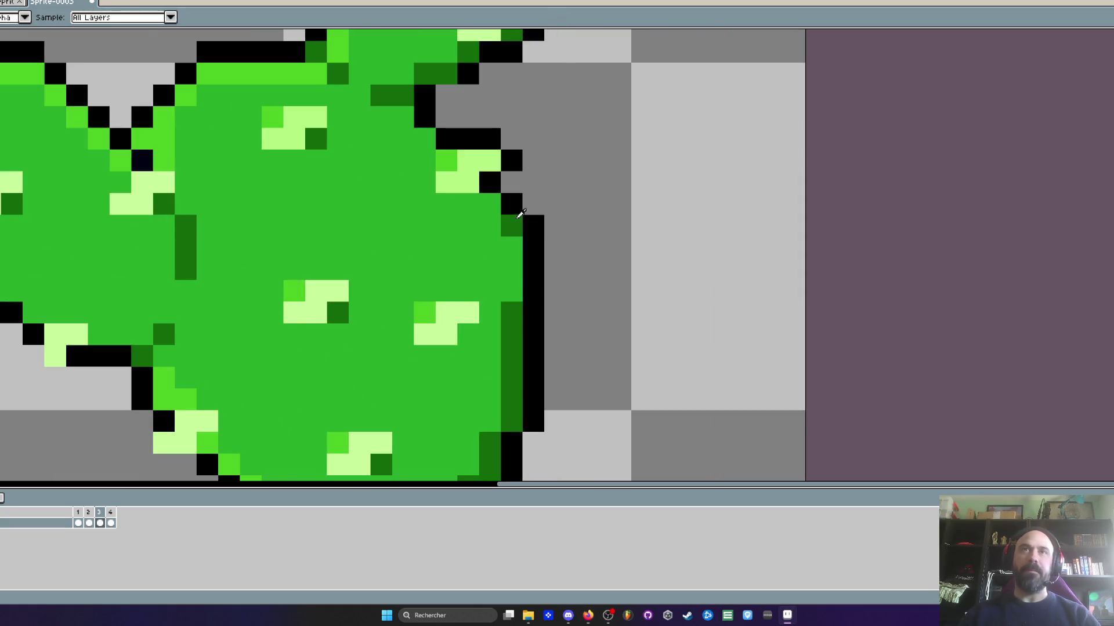
Darken one green pixel on the pad's outline
click(490, 210)
scroll(490, 210, down, 5)
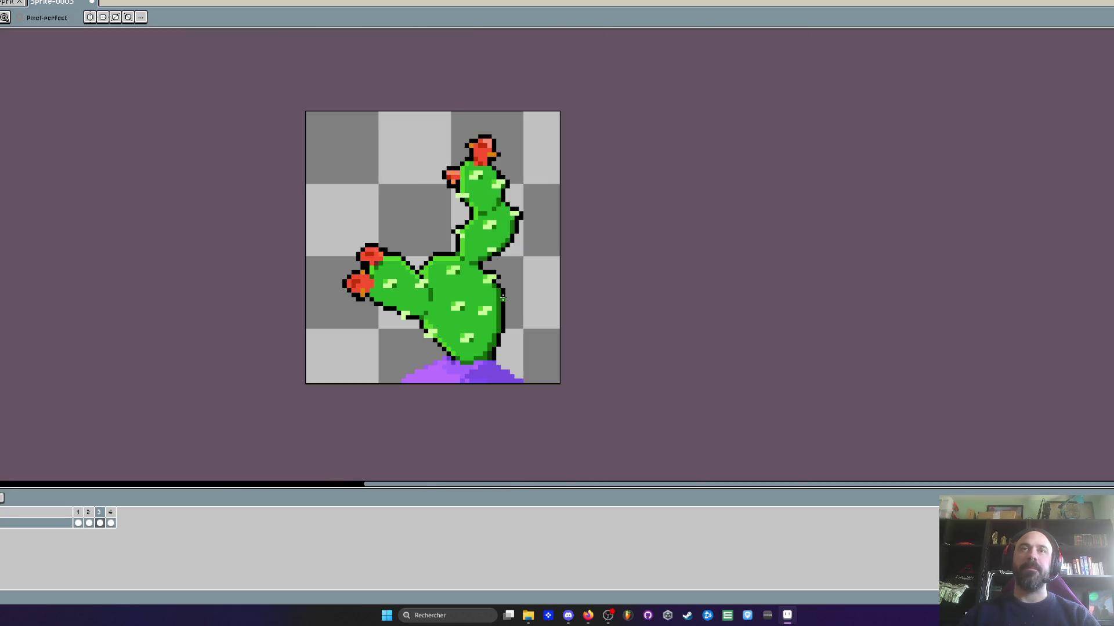
scroll(497, 310, up, 2)
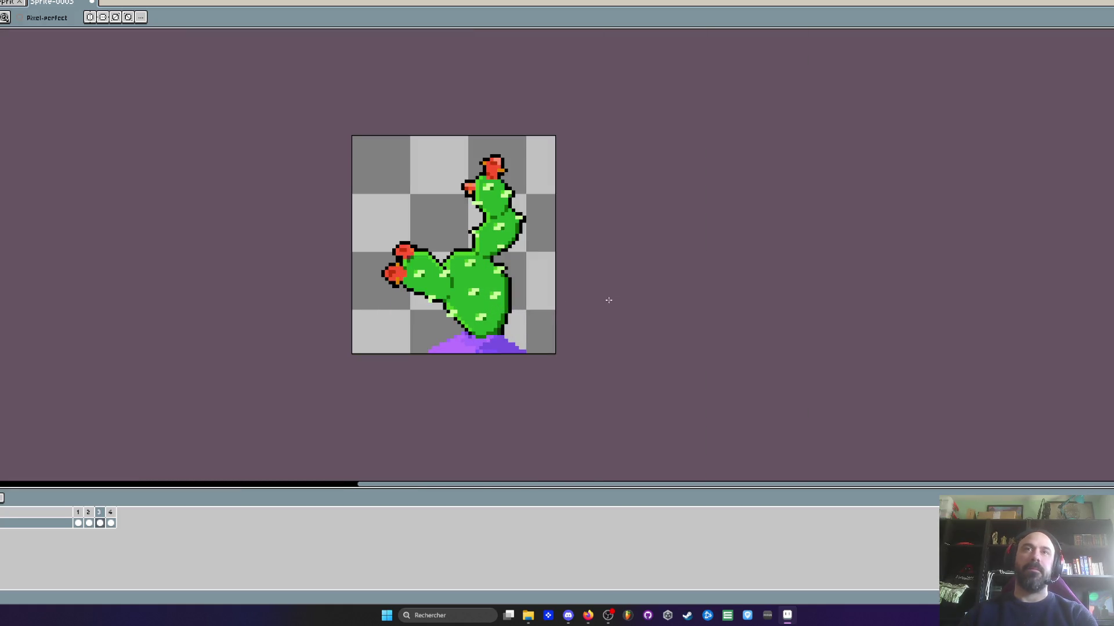
Step between frames 2 and 3 to compare the cactus poses
key(Right)
key(Right)
key(Right)
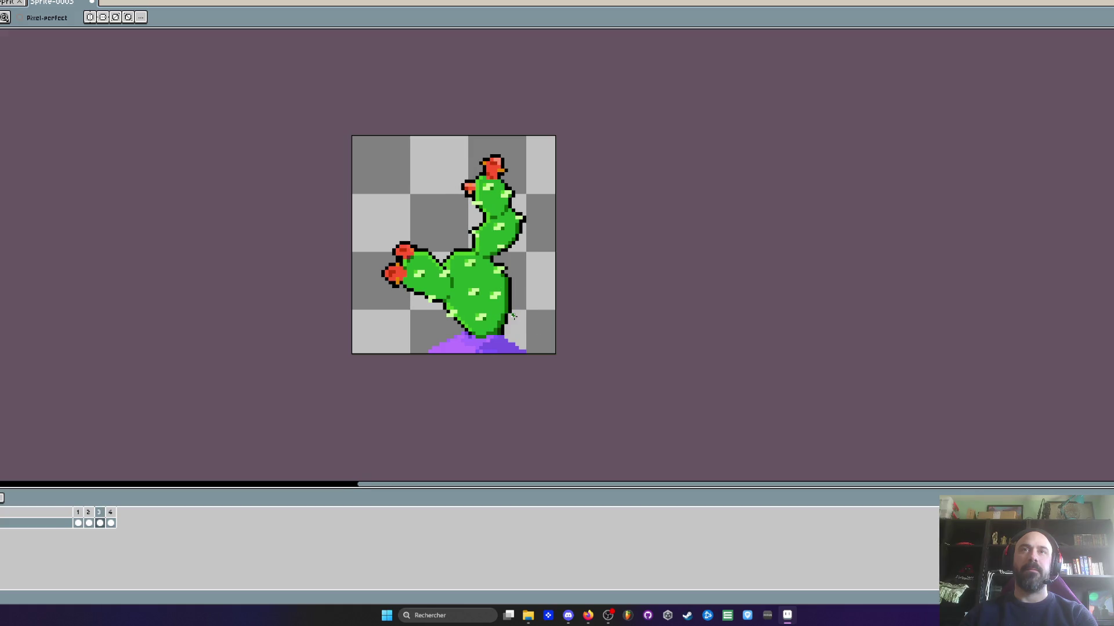
scroll(515, 316, up, 1)
key(Right)
scroll(517, 306, up, 1)
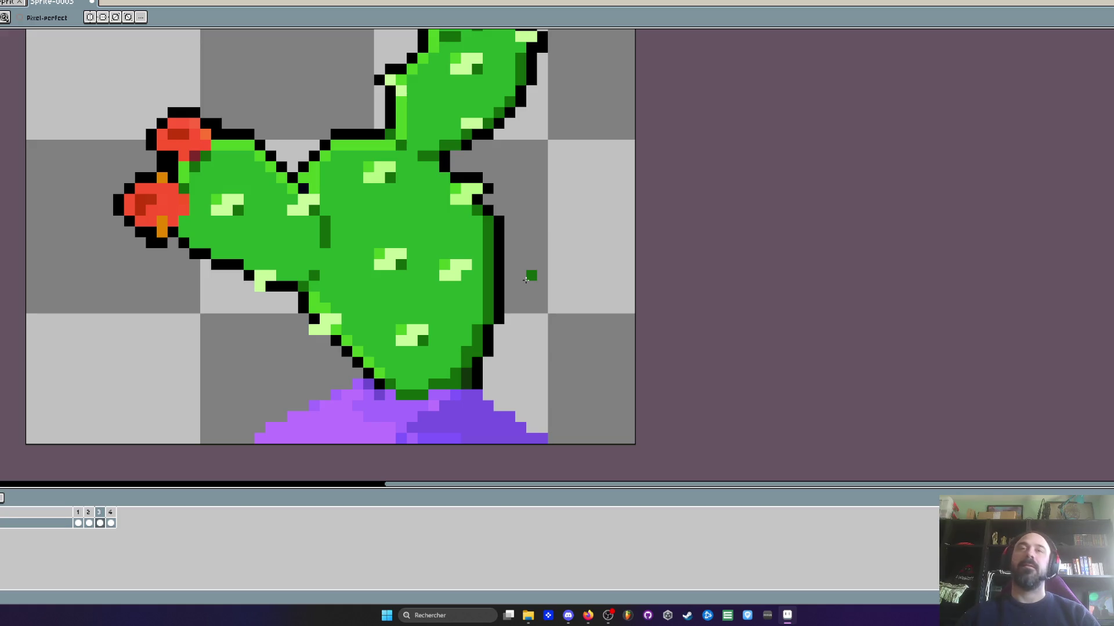
scroll(525, 281, down, 2)
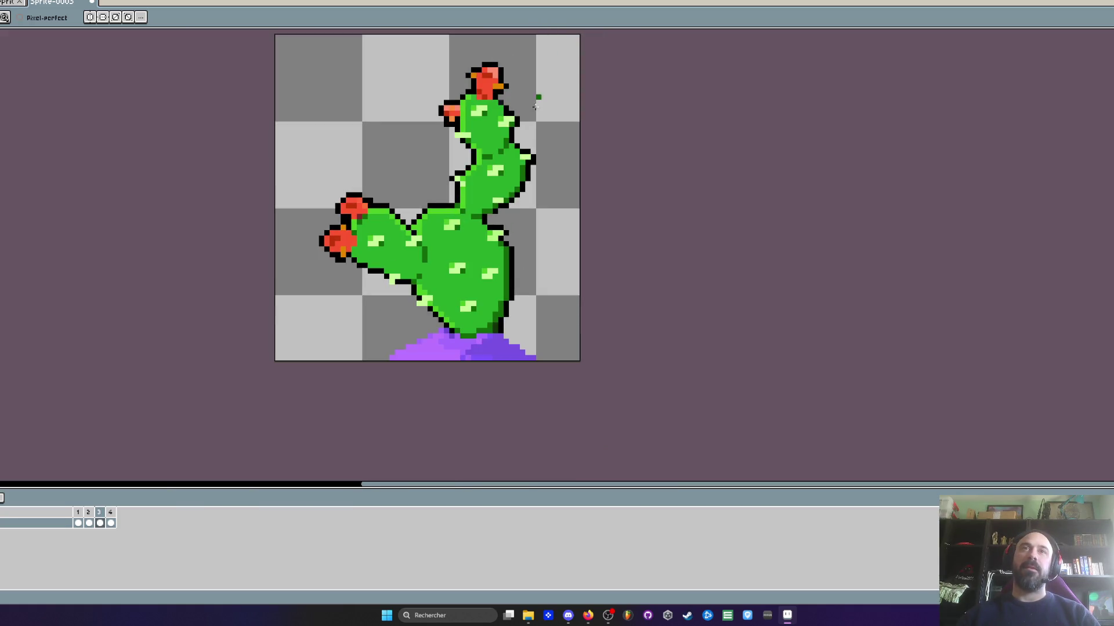
scroll(522, 272, up, 2)
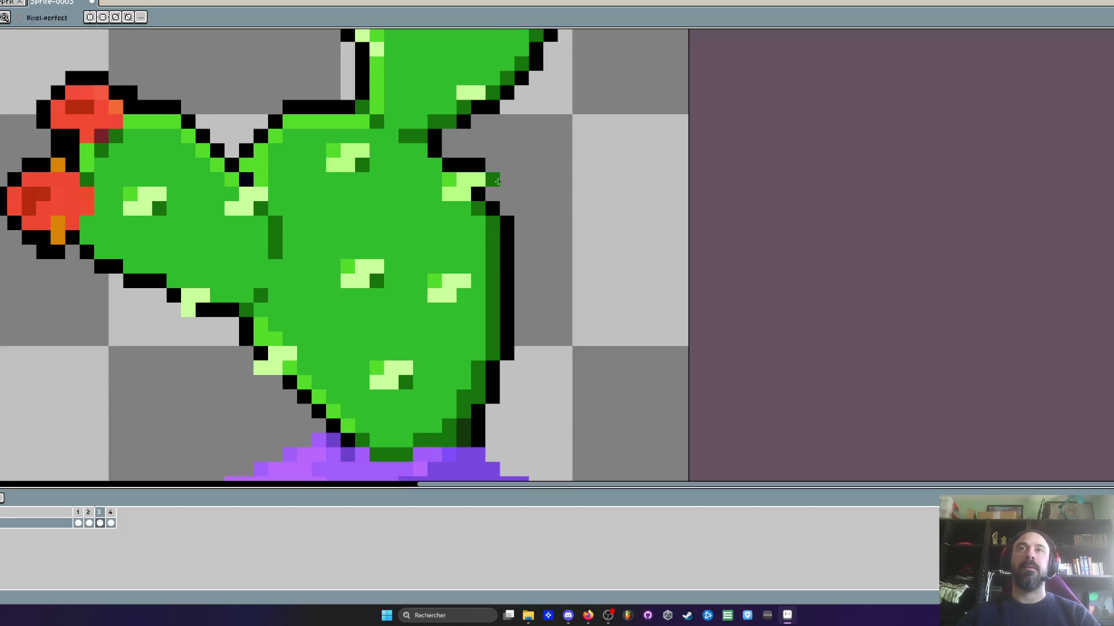
scroll(522, 192, down, 2)
scroll(521, 187, up, 3)
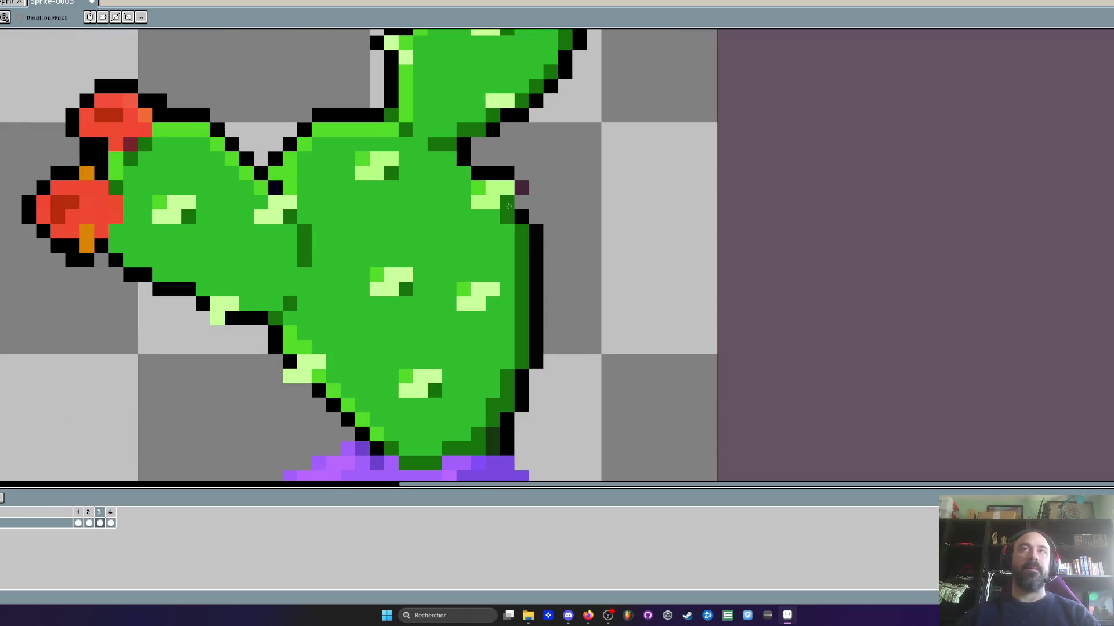
scroll(567, 187, down, 3)
scroll(575, 215, up, 3)
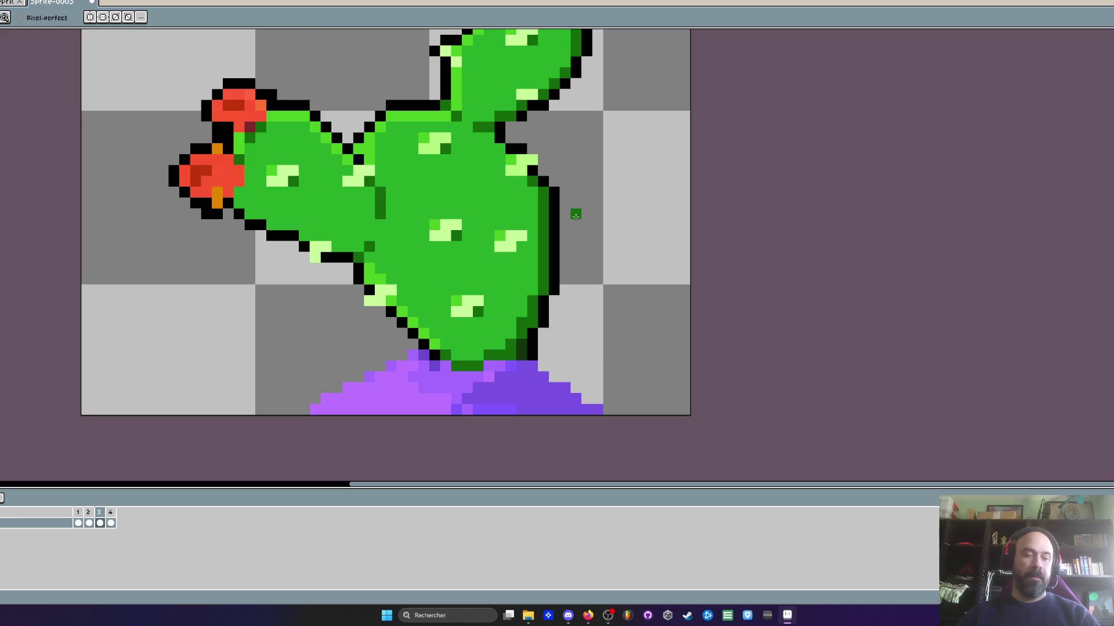
Lasso-select the cactus's right pad on frame 3
key(m)
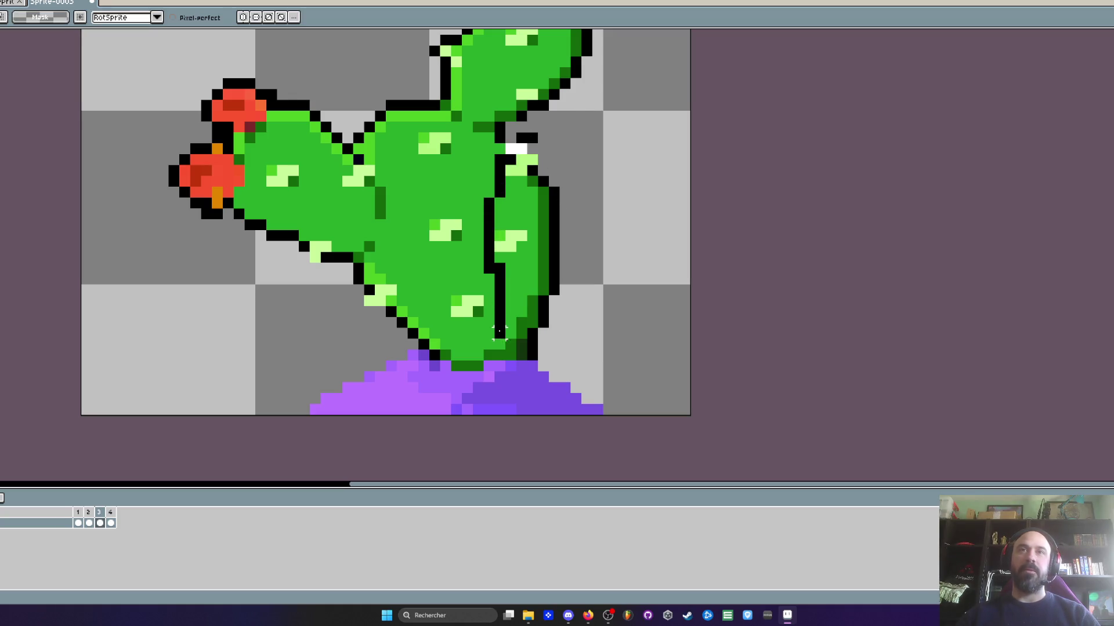
drag(498, 332, 551, 355)
drag(527, 142, 525, 145)
scroll(531, 222, down, 1)
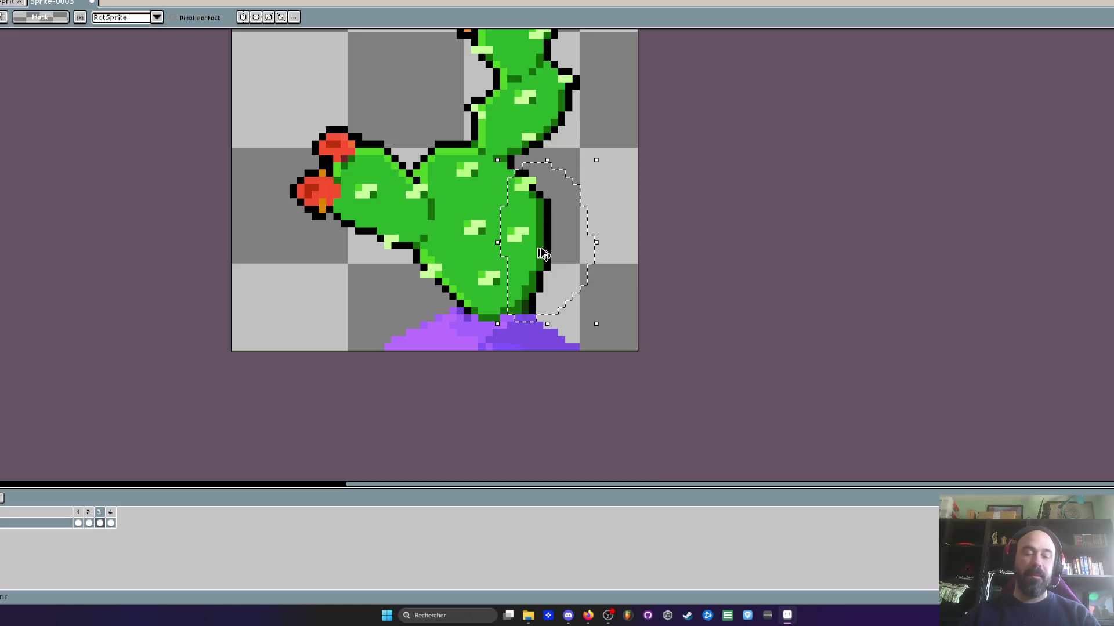
On frame 2, select the right pad and shift it one pixel left
scroll(533, 261, down, 1)
scroll(532, 261, up, 1)
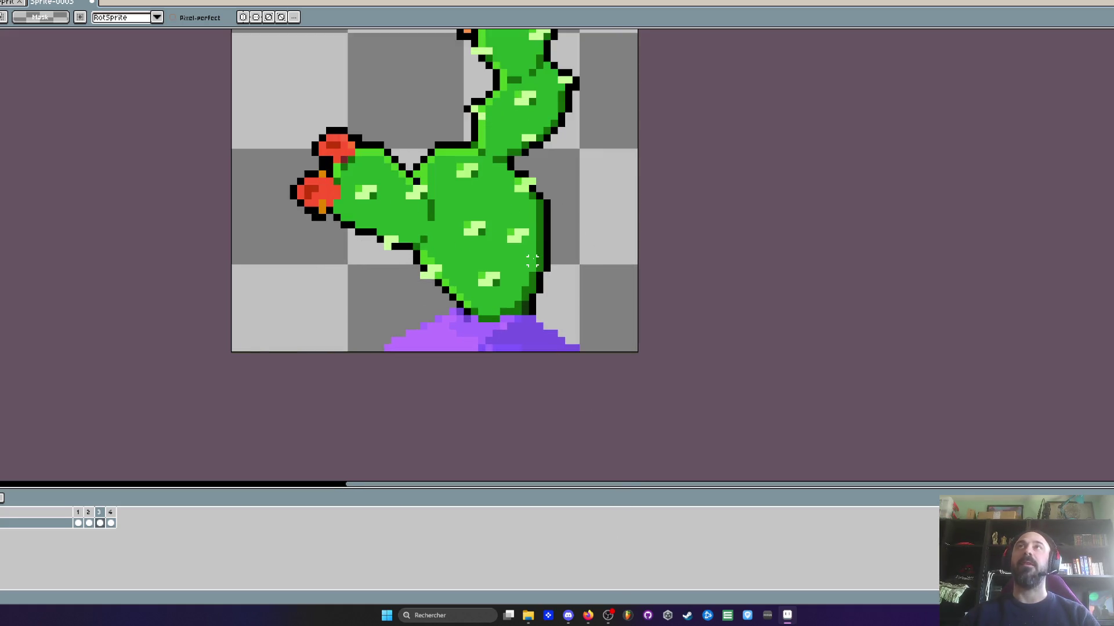
scroll(540, 247, up, 1)
scroll(519, 273, down, 1)
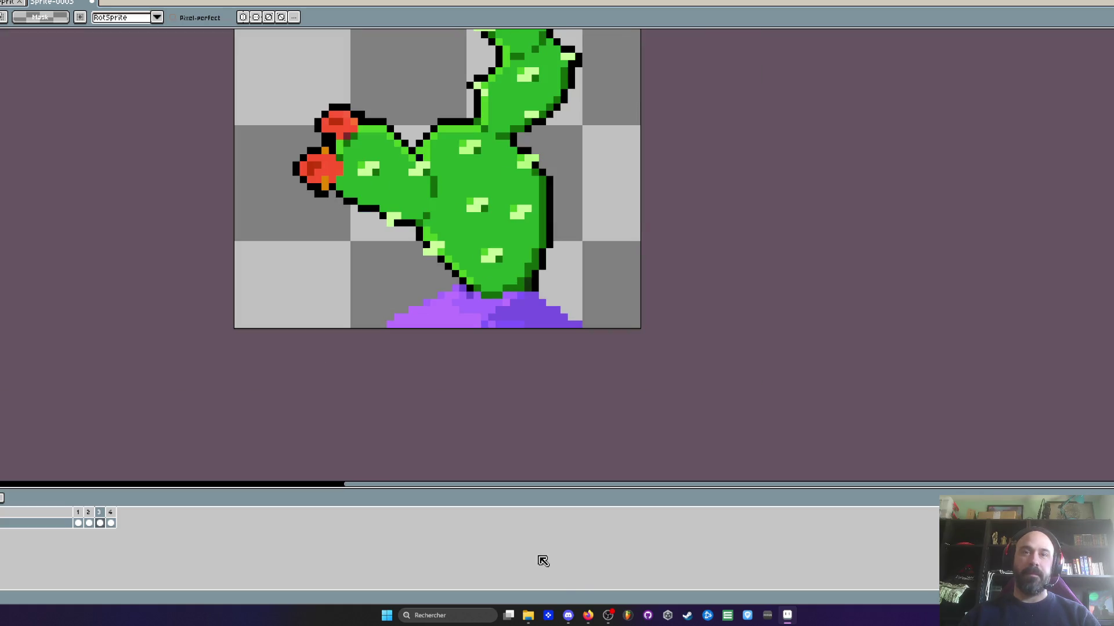
scroll(494, 230, down, 1)
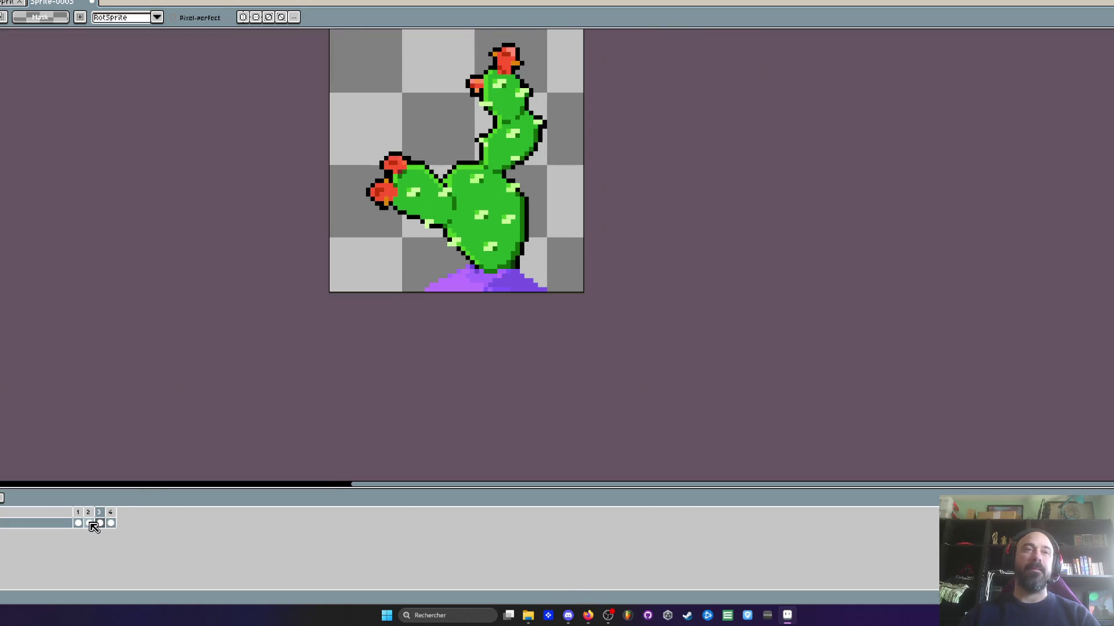
click(89, 524)
scroll(529, 220, up, 2)
drag(529, 216, 547, 224)
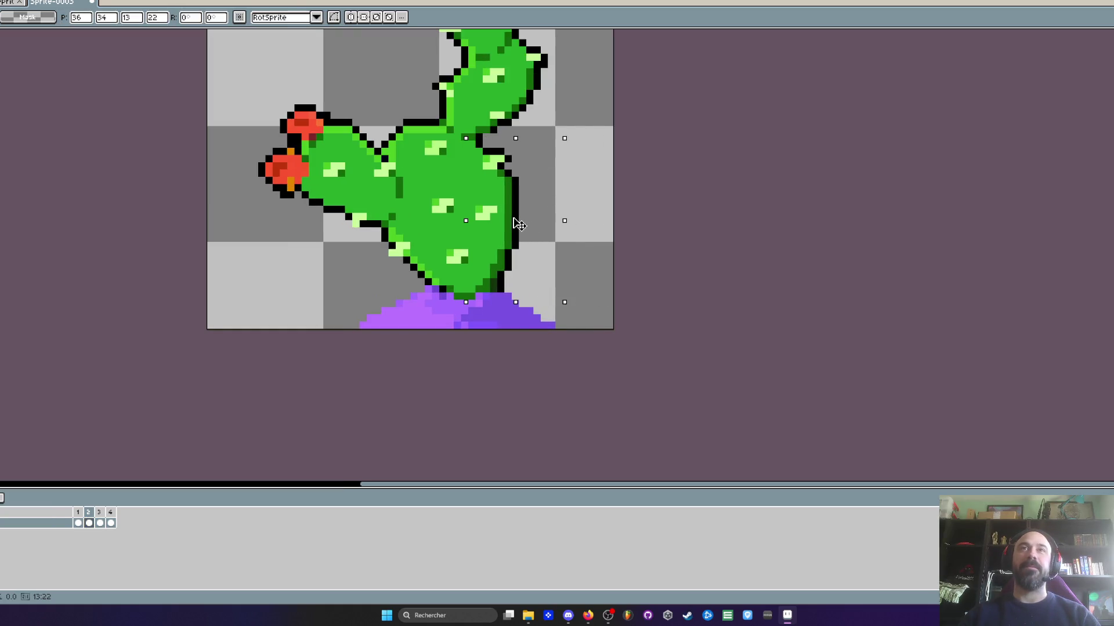
mouse_move(525, 224)
mouse_down()
mouse_move(577, 226)
mouse_move(525, 227)
mouse_up()
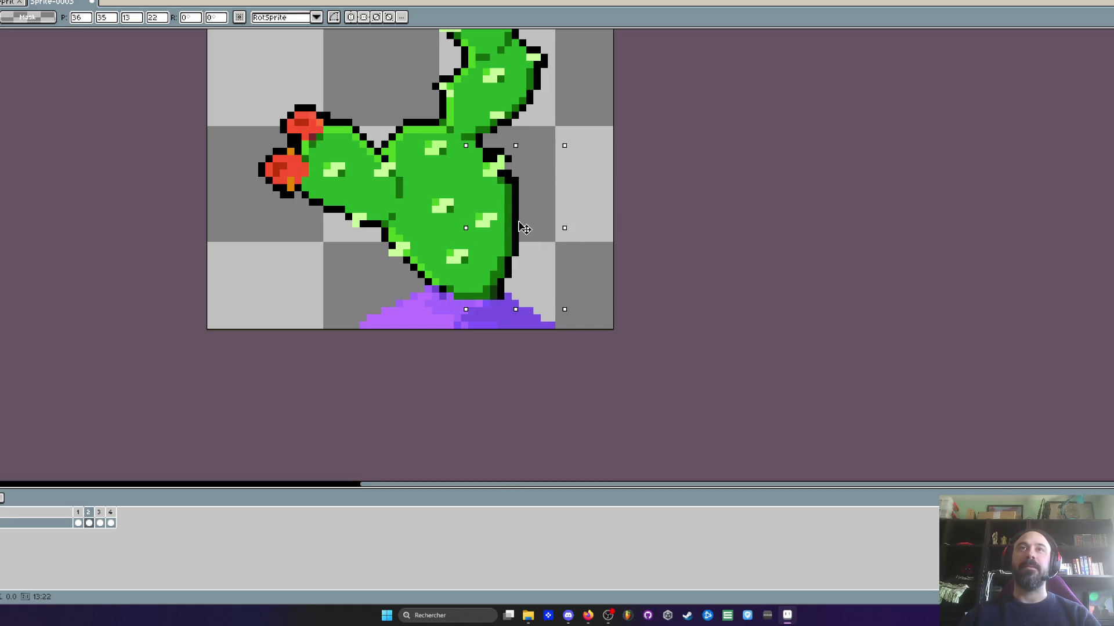
key(b)
On frame 4, restore the right pad selection and shift it one pixel right
scroll(531, 172, up, 2)
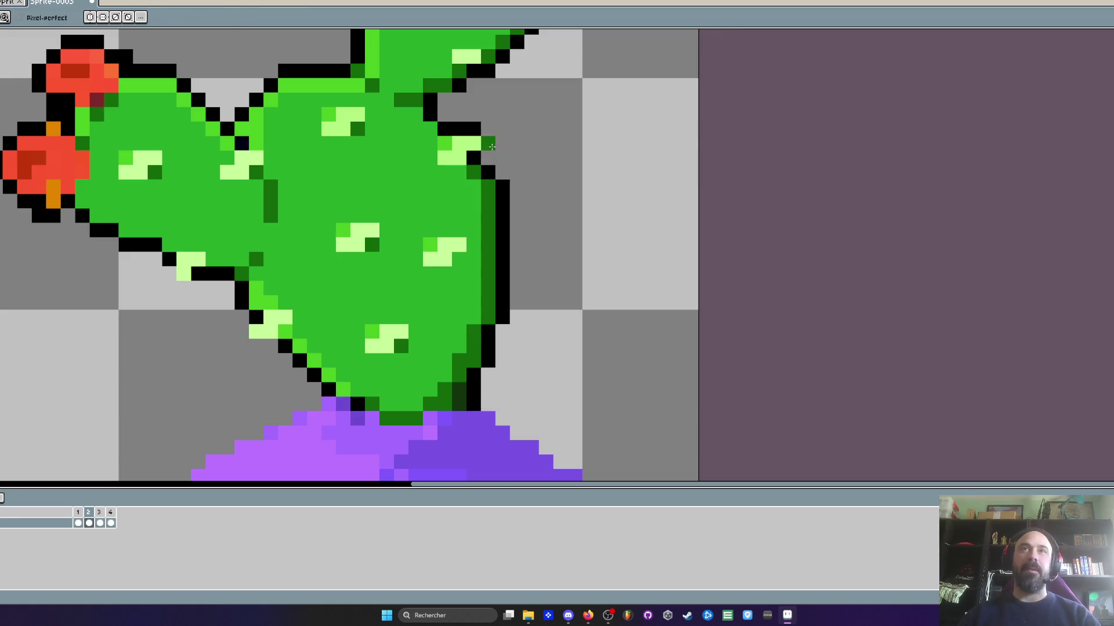
scroll(522, 127, down, 3)
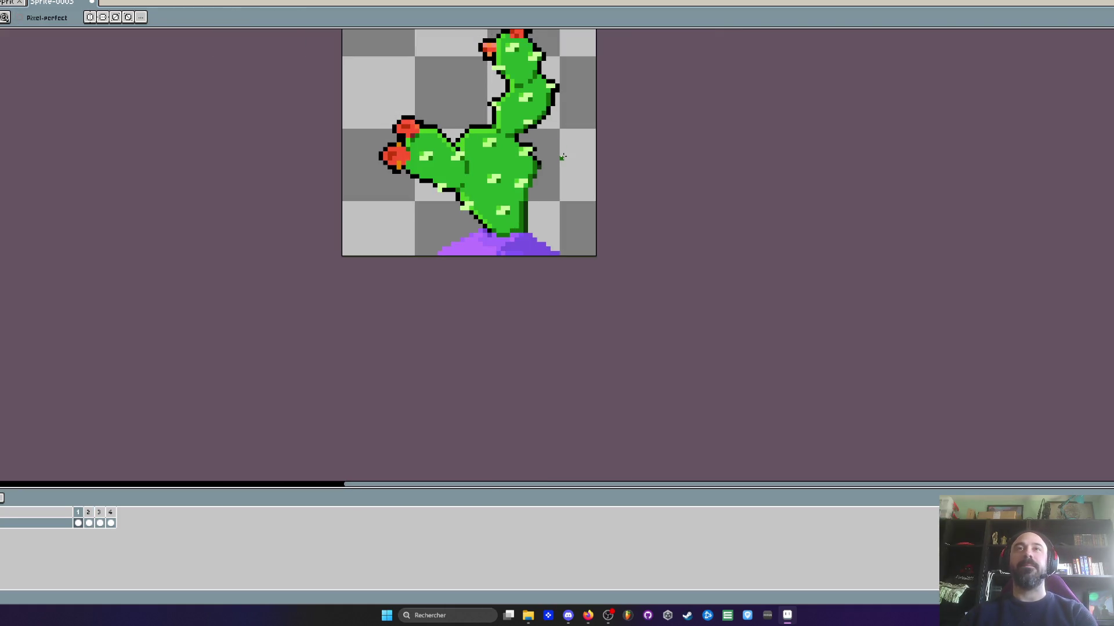
scroll(564, 157, up, 2)
key(ctrl+z)
scroll(554, 163, up, 1)
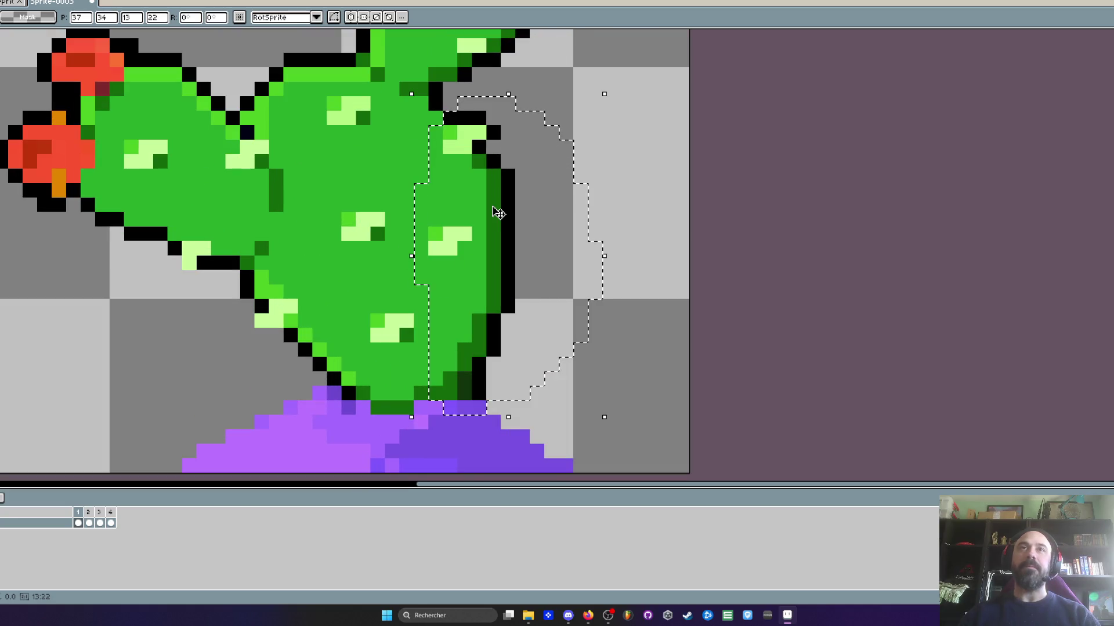
key(Return)
scroll(498, 212, down, 2)
scroll(590, 182, up, 2)
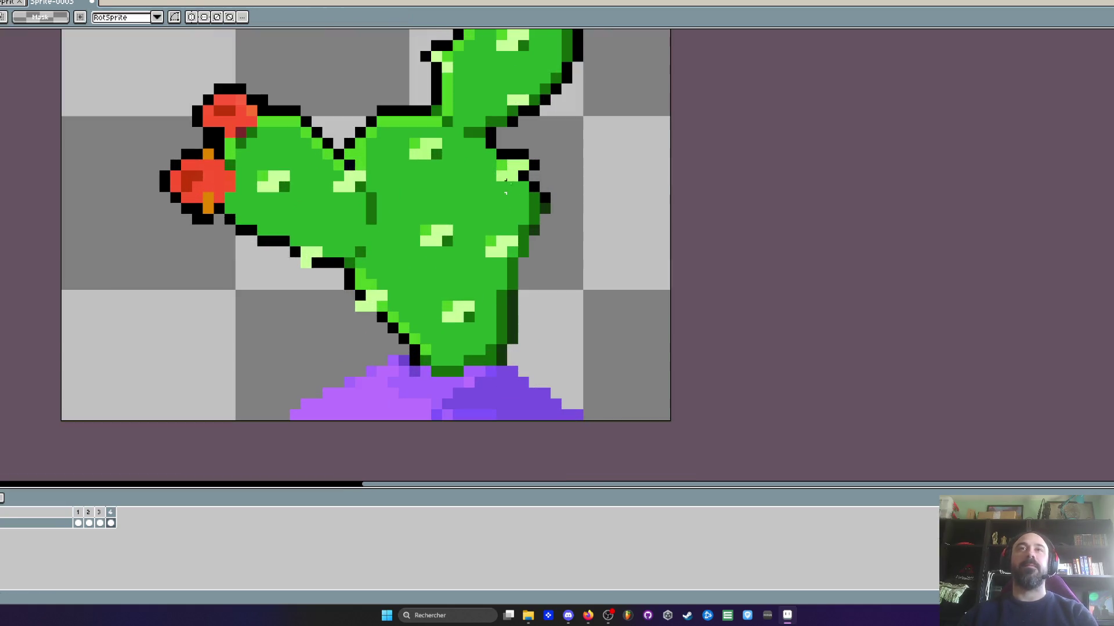
key(ctrl+z)
drag(545, 199, 557, 199)
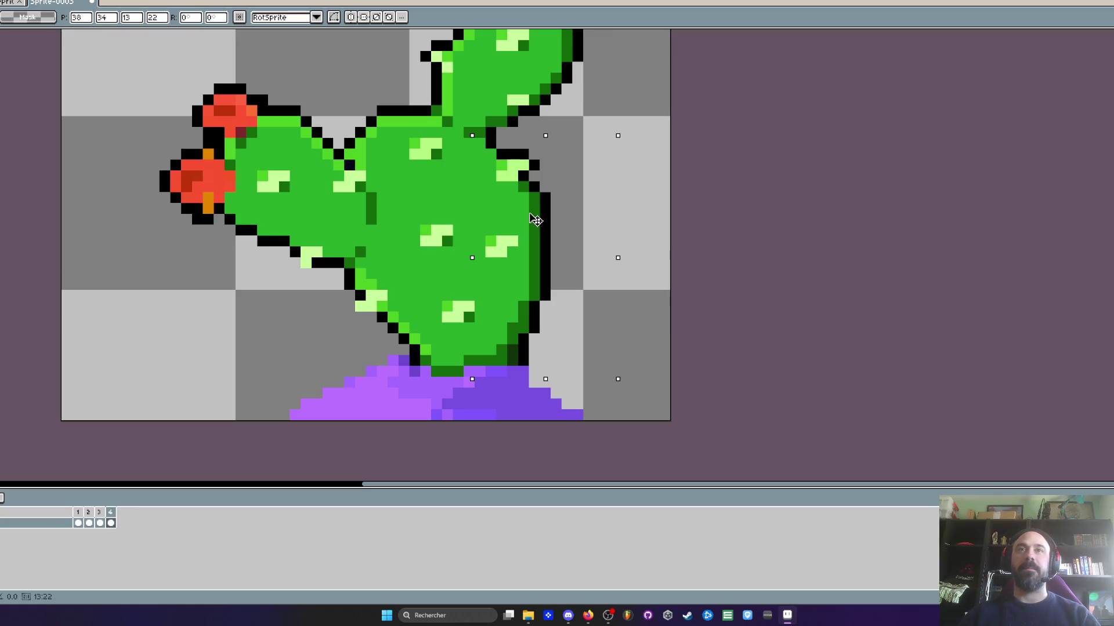
key(Return)
Return to the first frame, play the animation to check the sway, and select frames 1 and 2
scroll(566, 164, up, 1)
key(b)
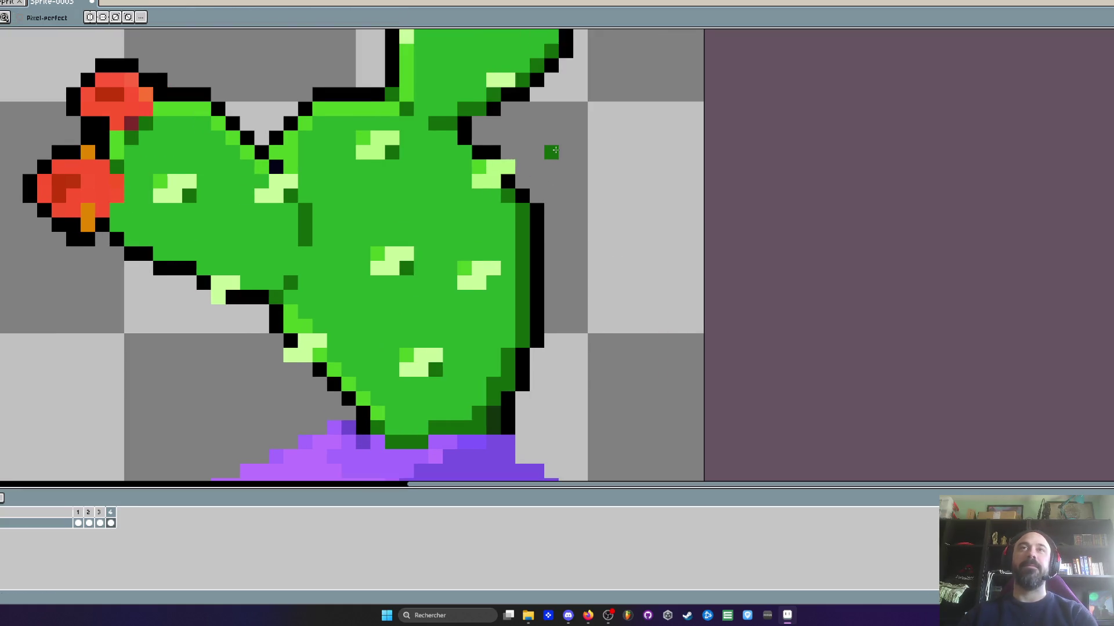
key(Right)
scroll(511, 161, down, 2)
key(Return)
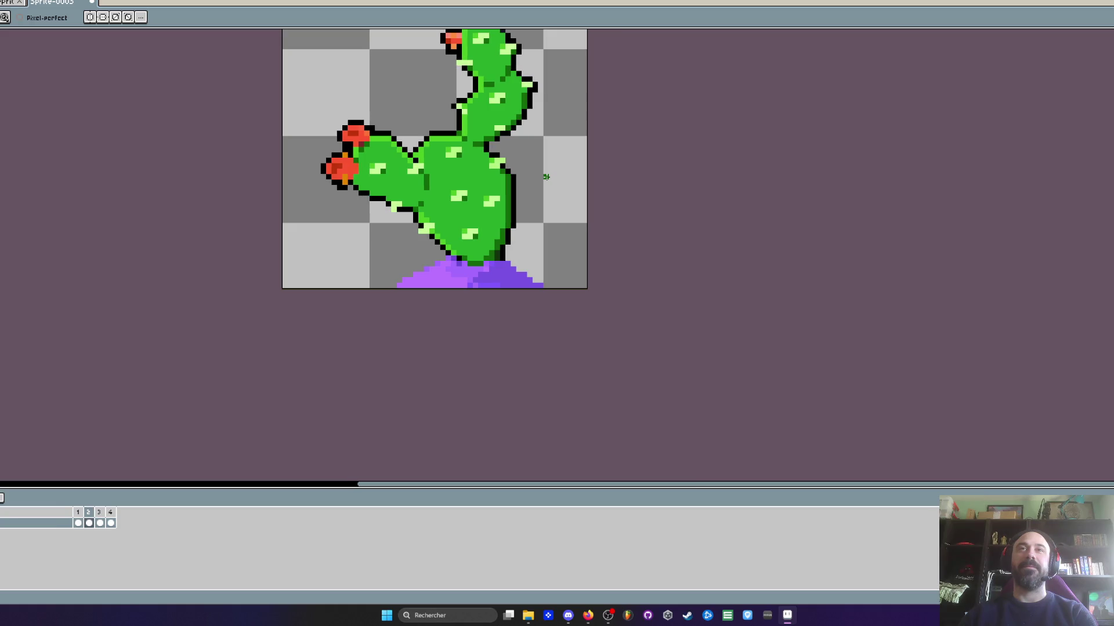
drag(85, 512, 78, 513)
scroll(499, 279, down, 2)
scroll(497, 273, up, 2)
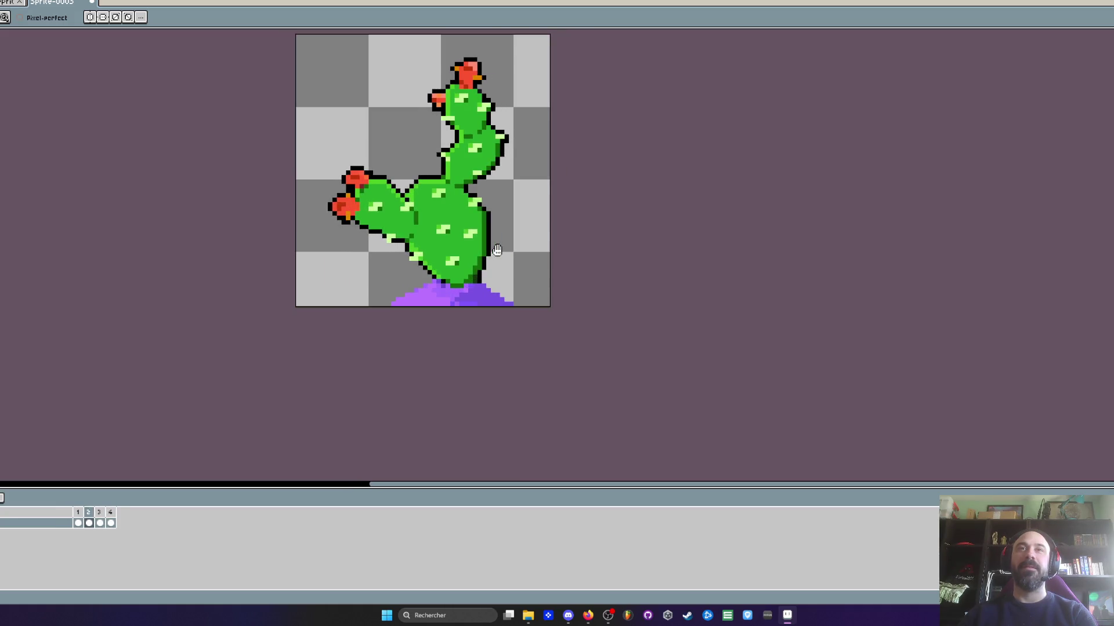
scroll(454, 273, up, 1)
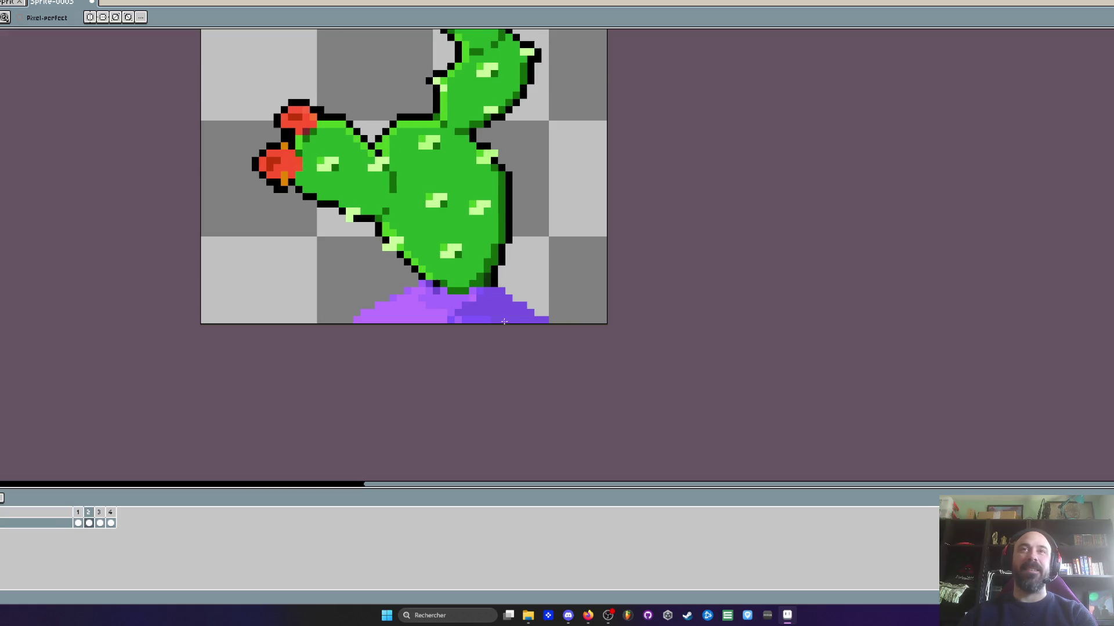
Select where the pad's base meets the mound, then clear the selection
scroll(521, 292, up, 1)
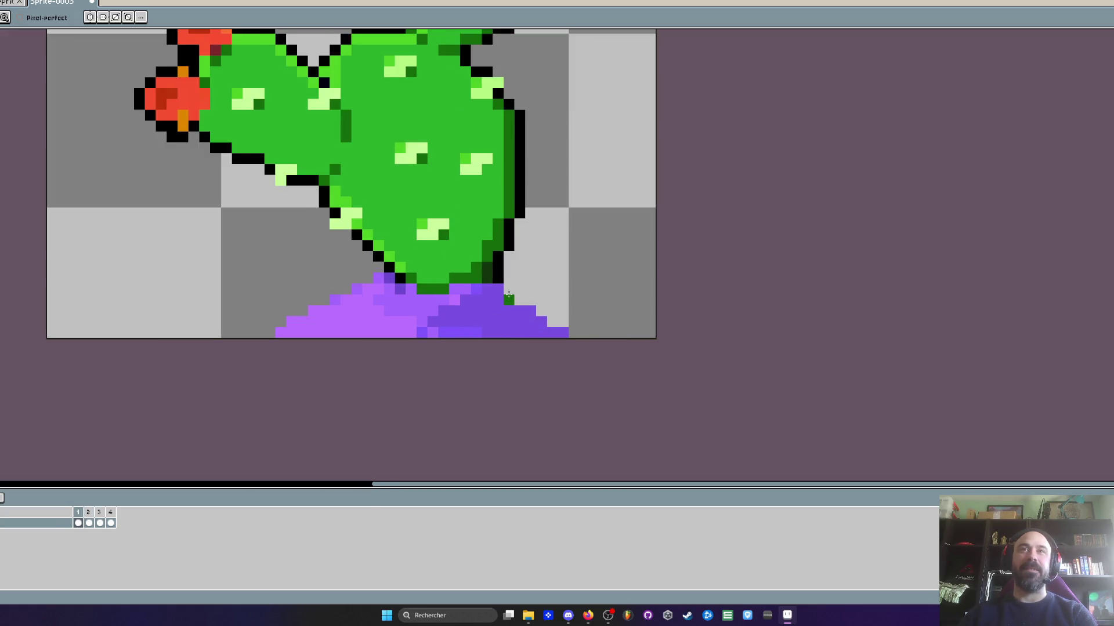
scroll(525, 284, up, 1)
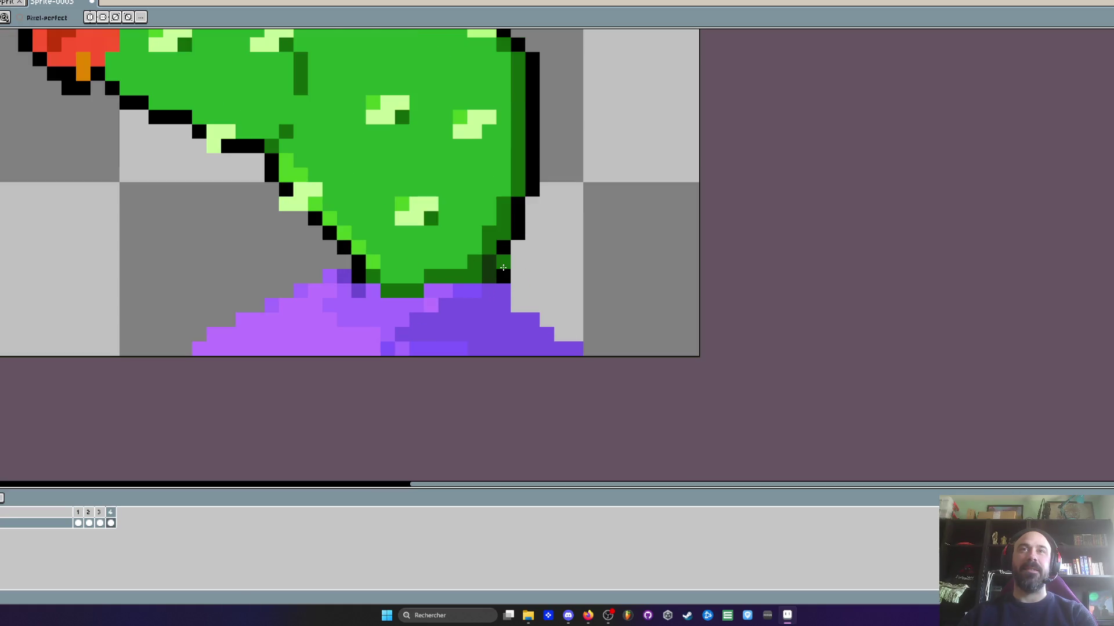
key(m)
scroll(502, 267, up, 1)
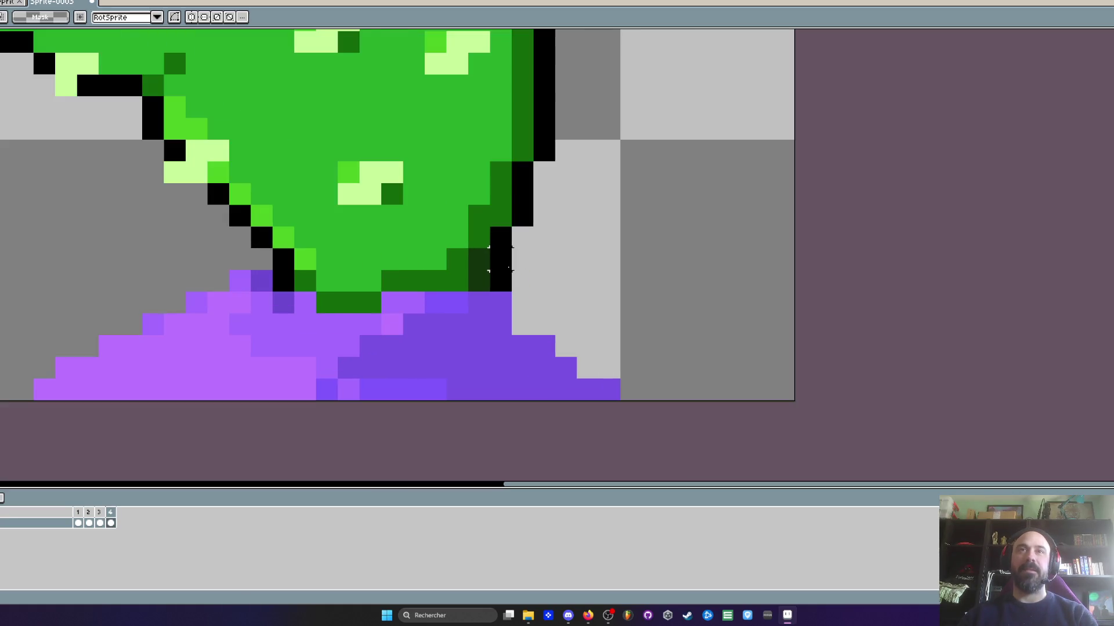
drag(422, 246, 514, 294)
key(ctrl+d)
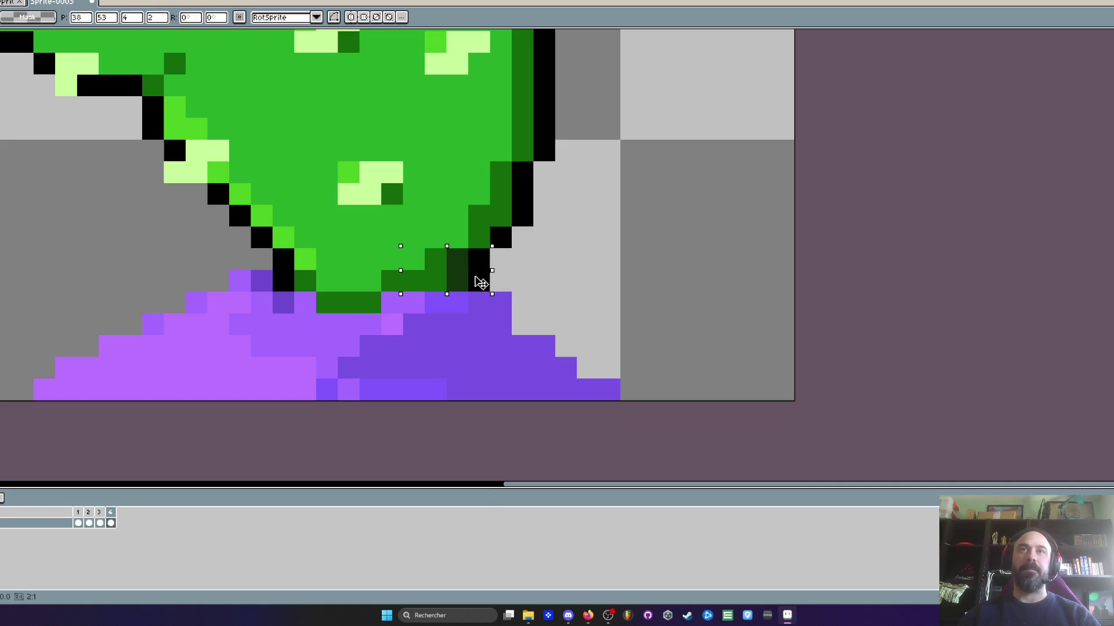
scroll(499, 278, down, 3)
Step through the animation frames to compare the cactus base, ending on frame 4
key(period)
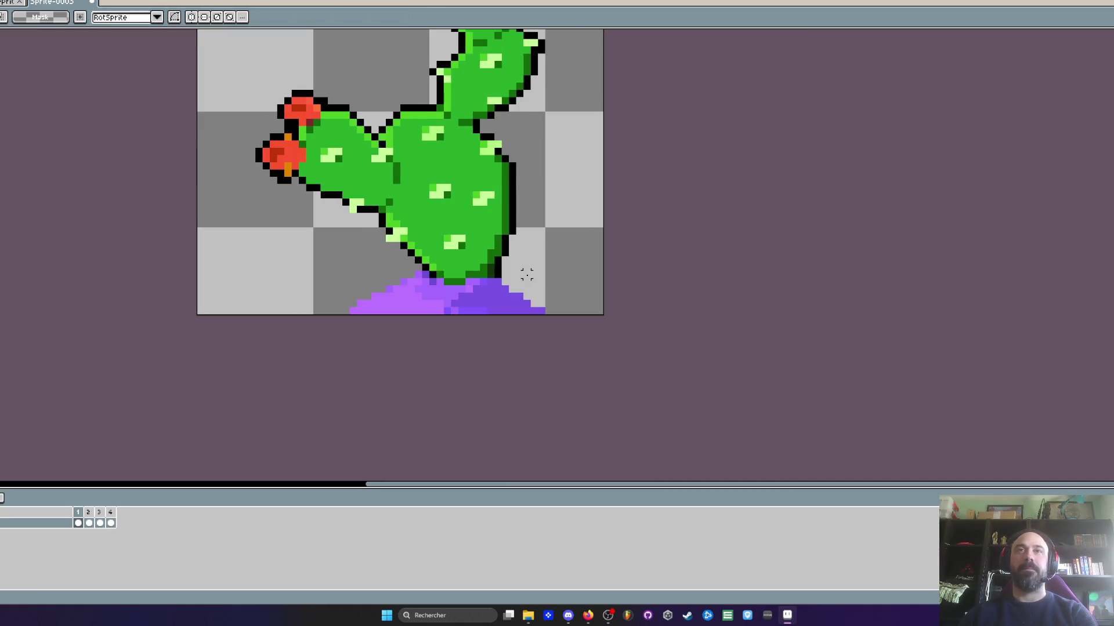
key(period)
scroll(516, 272, up, 2)
key(period)
scroll(492, 267, down, 3)
key(period)
key(period)
key(period)
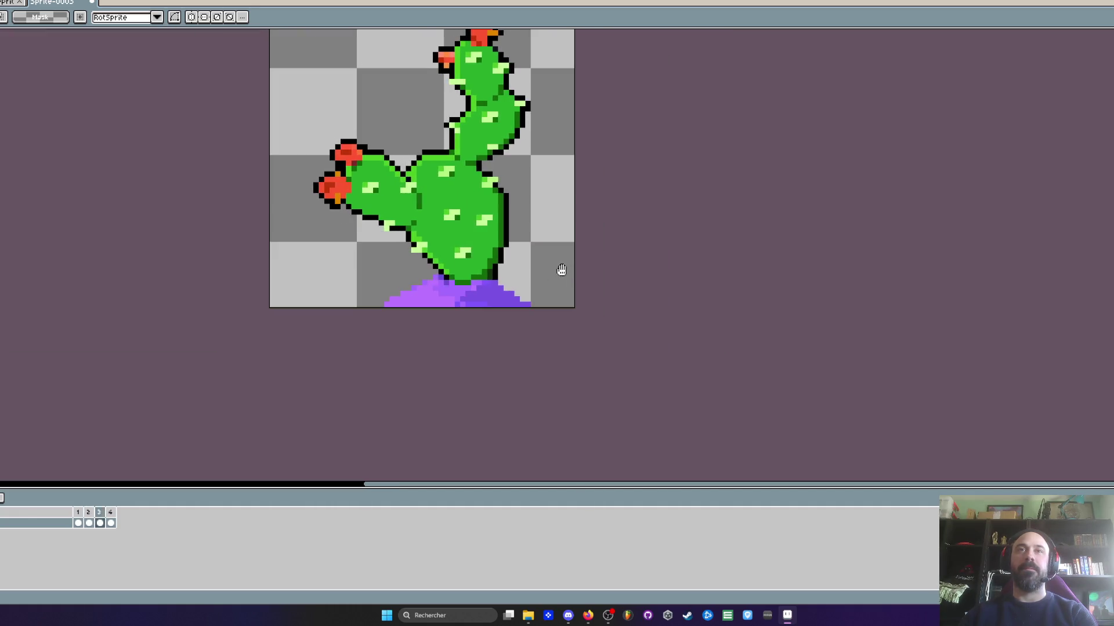
scroll(492, 273, up, 2)
scroll(492, 273, up, 1)
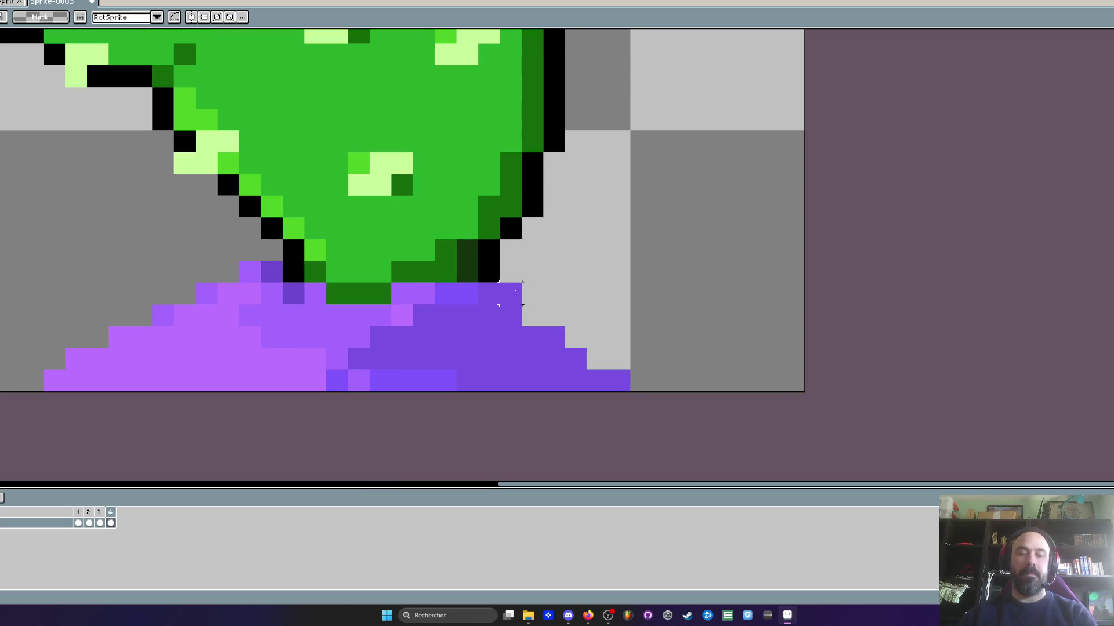
key(b)
key(comma)
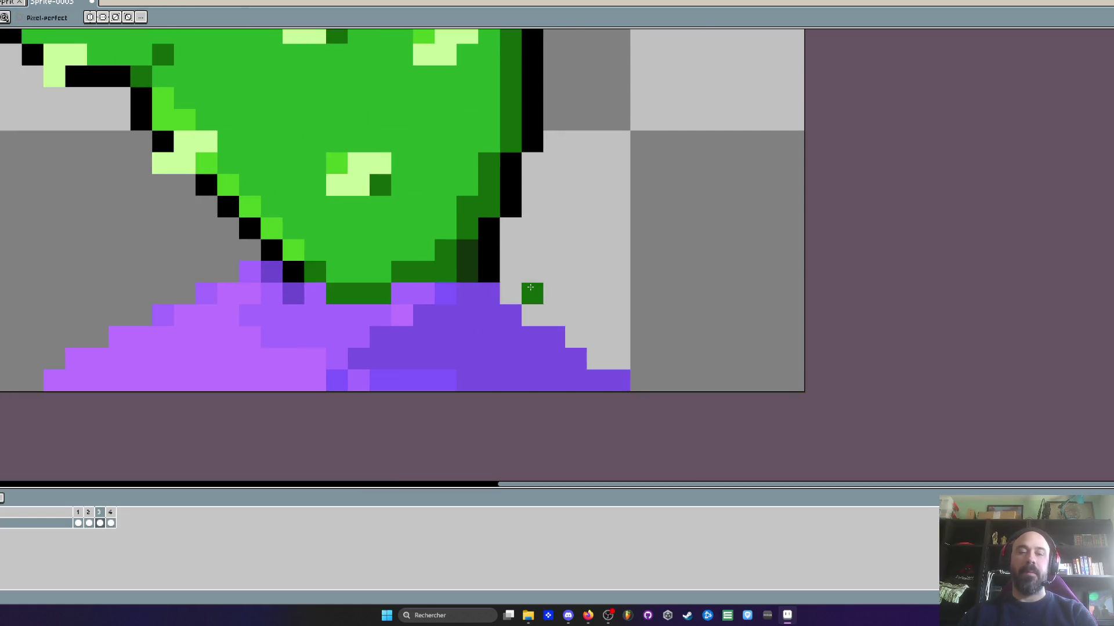
key(period)
Pick the mound's purple as the drawing colour and play the animation from frame 1
key(i)
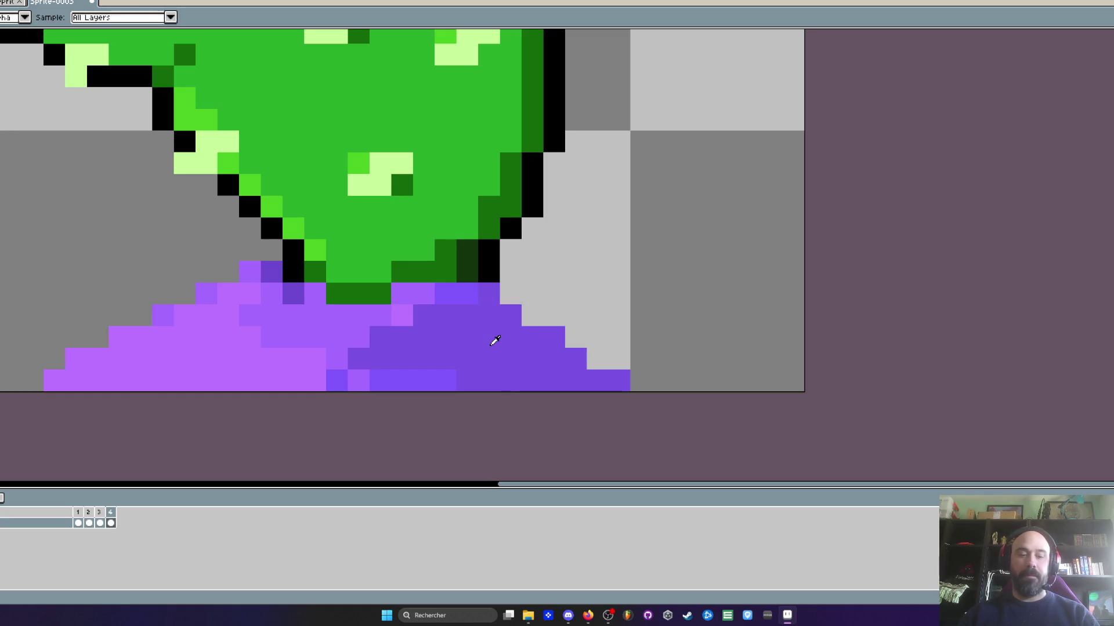
click(495, 341)
key(b)
scroll(522, 302, down, 3)
key(comma)
key(comma)
key(comma)
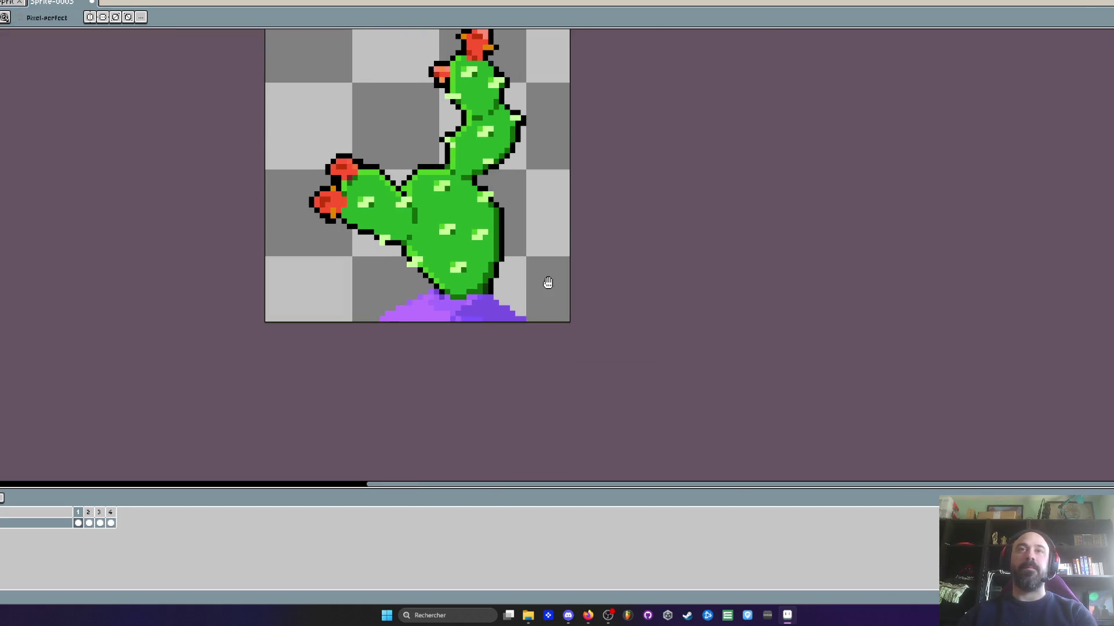
key(Return)
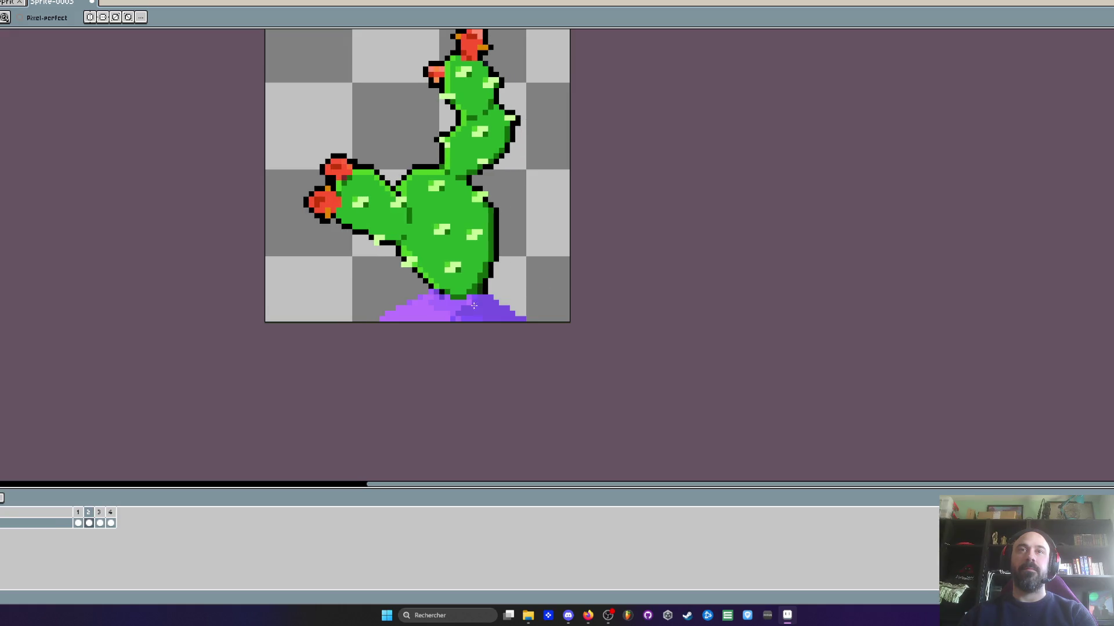
scroll(474, 305, up, 3)
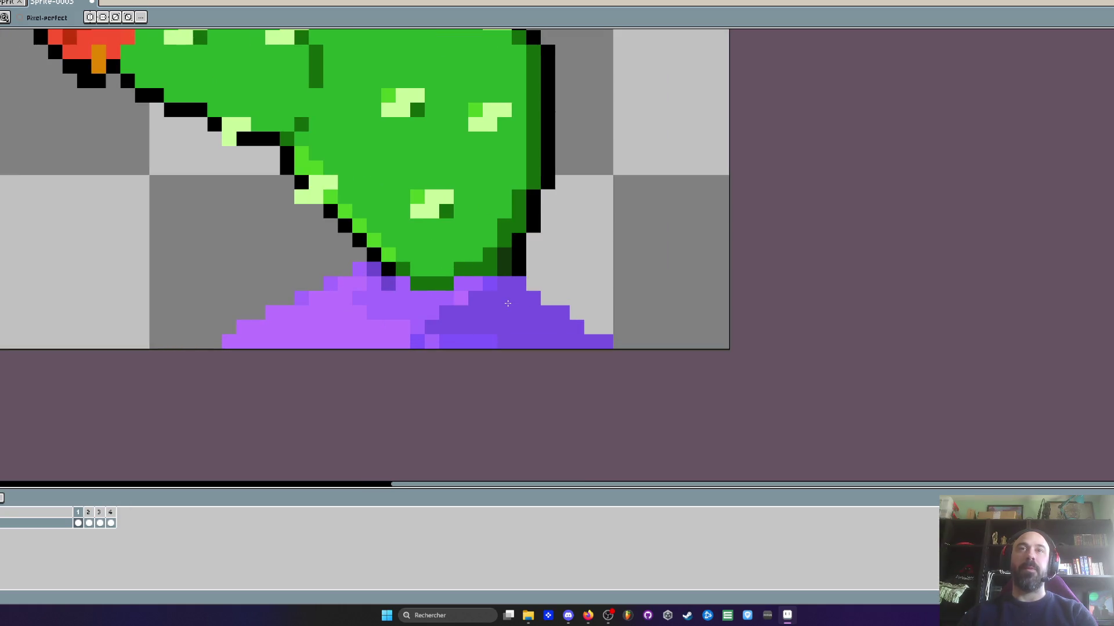
scroll(508, 303, up, 3)
Select the two mound pixels beside the cactus base, carry them to frame 2, and deselect
key(m)
drag(403, 221, 491, 265)
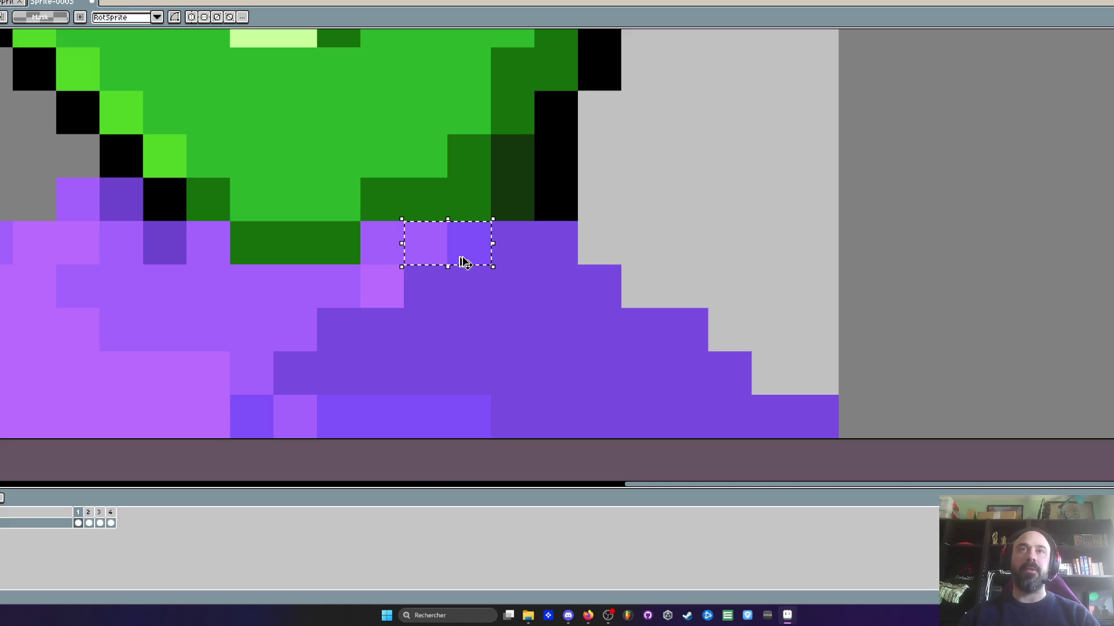
click(89, 523)
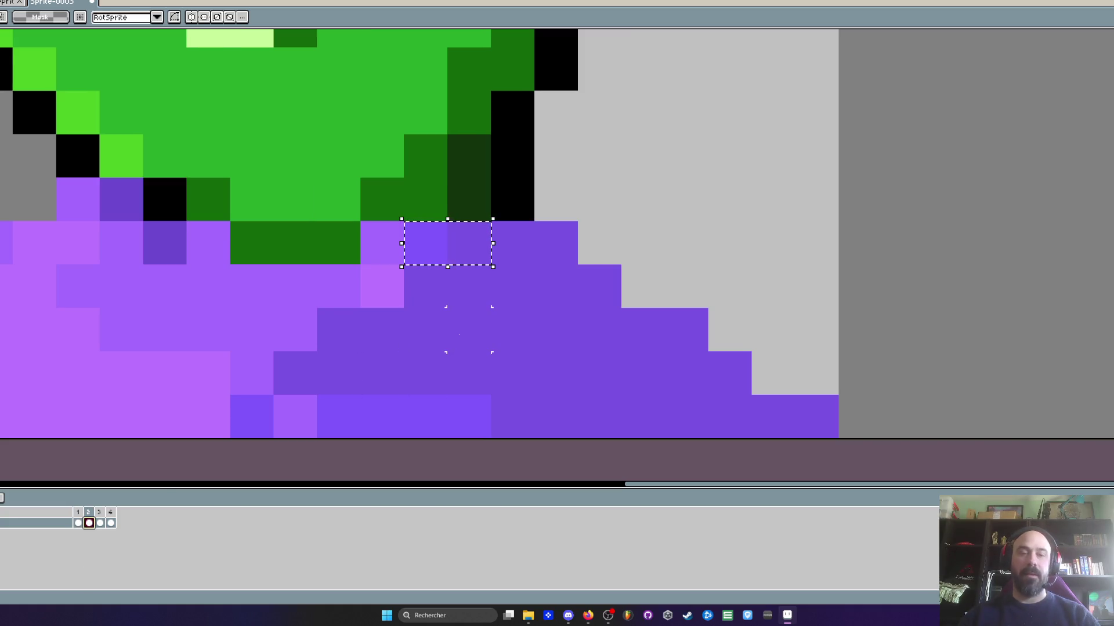
key(ctrl+d)
scroll(475, 325, down, 4)
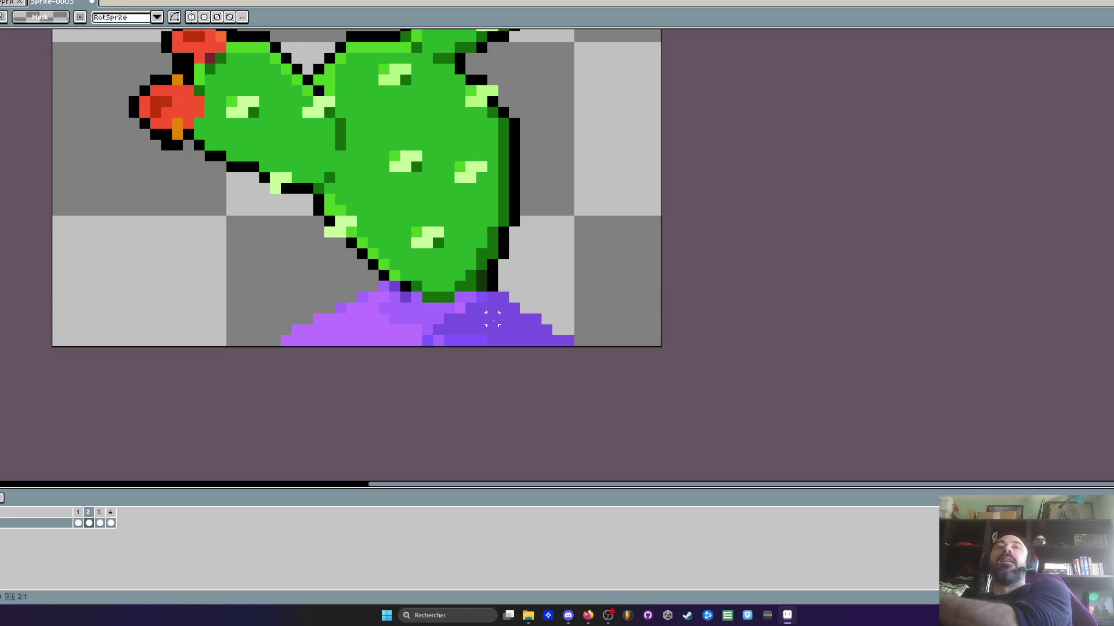
scroll(492, 318, down, 3)
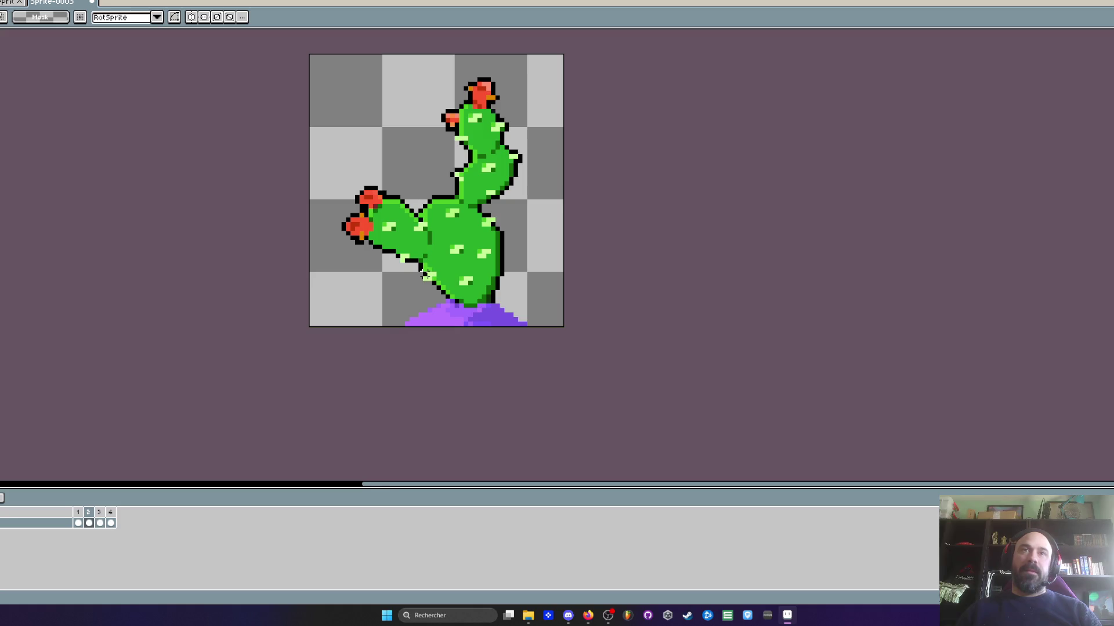
Return to the first frame and play the cactus animation to check the pads
click(79, 513)
key(Return)
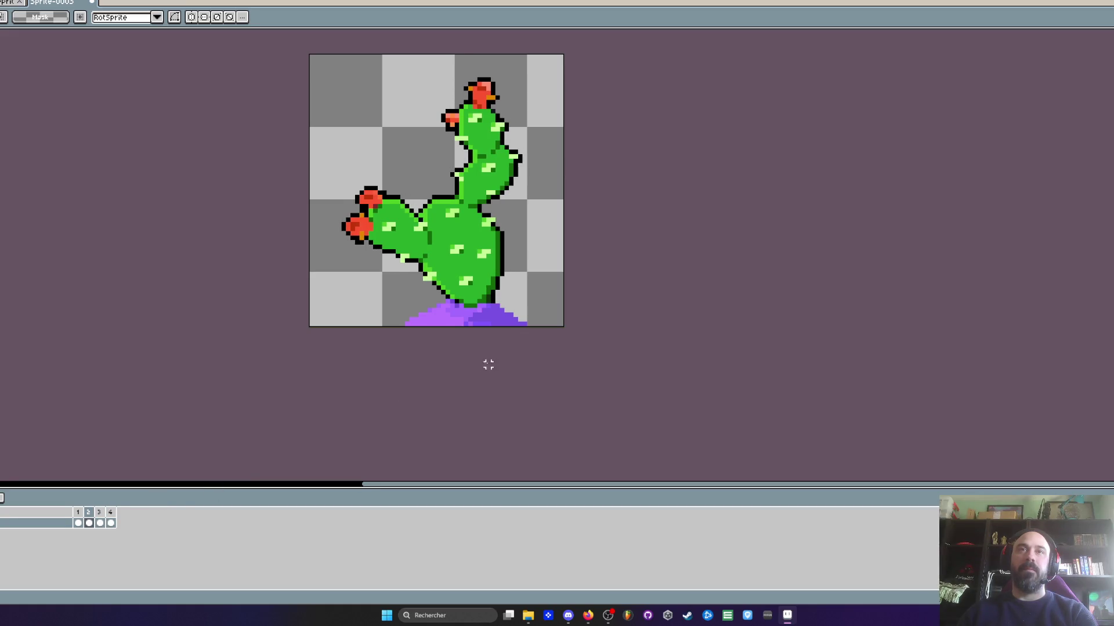
scroll(510, 332, up, 3)
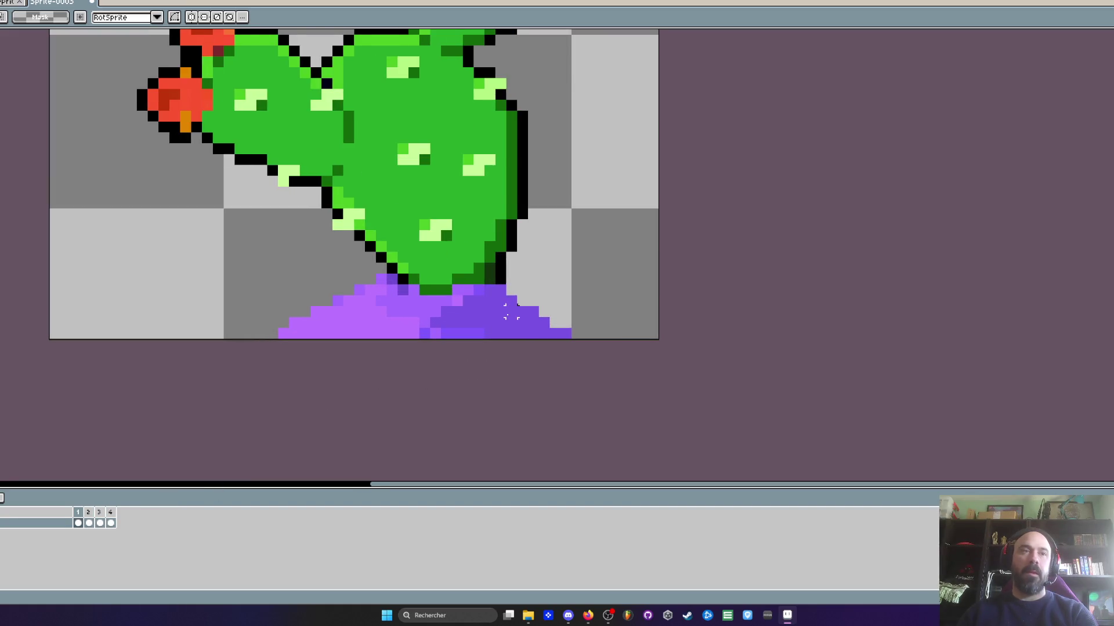
scroll(483, 273, up, 2)
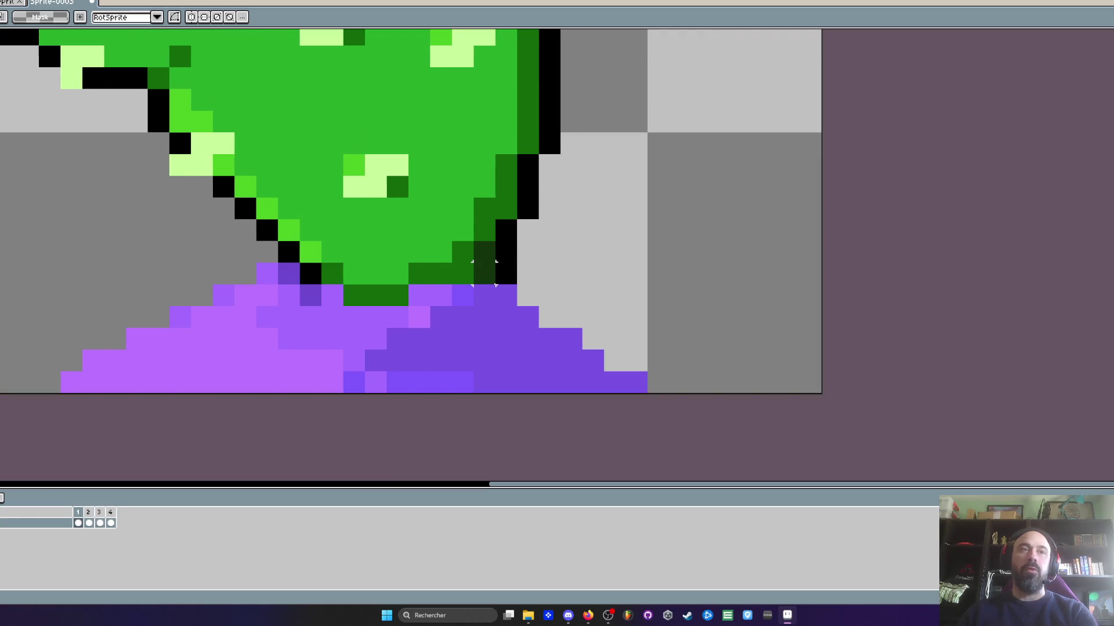
Move the lower right edge block of the cactus pad one pixel to the right
mouse_move(441, 230)
mouse_down()
mouse_move(484, 274)
mouse_move(505, 266)
mouse_up()
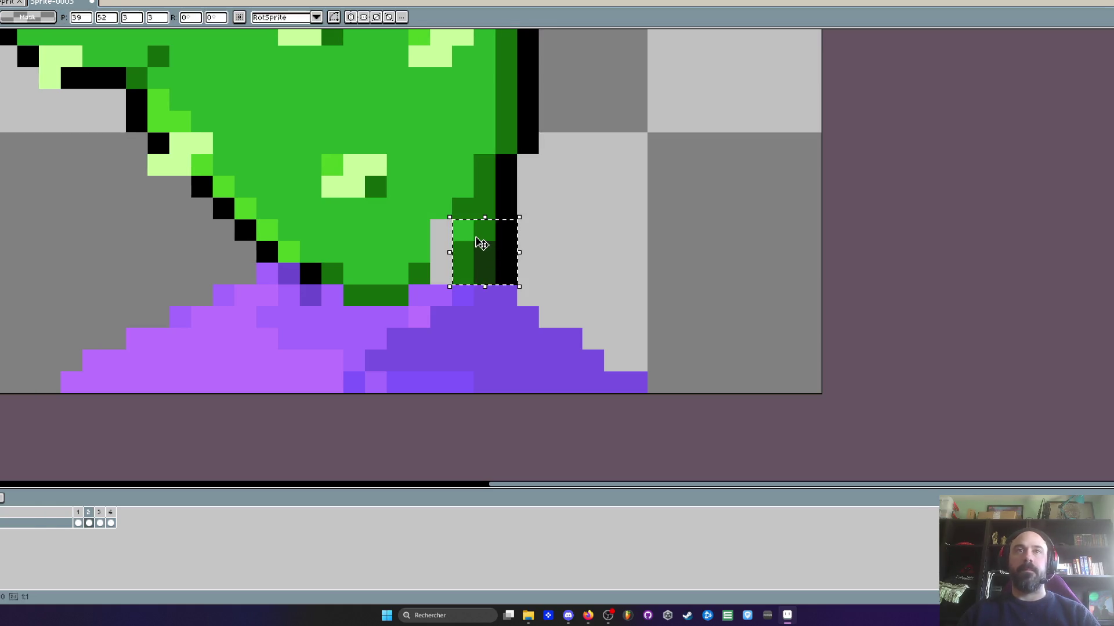
key(ctrl+z)
key(ctrl+z)
scroll(462, 251, down, 2)
scroll(463, 251, up, 2)
mouse_move(451, 219)
mouse_down()
mouse_move(492, 283)
mouse_move(497, 266)
mouse_up()
key(Return)
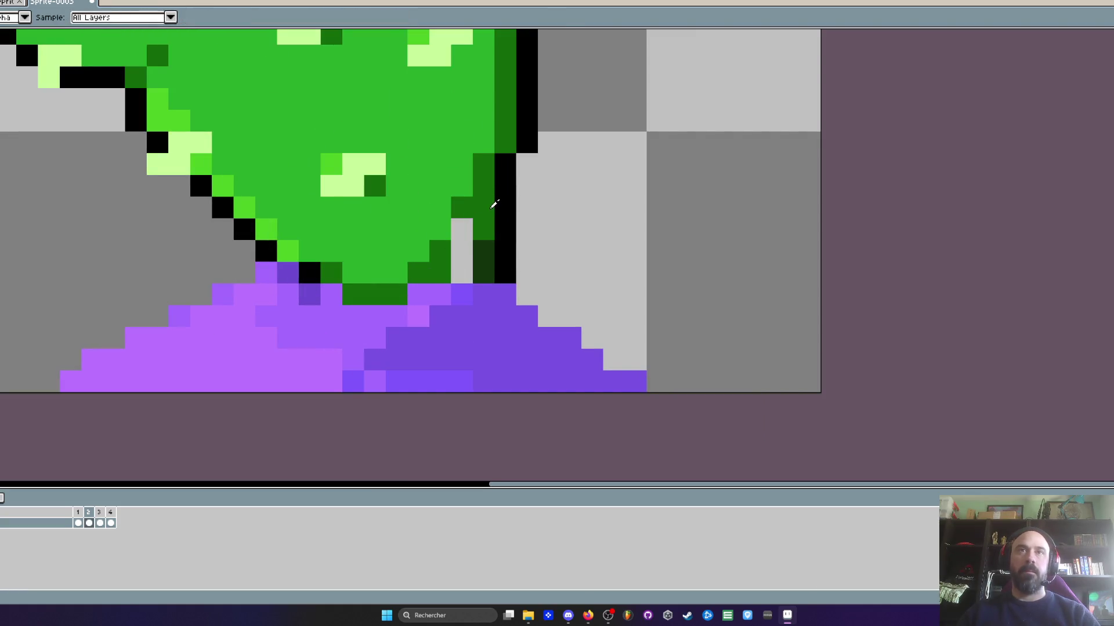
scroll(483, 206, up, 2)
Paint the exposed gap pixels dark green and one edge pixel with the pad's bright green
key(b)
click(447, 241)
drag(447, 241, 441, 319)
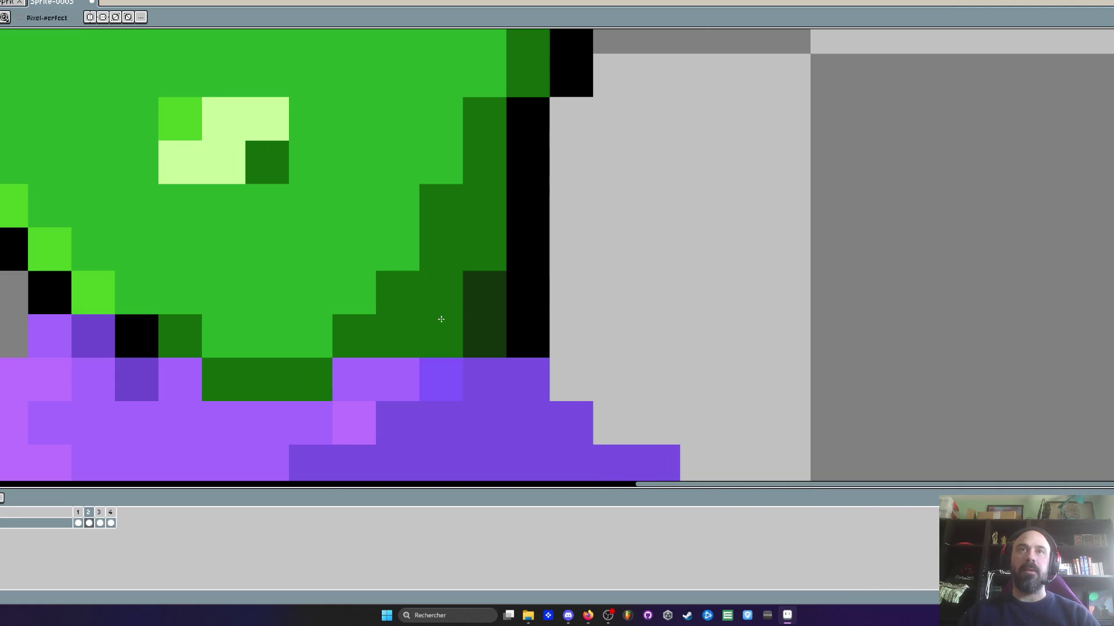
key(i)
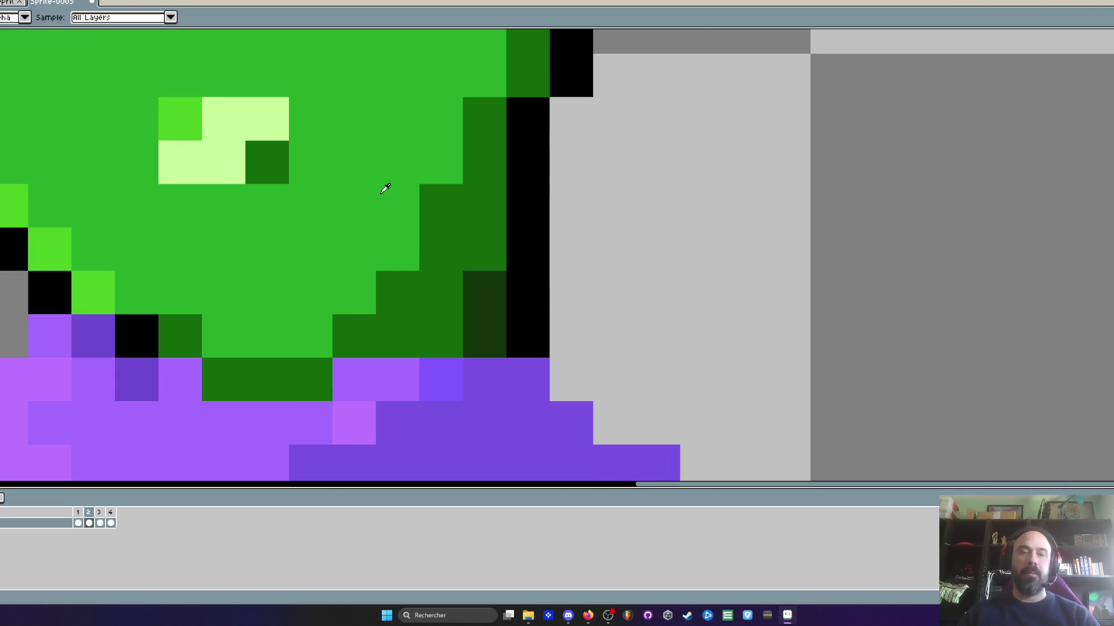
click(385, 188)
key(b)
click(441, 206)
Play the animation twice to review the widened pad edge, then stop playback
scroll(512, 252, down, 3)
key(Return)
scroll(513, 249, down, 2)
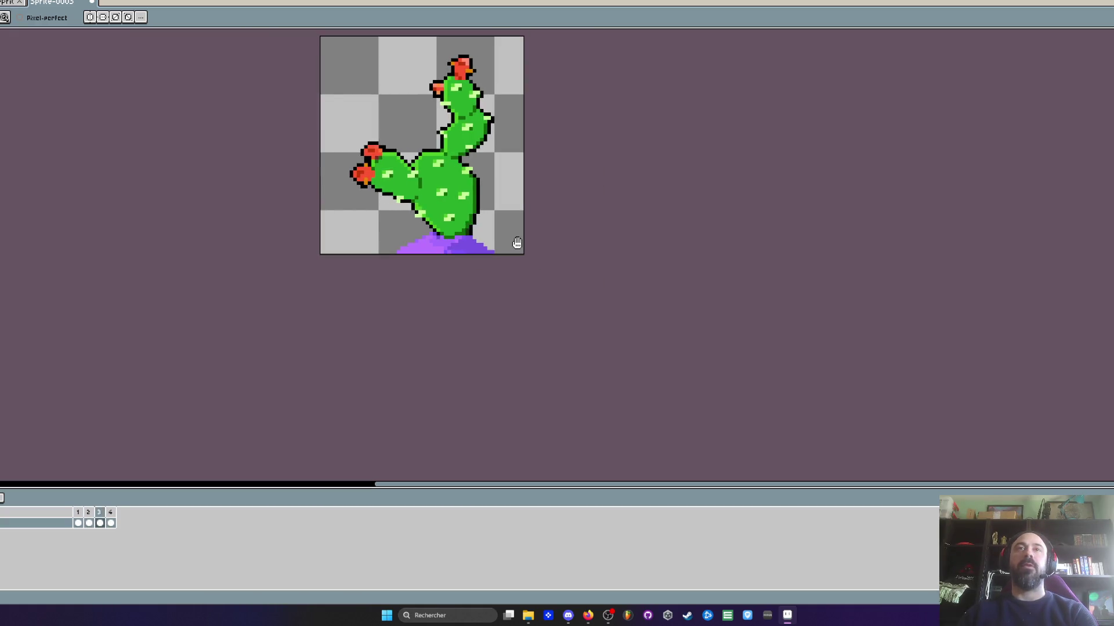
scroll(441, 279, up, 2)
key(Return)
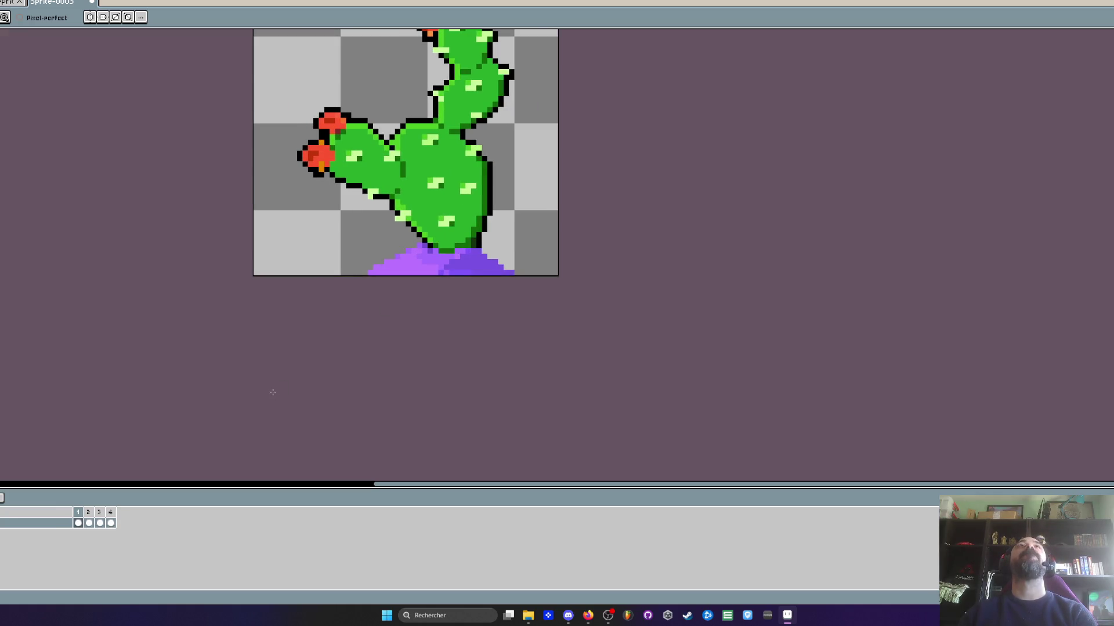
scroll(336, 352, down, 1)
scroll(348, 290, down, 1)
scroll(383, 209, up, 1)
key(Return)
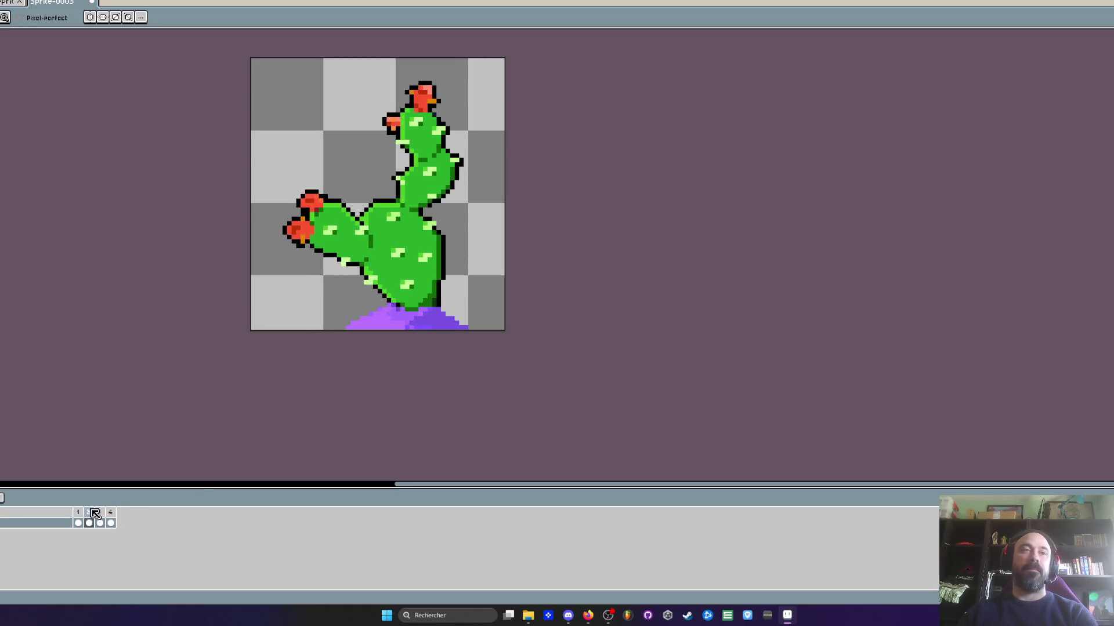
scroll(368, 259, up, 1)
key(Return)
scroll(369, 259, down, 1)
scroll(375, 164, up, 1)
scroll(387, 193, down, 1)
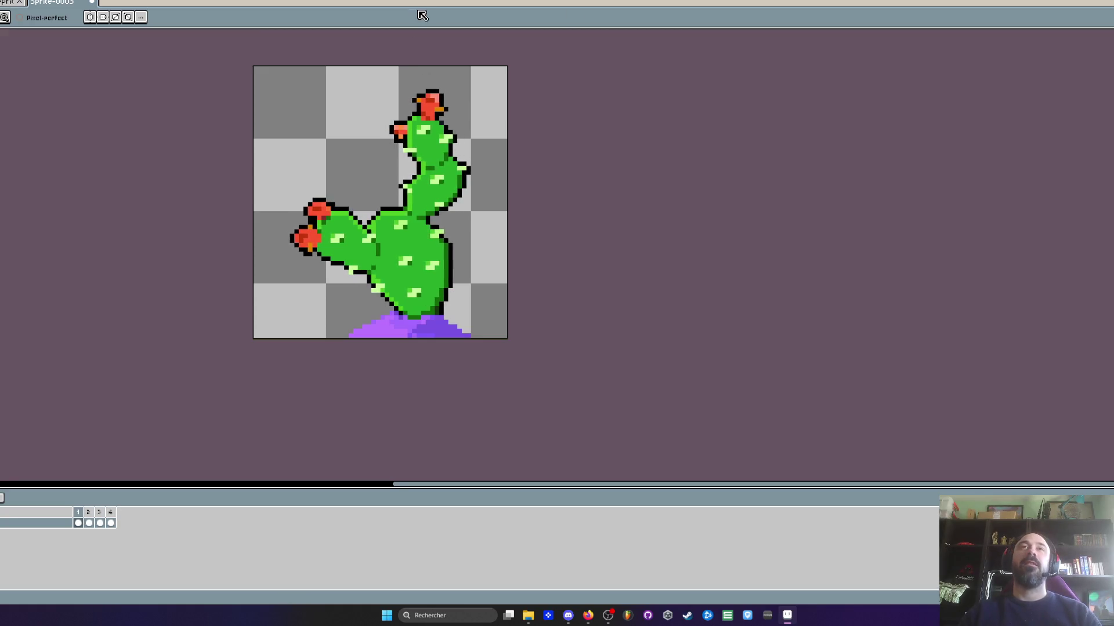
scroll(406, 173, down, 1)
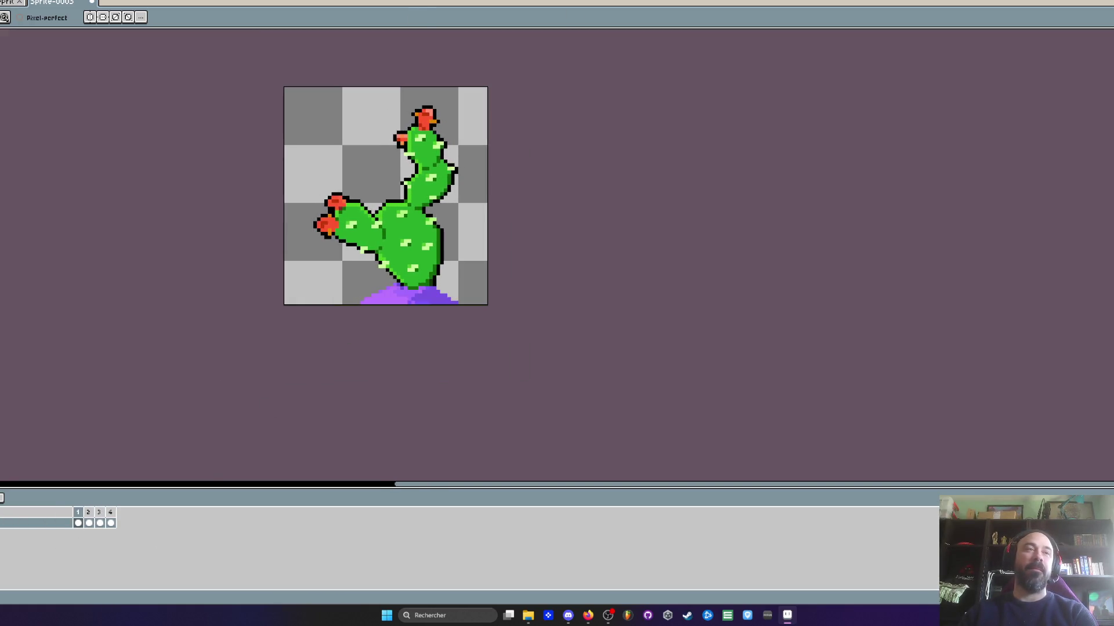
scroll(179, 381, up, 1)
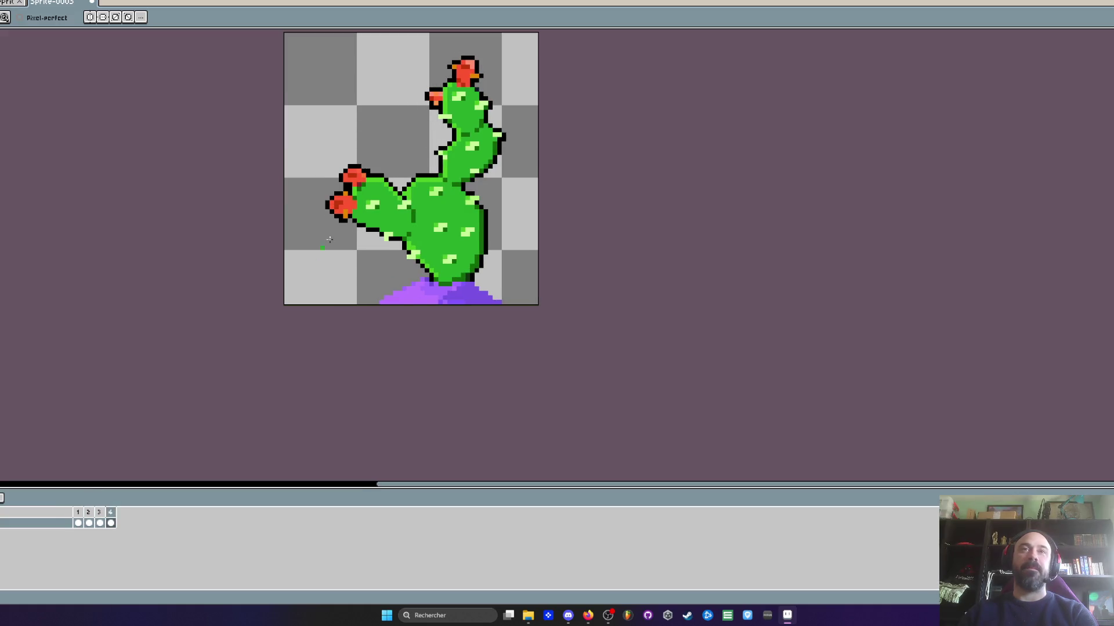